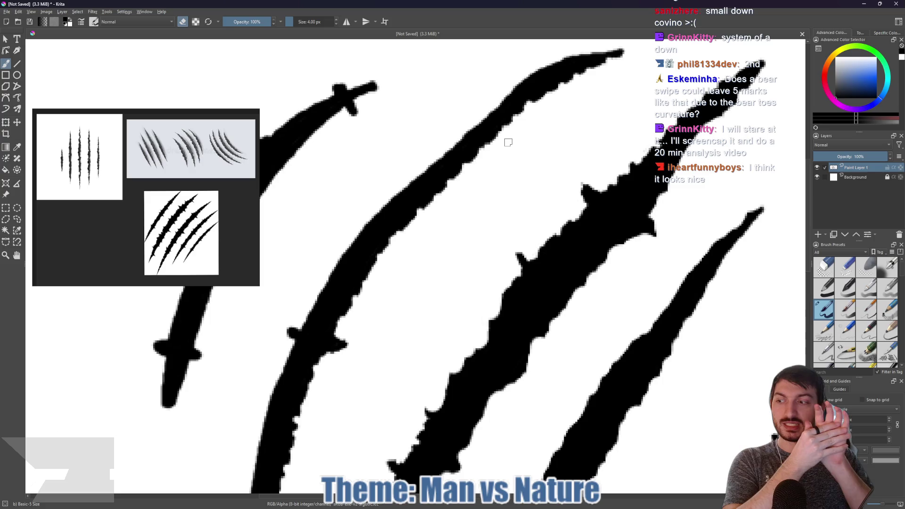
- Circle the claw marks on screen, clear the annotations, and pan to the upper strokes
{"action": "mouse_move", "coordinate": [333, 151]}
{"action": "left_mouse_down"}
{"action": "mouse_move", "coordinate": [262, 118]}
{"action": "mouse_move", "coordinate": [372, 114]}
{"action": "mouse_move", "coordinate": [417, 136]}
{"action": "mouse_move", "coordinate": [516, 141]}
{"action": "mouse_move", "coordinate": [538, 170]}
{"action": "mouse_move", "coordinate": [511, 180]}
{"action": "left_mouse_up"}
{"action": "left_click", "coordinate": [478, 276]}
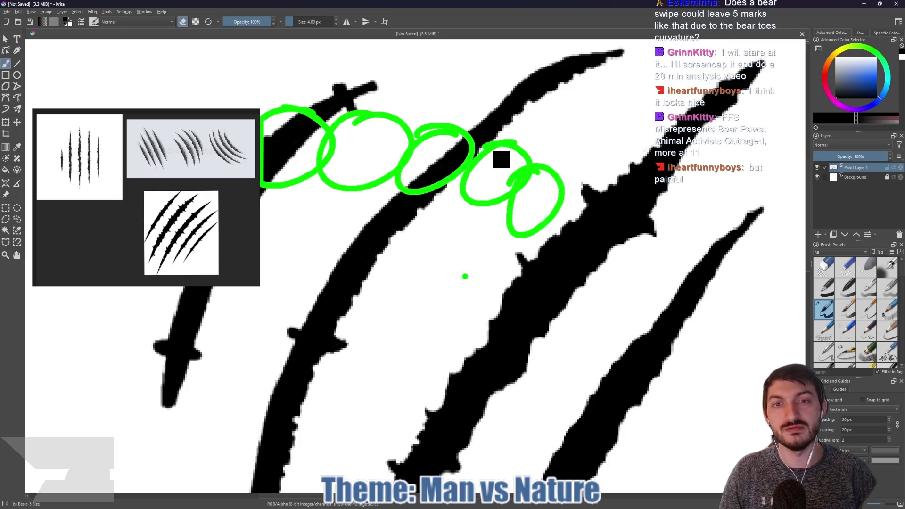
{"action": "key", "text": "Escape"}
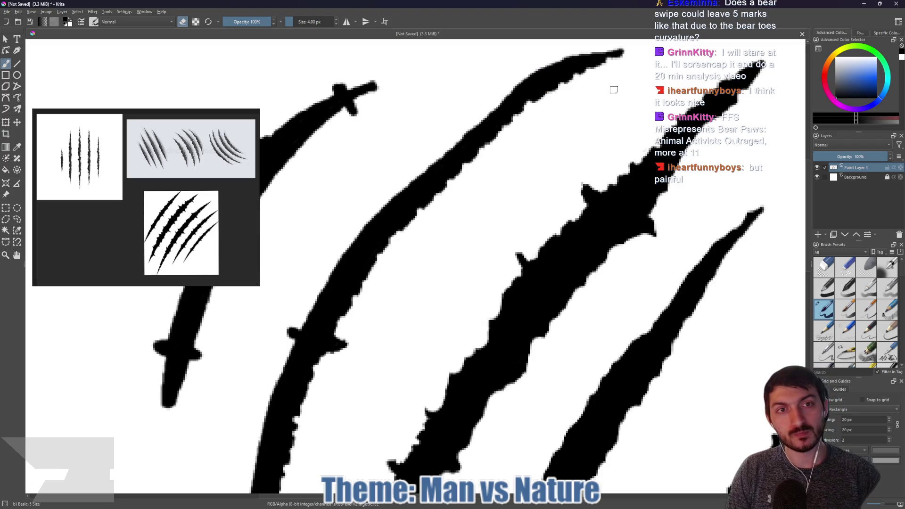
{"action": "mouse_move", "coordinate": [606, 89]}
{"action": "left_mouse_down"}
{"action": "mouse_move", "coordinate": [543, 143]}
{"action": "mouse_move", "coordinate": [484, 155]}
{"action": "mouse_move", "coordinate": [402, 234]}
{"action": "mouse_move", "coordinate": [465, 85]}
{"action": "left_mouse_up"}
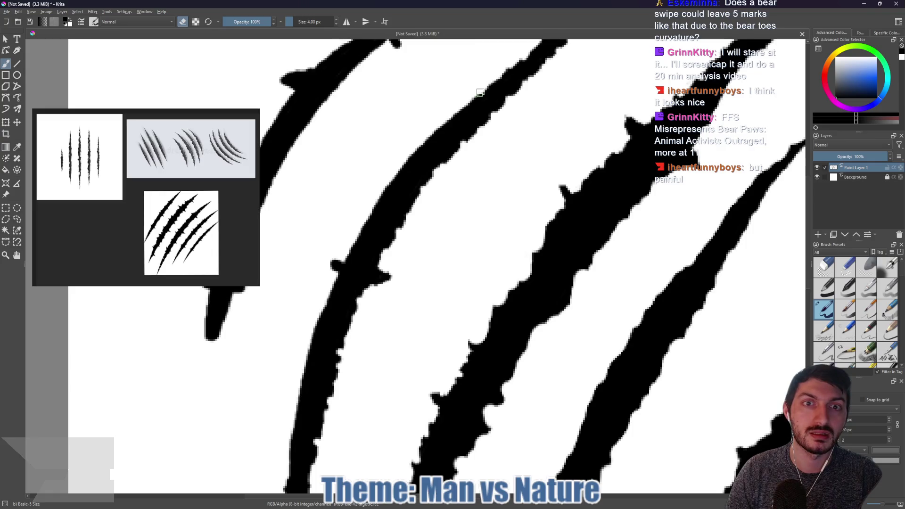
- With a 2 px eraser, roughen the long stroke's left edge, then zoom out to 100%
{"action": "key", "text": "bracketleft"}
{"action": "key", "text": "bracketleft"}
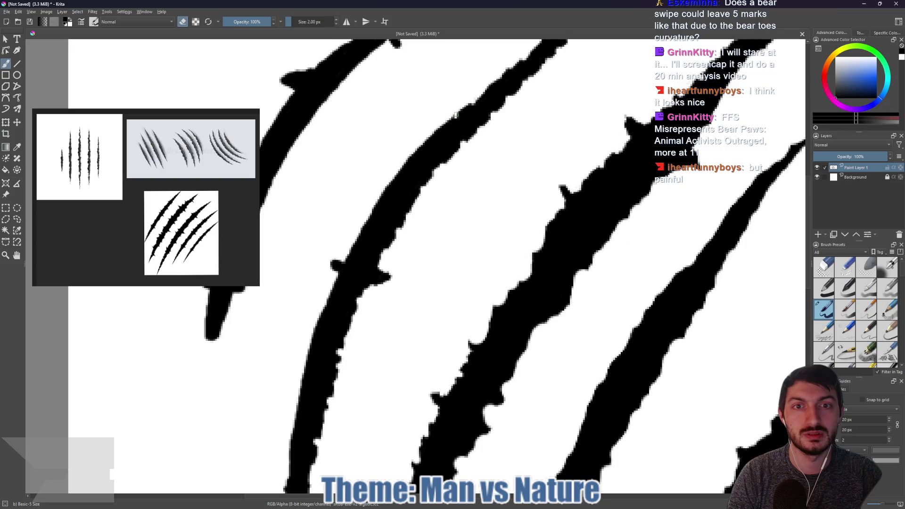
{"action": "mouse_move", "coordinate": [439, 128]}
{"action": "left_mouse_down"}
{"action": "mouse_move", "coordinate": [376, 201]}
{"action": "mouse_move", "coordinate": [373, 189]}
{"action": "mouse_move", "coordinate": [408, 108]}
{"action": "mouse_move", "coordinate": [389, 139]}
{"action": "left_mouse_up"}
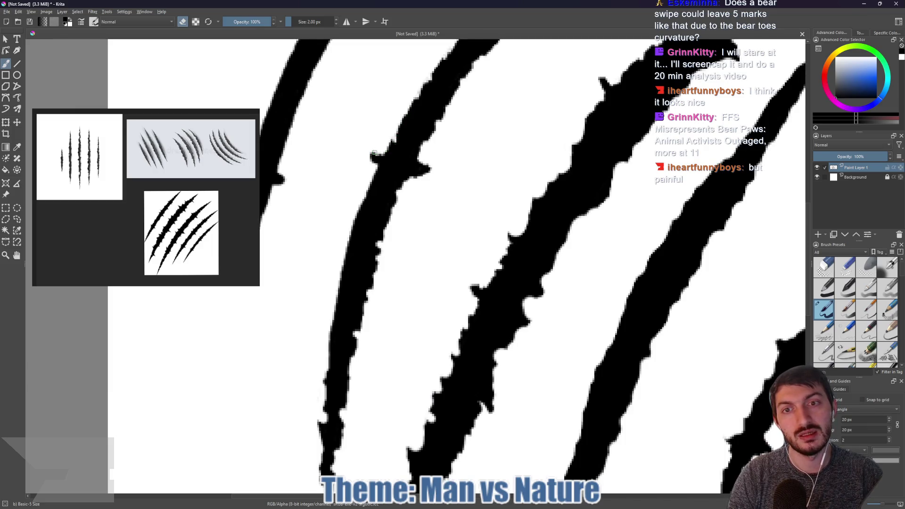
{"action": "left_click_drag", "start_coordinate": [371, 160], "coordinate": [374, 168]}
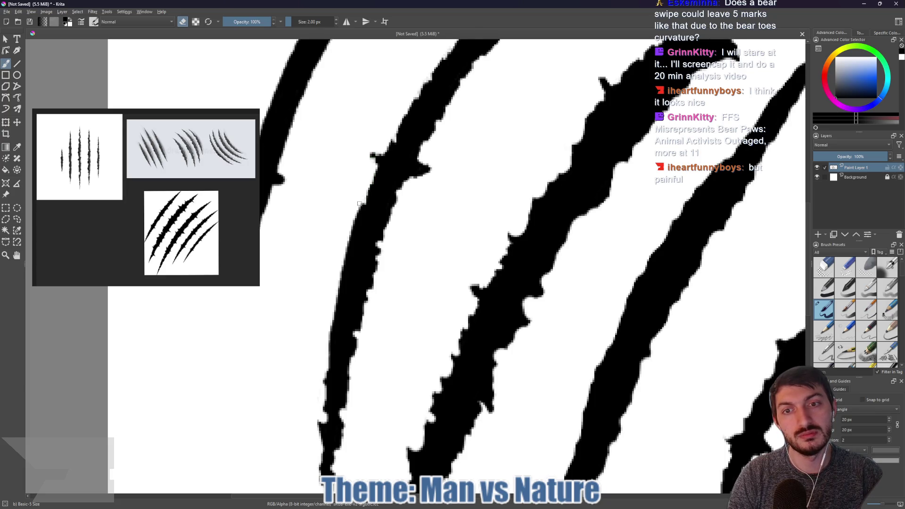
{"action": "left_click_drag", "start_coordinate": [358, 218], "coordinate": [347, 238]}
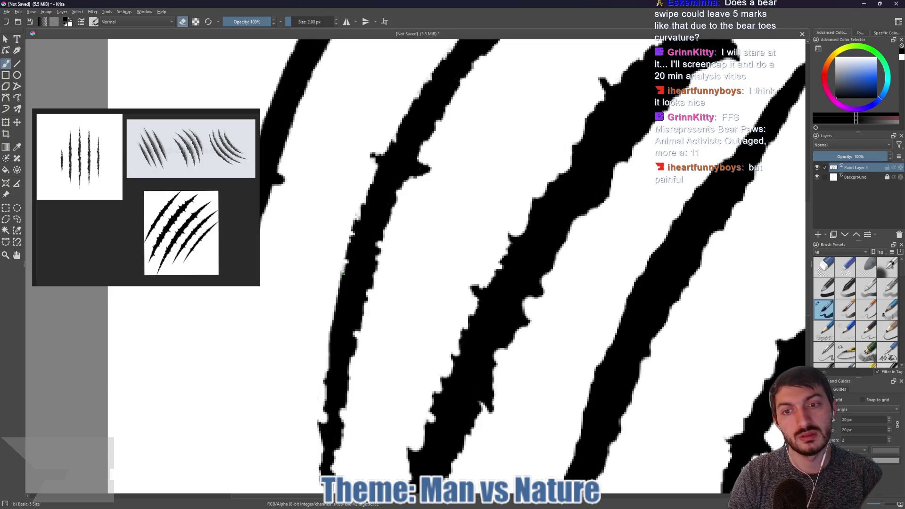
{"action": "left_click_drag", "start_coordinate": [342, 278], "coordinate": [338, 296]}
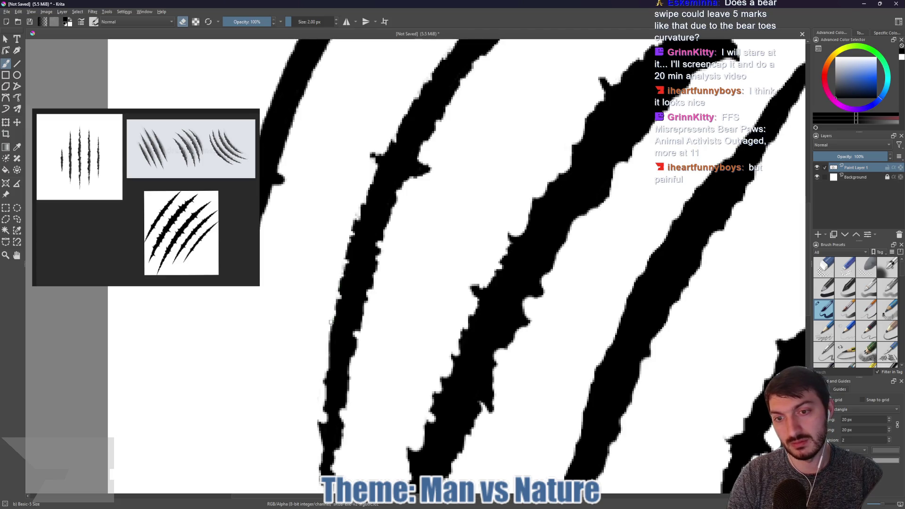
{"action": "left_click_drag", "start_coordinate": [331, 330], "coordinate": [330, 337]}
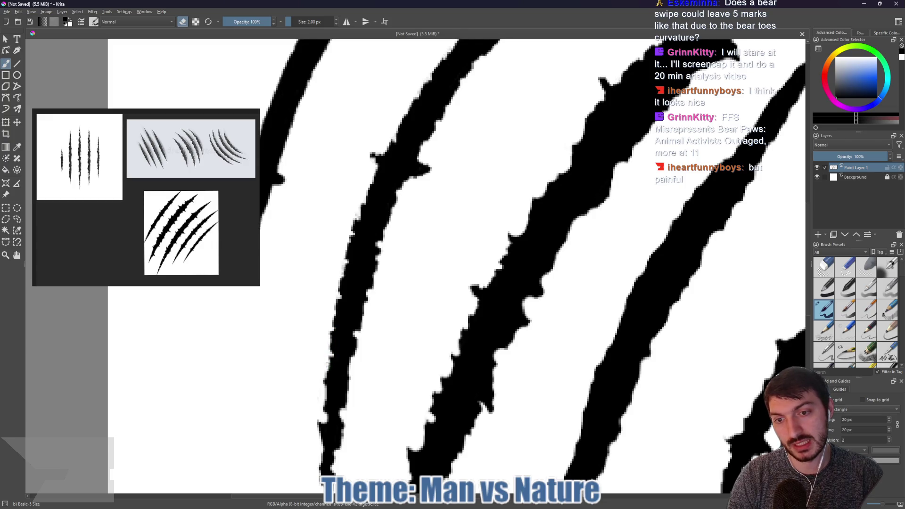
{"action": "scroll", "coordinate": [376, 350], "scroll_direction": "down", "scroll_amount": 5}
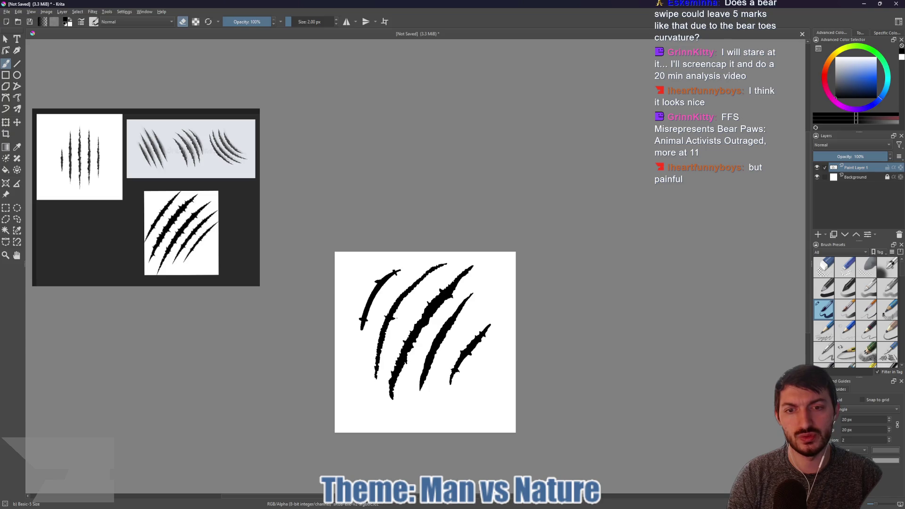
{"action": "scroll", "coordinate": [412, 235], "scroll_direction": "up", "scroll_amount": 5}
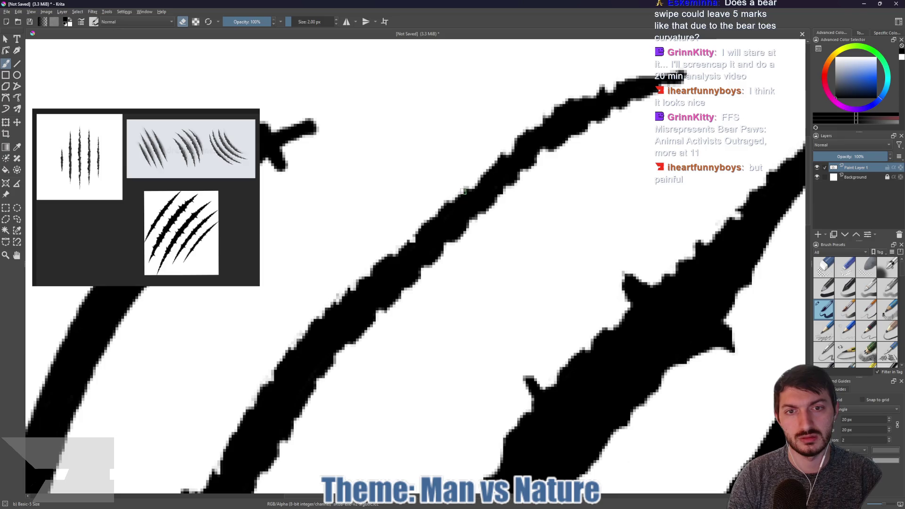
{"action": "scroll", "coordinate": [473, 226], "scroll_direction": "down", "scroll_amount": 5}
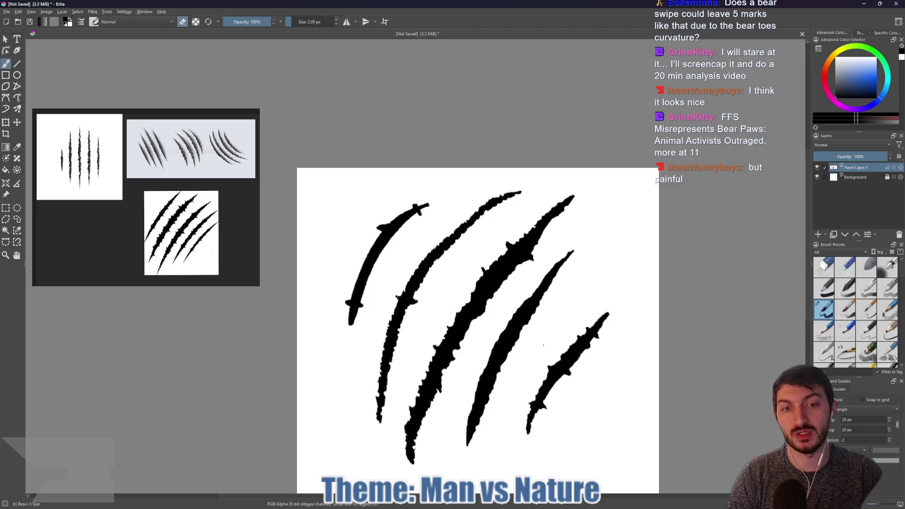
{"action": "left_click", "coordinate": [579, 293]}
{"action": "left_click_drag", "start_coordinate": [571, 284], "coordinate": [635, 204]}
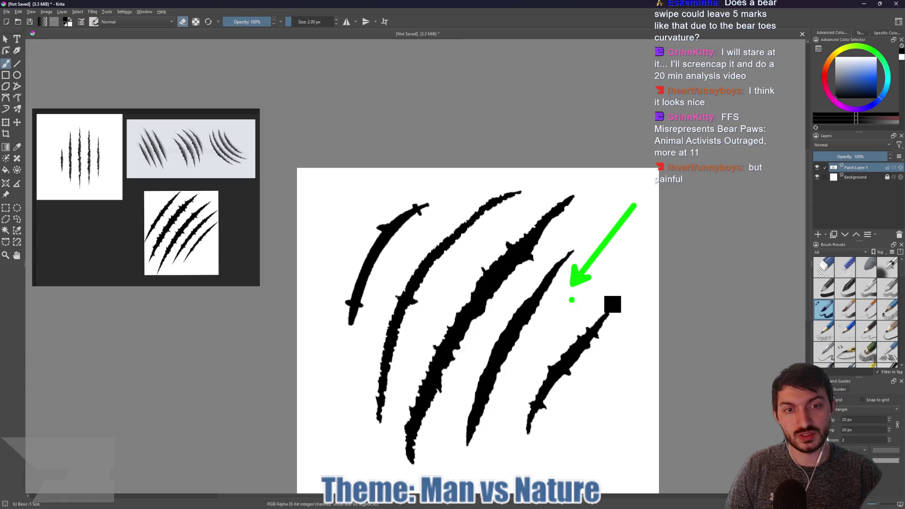
{"action": "mouse_move", "coordinate": [581, 237]}
{"action": "left_mouse_down"}
{"action": "mouse_move", "coordinate": [531, 262]}
{"action": "mouse_move", "coordinate": [469, 326]}
{"action": "mouse_move", "coordinate": [456, 450]}
{"action": "mouse_move", "coordinate": [544, 332]}
{"action": "mouse_move", "coordinate": [591, 231]}
{"action": "left_mouse_up"}
{"action": "key", "text": "ctrl+z"}
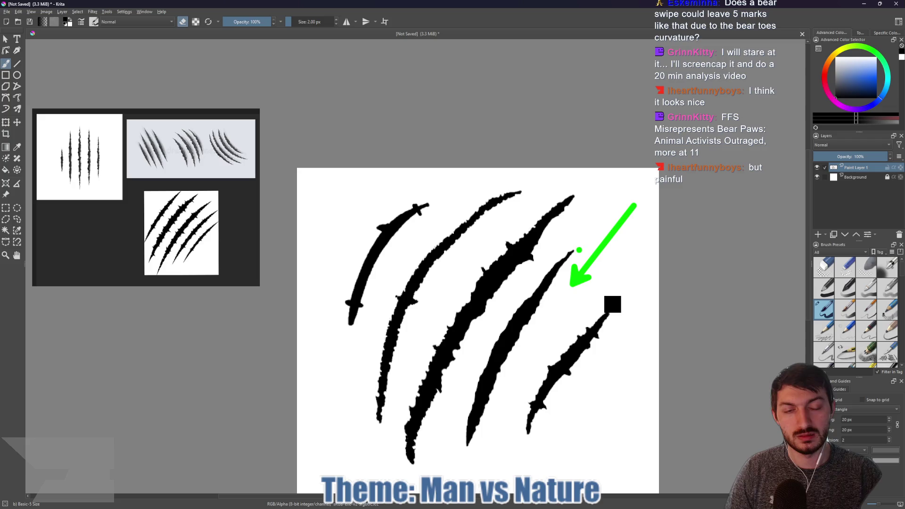
{"action": "key", "text": "ctrl+z"}
{"action": "key", "text": "ctrl+z"}
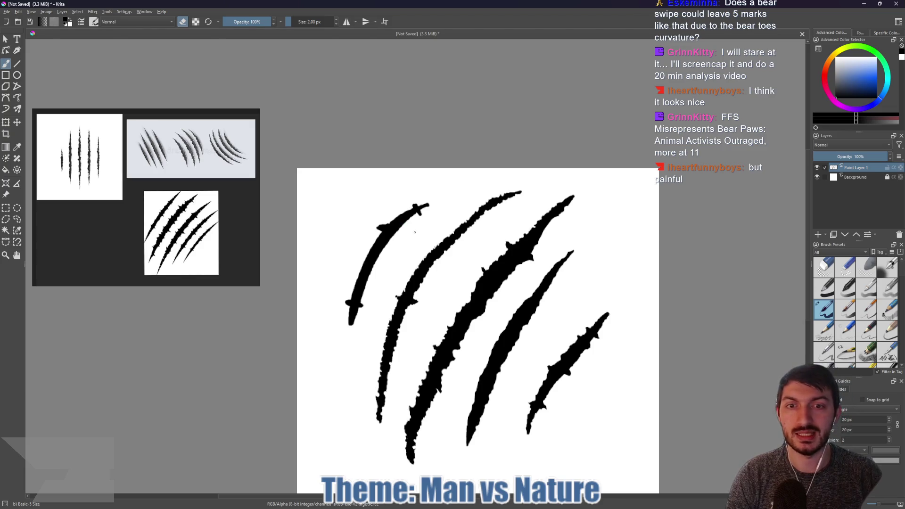
{"action": "key", "text": "bracketright"}
{"action": "key", "text": "bracketright"}
{"action": "key", "text": "bracketleft"}
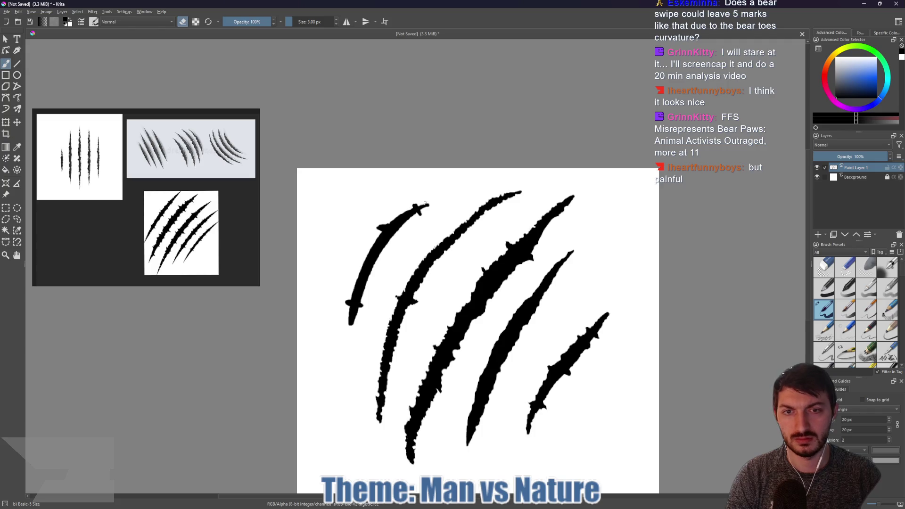
{"action": "scroll", "coordinate": [418, 211], "scroll_direction": "up", "scroll_amount": 10}
{"action": "key", "text": "bracketleft"}
{"action": "key", "text": "bracketleft"}
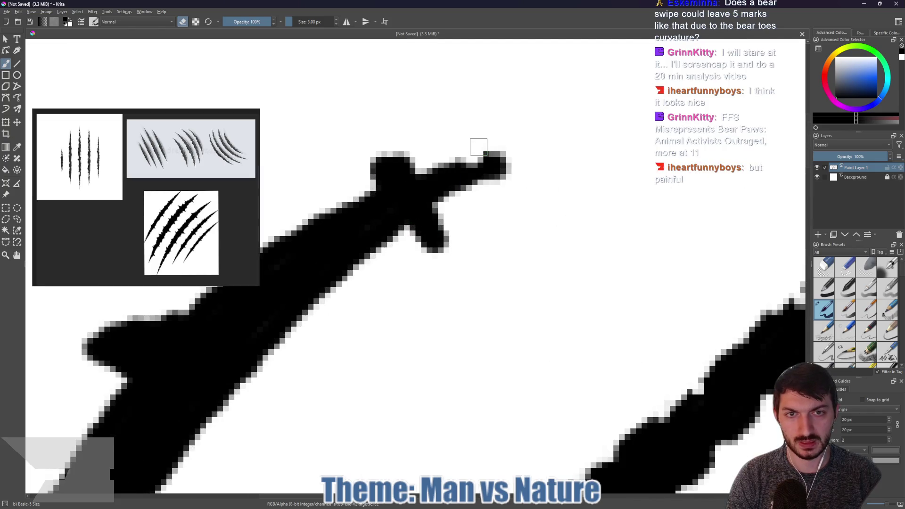
- Roughen the first claw stroke's tip with a 1 px eraser
{"action": "key", "text": "bracketright"}
{"action": "key", "text": "bracketright"}
{"action": "key", "text": "bracketleft"}
{"action": "key", "text": "bracketleft"}
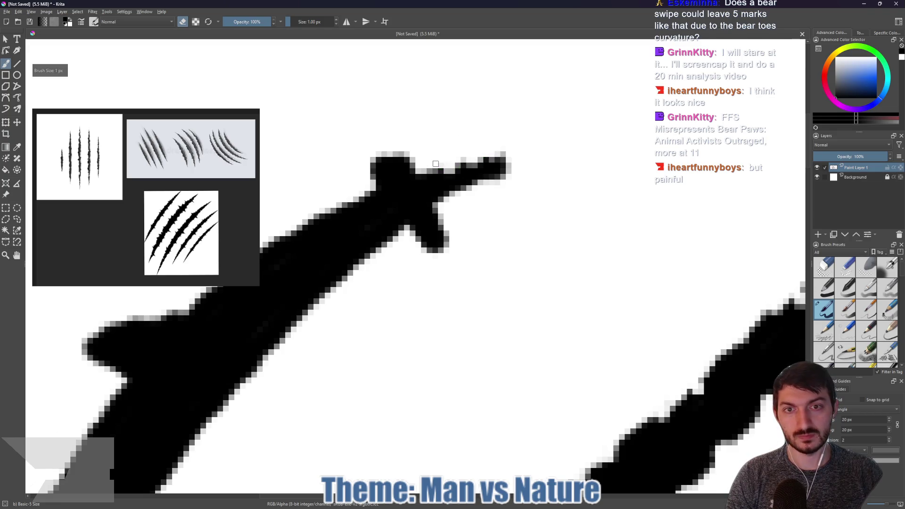
{"action": "mouse_move", "coordinate": [428, 175]}
{"action": "left_mouse_down"}
{"action": "mouse_move", "coordinate": [375, 165]}
{"action": "mouse_move", "coordinate": [375, 183]}
{"action": "mouse_move", "coordinate": [465, 112]}
{"action": "mouse_move", "coordinate": [488, 116]}
{"action": "mouse_move", "coordinate": [453, 113]}
{"action": "mouse_move", "coordinate": [445, 132]}
{"action": "mouse_move", "coordinate": [389, 164]}
{"action": "mouse_move", "coordinate": [314, 232]}
{"action": "mouse_move", "coordinate": [319, 206]}
{"action": "mouse_move", "coordinate": [542, 51]}
{"action": "mouse_move", "coordinate": [498, 136]}
{"action": "mouse_move", "coordinate": [414, 153]}
{"action": "mouse_move", "coordinate": [396, 184]}
{"action": "mouse_move", "coordinate": [425, 191]}
{"action": "mouse_move", "coordinate": [438, 207]}
{"action": "mouse_move", "coordinate": [415, 247]}
{"action": "mouse_move", "coordinate": [421, 257]}
{"action": "mouse_move", "coordinate": [394, 279]}
{"action": "mouse_move", "coordinate": [396, 265]}
{"action": "mouse_move", "coordinate": [406, 260]}
{"action": "mouse_move", "coordinate": [386, 280]}
{"action": "mouse_move", "coordinate": [375, 312]}
{"action": "mouse_move", "coordinate": [414, 159]}
{"action": "mouse_move", "coordinate": [436, 172]}
{"action": "mouse_move", "coordinate": [431, 188]}
{"action": "mouse_move", "coordinate": [354, 344]}
{"action": "left_mouse_up"}
{"action": "key", "text": "bracketright"}
{"action": "key", "text": "bracketright"}
{"action": "key", "text": "bracketright"}
{"action": "key", "text": "bracketleft"}
{"action": "key", "text": "bracketleft"}
{"action": "key", "text": "bracketleft"}
- Cut small notches down the claw stroke's left edge with a 2 px eraser
{"action": "mouse_move", "coordinate": [330, 386]}
{"action": "left_mouse_down"}
{"action": "mouse_move", "coordinate": [446, 152]}
{"action": "mouse_move", "coordinate": [437, 172]}
{"action": "mouse_move", "coordinate": [443, 188]}
{"action": "mouse_move", "coordinate": [396, 255]}
{"action": "mouse_move", "coordinate": [404, 273]}
{"action": "mouse_move", "coordinate": [386, 294]}
{"action": "mouse_move", "coordinate": [396, 306]}
{"action": "mouse_move", "coordinate": [378, 349]}
{"action": "mouse_move", "coordinate": [364, 363]}
{"action": "mouse_move", "coordinate": [352, 356]}
{"action": "mouse_move", "coordinate": [358, 369]}
{"action": "left_mouse_up"}
{"action": "key", "text": "bracketright"}
{"action": "key", "text": "bracketright"}
{"action": "scroll", "coordinate": [359, 369], "scroll_direction": "down", "scroll_amount": 3}
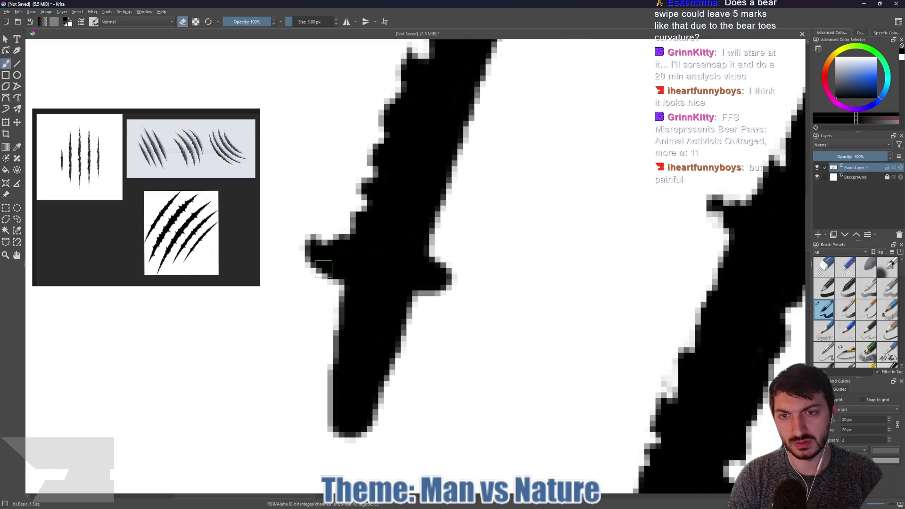
{"action": "key", "text": "bracketleft"}
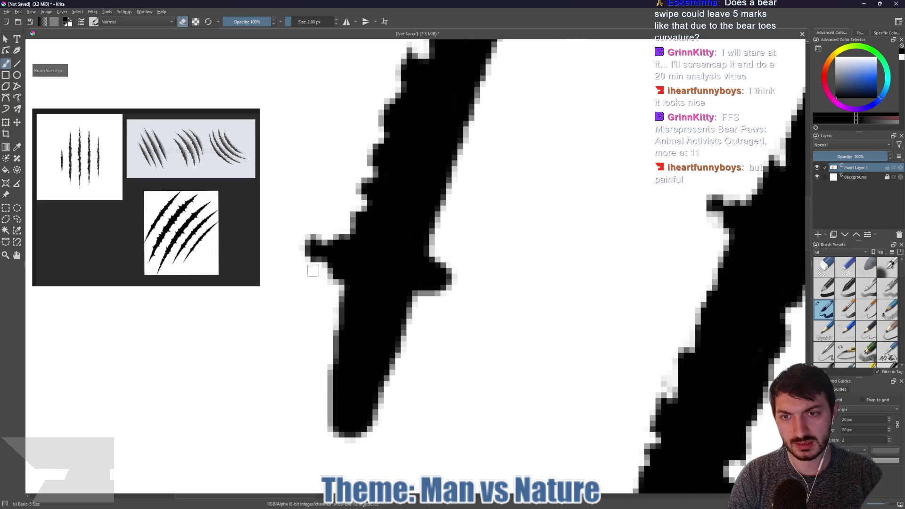
{"action": "left_click_drag", "start_coordinate": [335, 281], "coordinate": [338, 358]}
{"action": "key", "text": "bracketleft"}
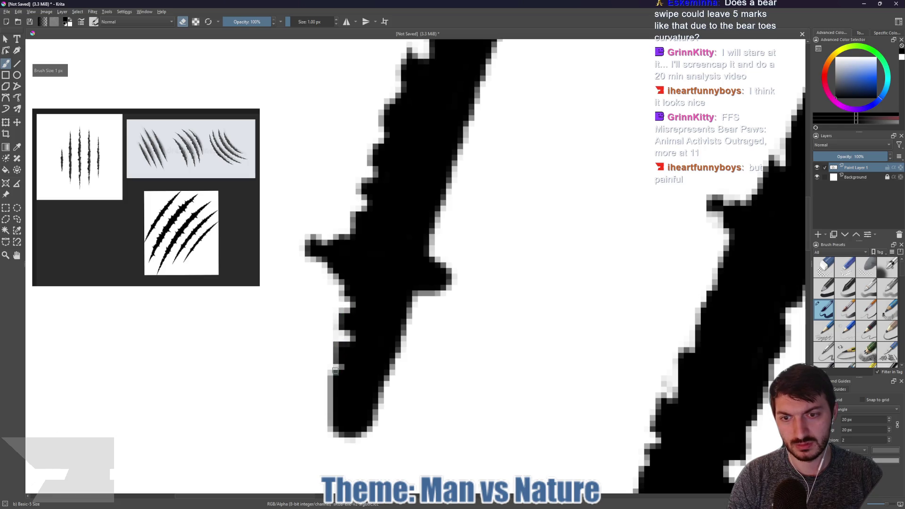
{"action": "key", "text": "bracketright"}
{"action": "mouse_move", "coordinate": [333, 371]}
{"action": "left_mouse_down"}
{"action": "mouse_move", "coordinate": [334, 431]}
{"action": "mouse_move", "coordinate": [332, 420]}
{"action": "left_mouse_up"}
- Erase jagged bits along the claw stroke's right edge with the 2 px eraser
{"action": "key", "text": "bracketleft"}
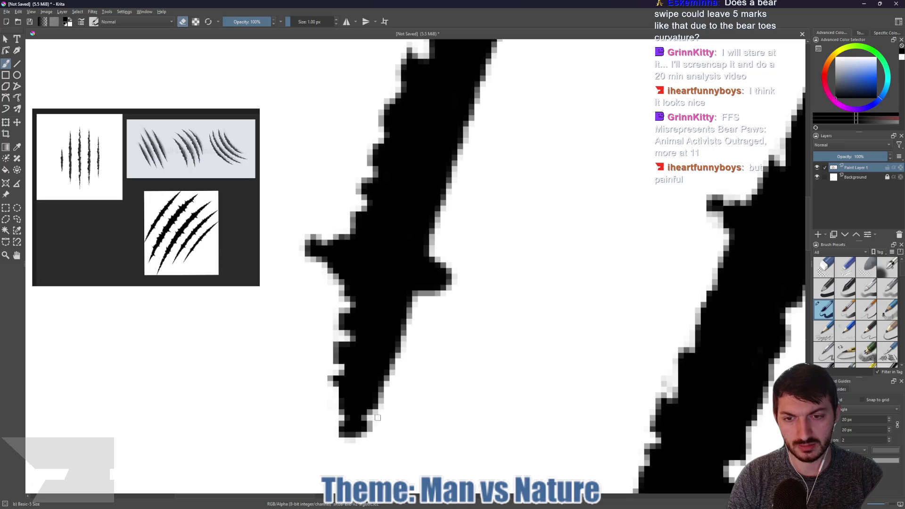
{"action": "key", "text": "bracketright"}
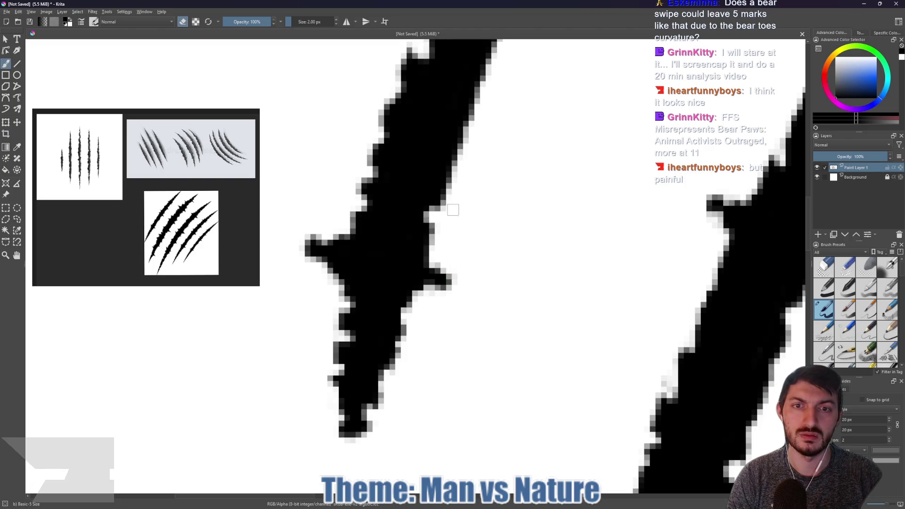
{"action": "mouse_move", "coordinate": [451, 194]}
{"action": "left_mouse_down"}
{"action": "mouse_move", "coordinate": [487, 105]}
{"action": "mouse_move", "coordinate": [439, 269]}
{"action": "left_mouse_up"}
{"action": "mouse_move", "coordinate": [398, 295]}
{"action": "left_mouse_down"}
{"action": "mouse_move", "coordinate": [385, 286]}
{"action": "mouse_move", "coordinate": [441, 185]}
{"action": "mouse_move", "coordinate": [446, 166]}
{"action": "mouse_move", "coordinate": [436, 158]}
{"action": "mouse_move", "coordinate": [464, 151]}
{"action": "left_mouse_up"}
{"action": "left_click_drag", "start_coordinate": [511, 111], "coordinate": [479, 278]}
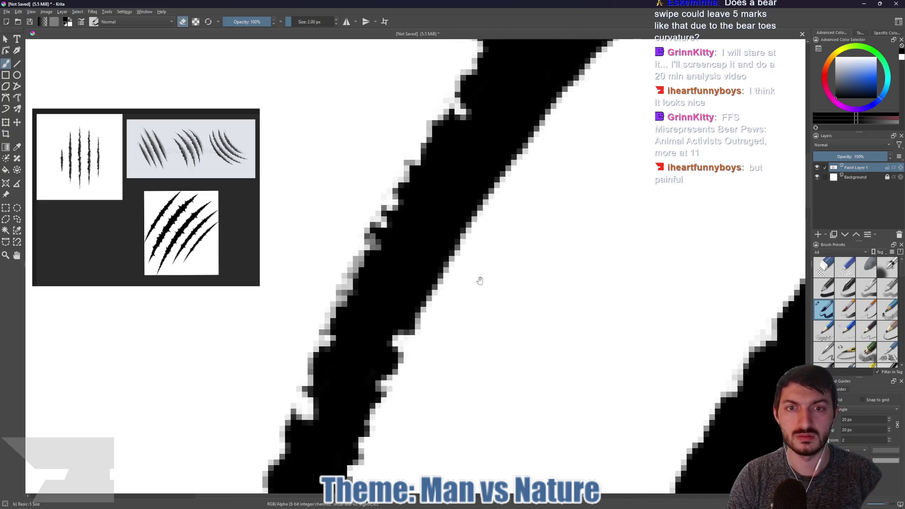
- Notch the next stroke's right and upper edges up to the claw tip, then zoom out to 200%
{"action": "mouse_move", "coordinate": [434, 307]}
{"action": "left_mouse_down"}
{"action": "mouse_move", "coordinate": [460, 261]}
{"action": "mouse_move", "coordinate": [455, 245]}
{"action": "mouse_move", "coordinate": [475, 256]}
{"action": "mouse_move", "coordinate": [481, 224]}
{"action": "mouse_move", "coordinate": [503, 200]}
{"action": "mouse_move", "coordinate": [528, 142]}
{"action": "left_mouse_up"}
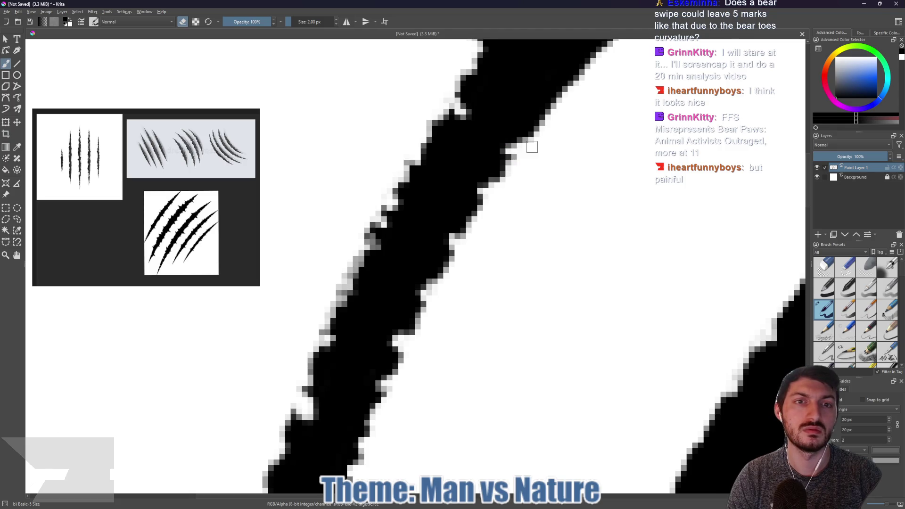
{"action": "left_click_drag", "start_coordinate": [596, 117], "coordinate": [505, 255]}
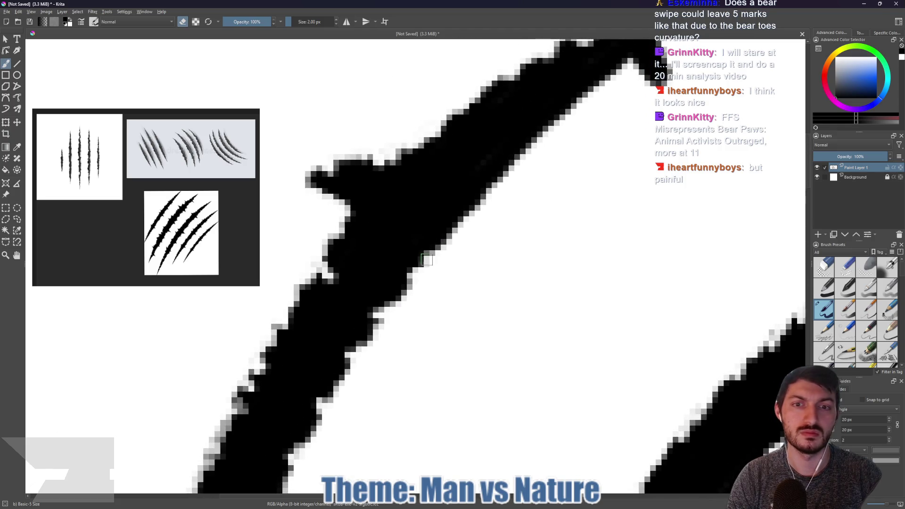
{"action": "left_click_drag", "start_coordinate": [495, 204], "coordinate": [464, 207]}
{"action": "left_click_drag", "start_coordinate": [517, 176], "coordinate": [500, 170]}
{"action": "mouse_move", "coordinate": [566, 132]}
{"action": "left_mouse_down"}
{"action": "mouse_move", "coordinate": [572, 106]}
{"action": "mouse_move", "coordinate": [580, 148]}
{"action": "mouse_move", "coordinate": [513, 189]}
{"action": "left_mouse_up"}
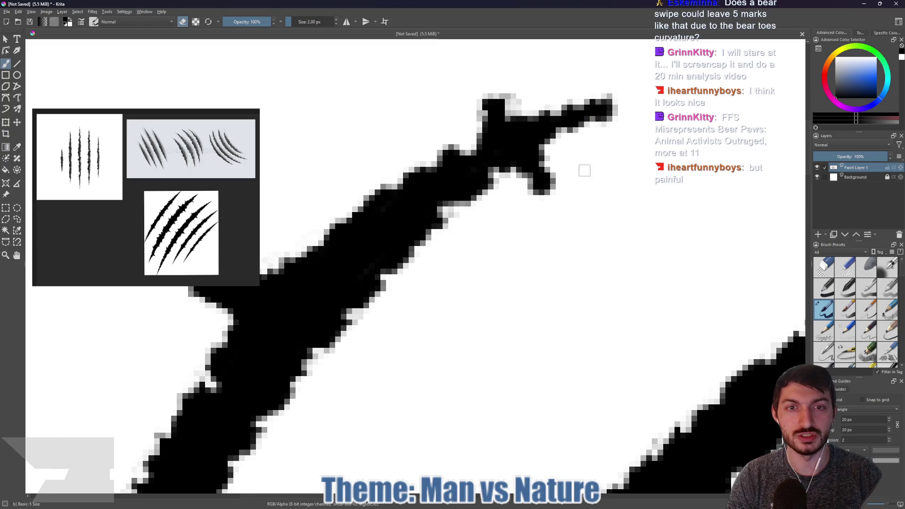
{"action": "scroll", "coordinate": [490, 226], "scroll_direction": "down", "scroll_amount": 8}
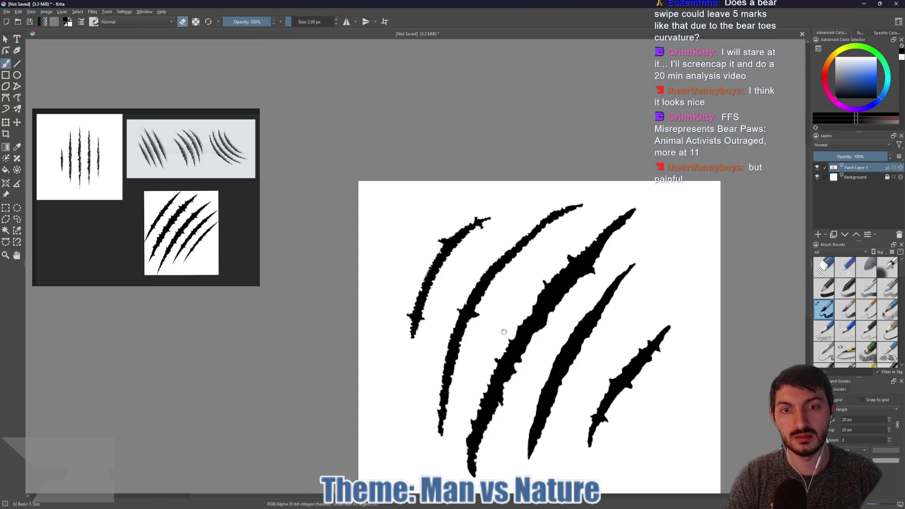
- Recentre the claw image, add a new paint layer, and select the Background layer
{"action": "left_click_drag", "start_coordinate": [506, 335], "coordinate": [462, 257]}
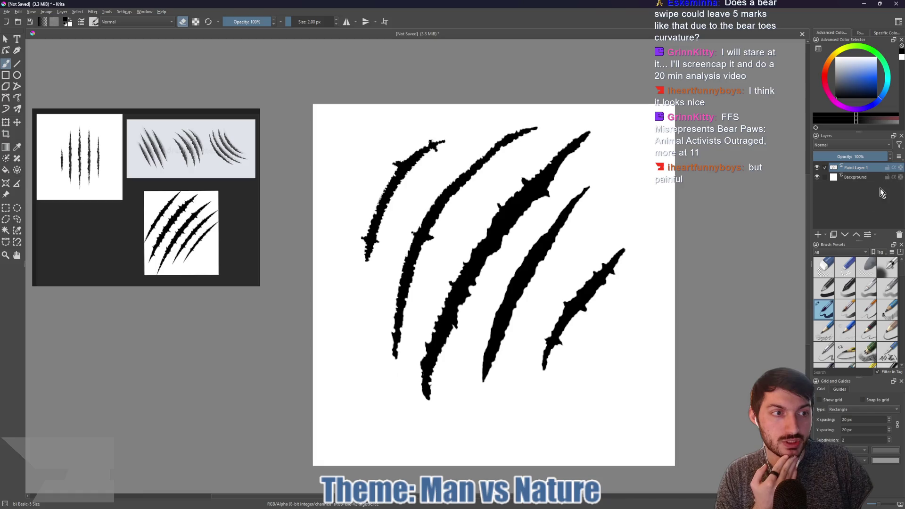
{"action": "left_click", "coordinate": [820, 235]}
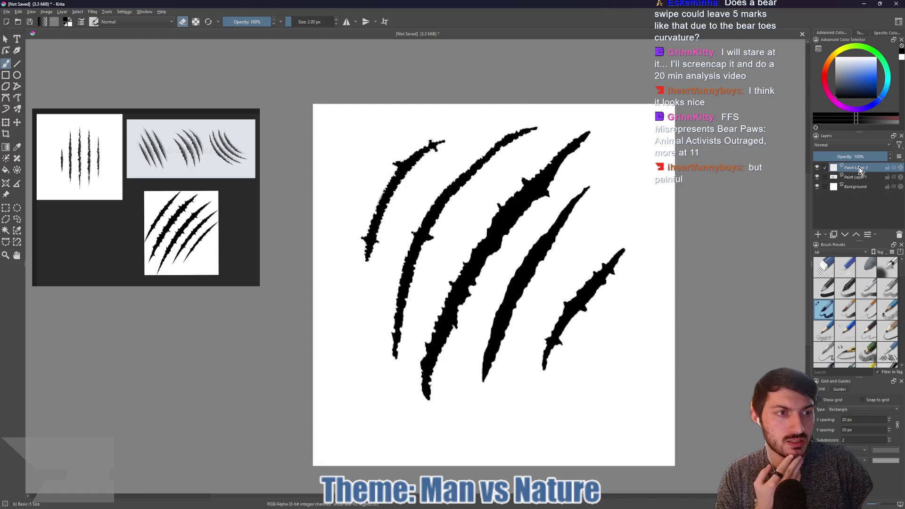
{"action": "left_click", "coordinate": [856, 186]}
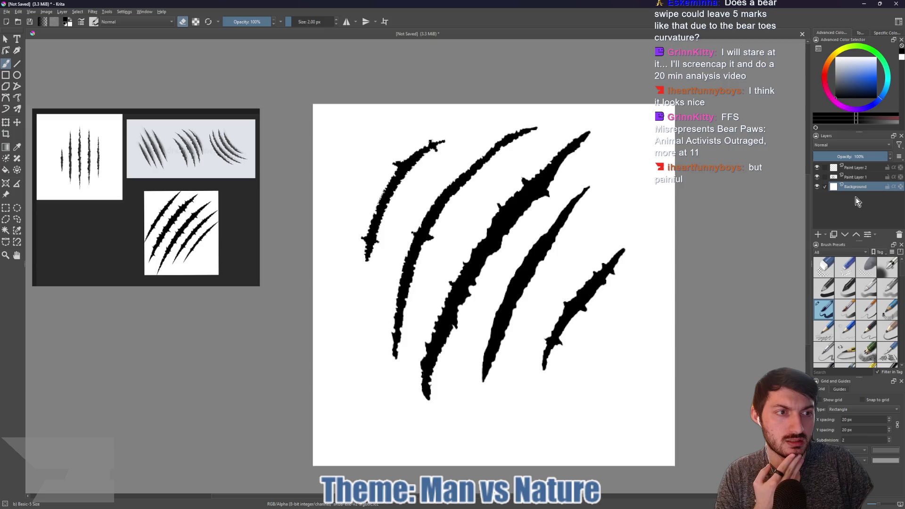
- Hide Paint Layer 1 and Paint Layer 2 and pick bright red as the colour
{"action": "left_click", "coordinate": [818, 177]}
{"action": "left_click", "coordinate": [817, 167]}
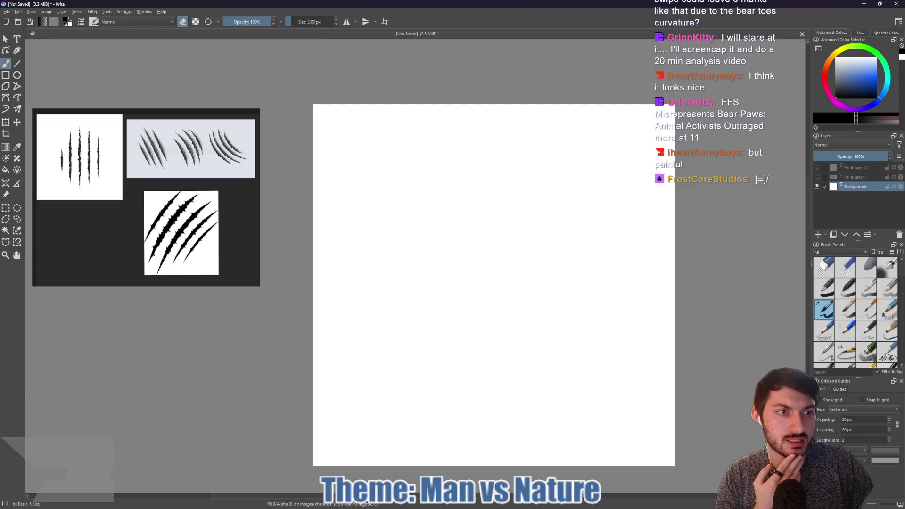
{"action": "left_click", "coordinate": [826, 82]}
{"action": "left_click", "coordinate": [877, 84]}
- Fill the Background with red, show Paint Layer 1's claws again, and select that layer
{"action": "key", "text": "f"}
{"action": "left_click", "coordinate": [509, 227]}
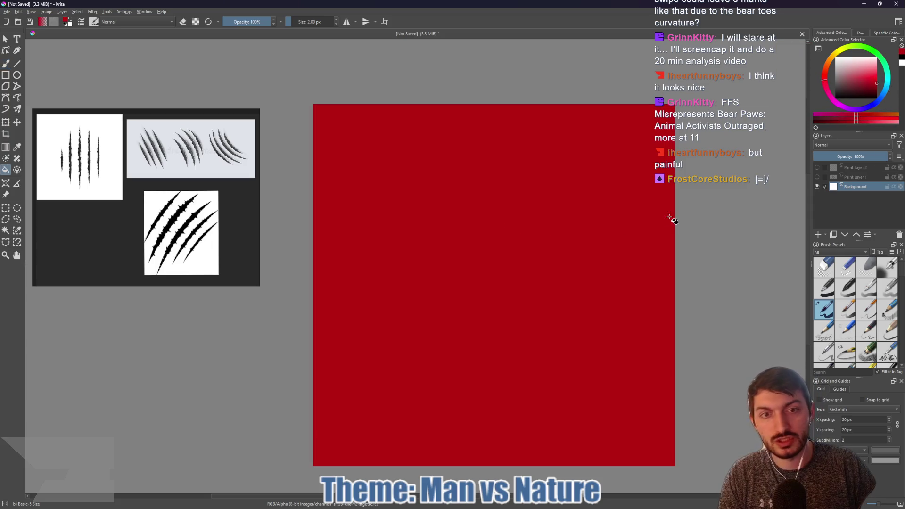
{"action": "left_click", "coordinate": [817, 177]}
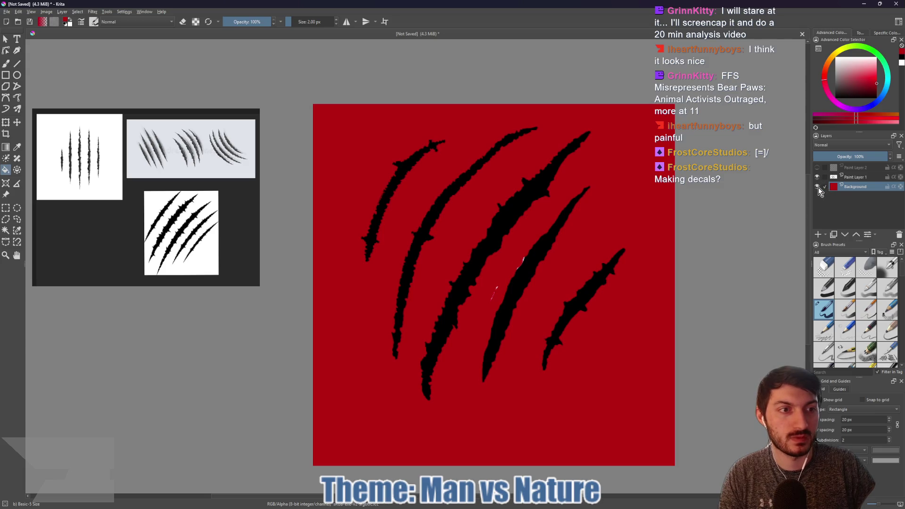
{"action": "left_click", "coordinate": [818, 187]}
{"action": "left_click", "coordinate": [819, 186]}
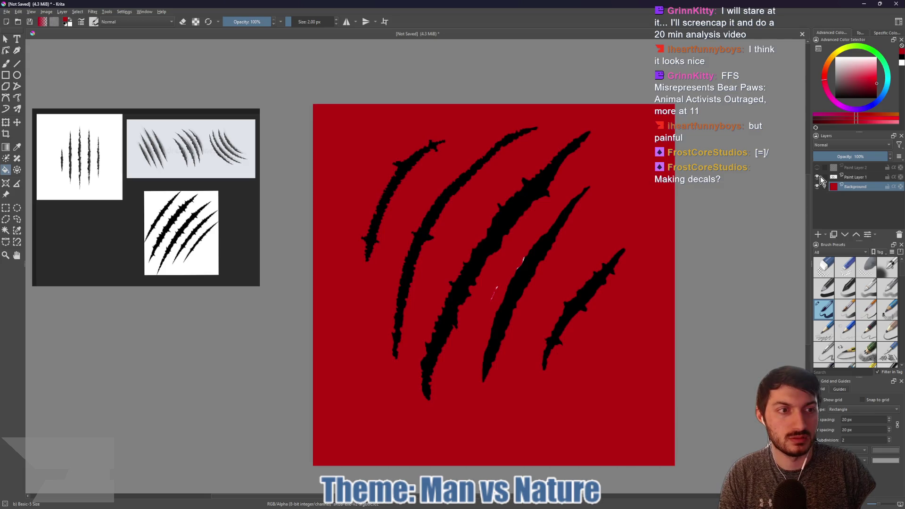
{"action": "left_click", "coordinate": [830, 178]}
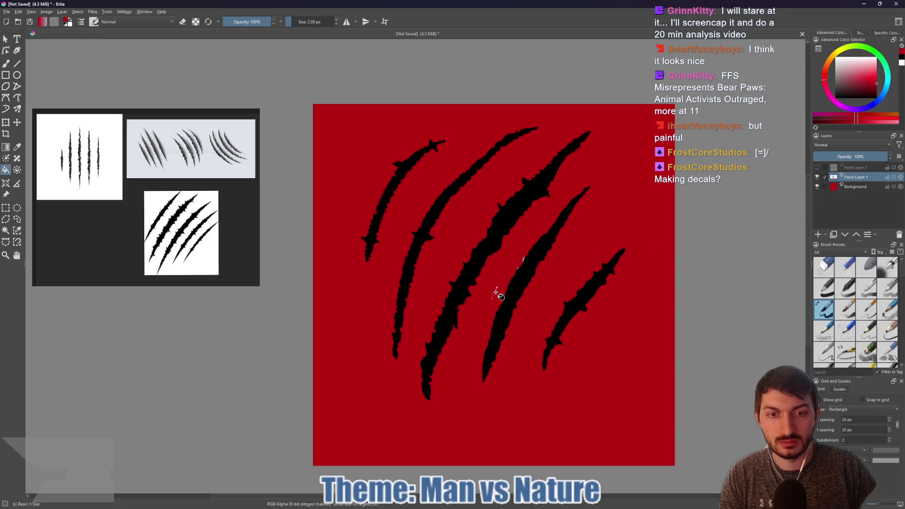
- Switch to the freehand brush in eraser mode at 5 px
{"action": "key", "text": "b"}
{"action": "key", "text": "e"}
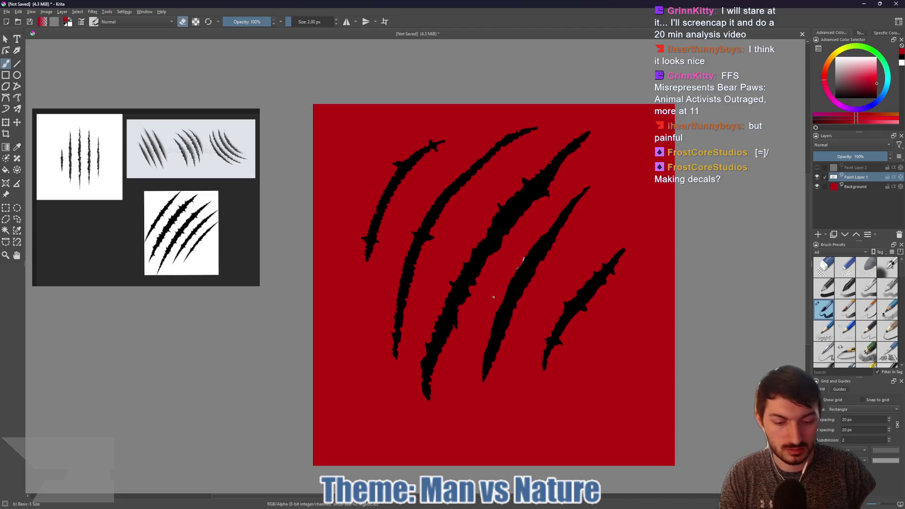
{"action": "key", "text": "bracketright"}
{"action": "key", "text": "bracketright"}
{"action": "key", "text": "bracketright"}
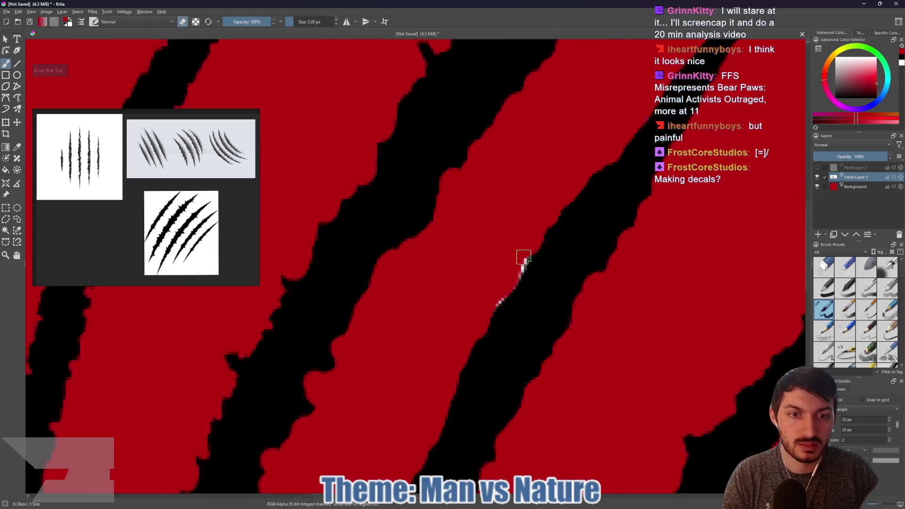
{"action": "scroll", "coordinate": [514, 266], "scroll_direction": "up", "scroll_amount": 8}
- Erase the light fringe pixels along the red/black claw edge, finishing with a 2 px brush
{"action": "mouse_move", "coordinate": [517, 265]}
{"action": "left_mouse_down"}
{"action": "mouse_move", "coordinate": [506, 296]}
{"action": "mouse_move", "coordinate": [464, 349]}
{"action": "left_mouse_up"}
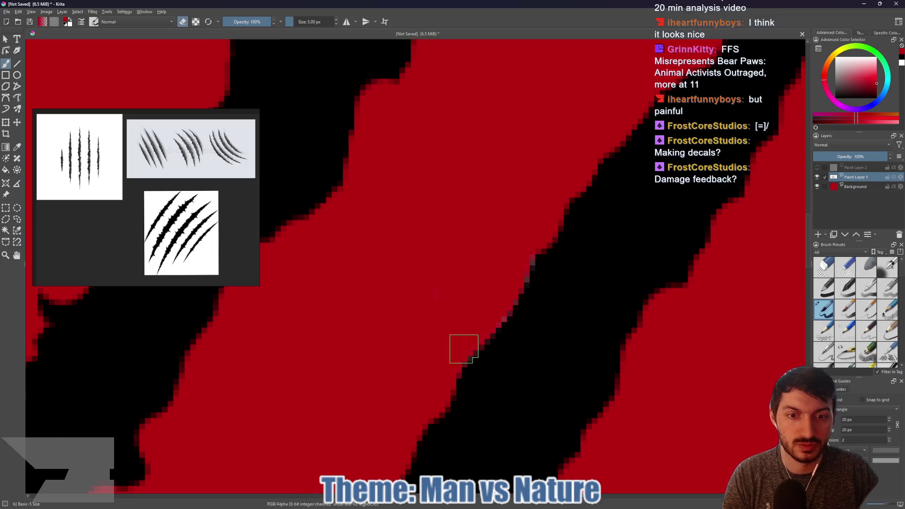
{"action": "key", "text": "["}
{"action": "key", "text": "["}
{"action": "key", "text": "["}
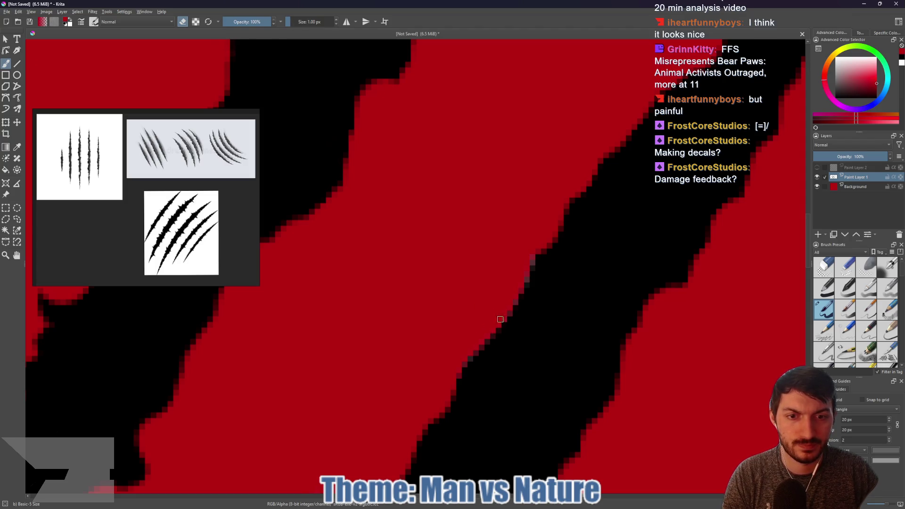
{"action": "key", "text": "]"}
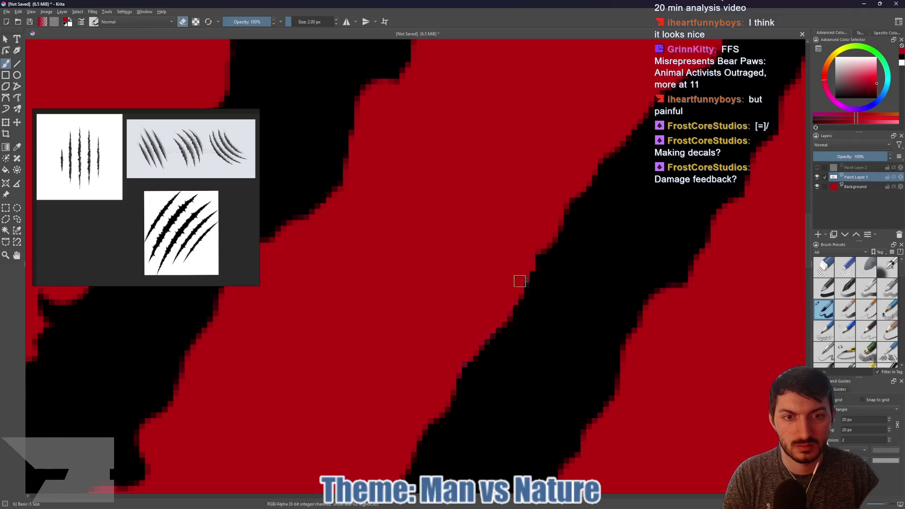
{"action": "scroll", "coordinate": [524, 283], "scroll_direction": "down", "scroll_amount": 4}
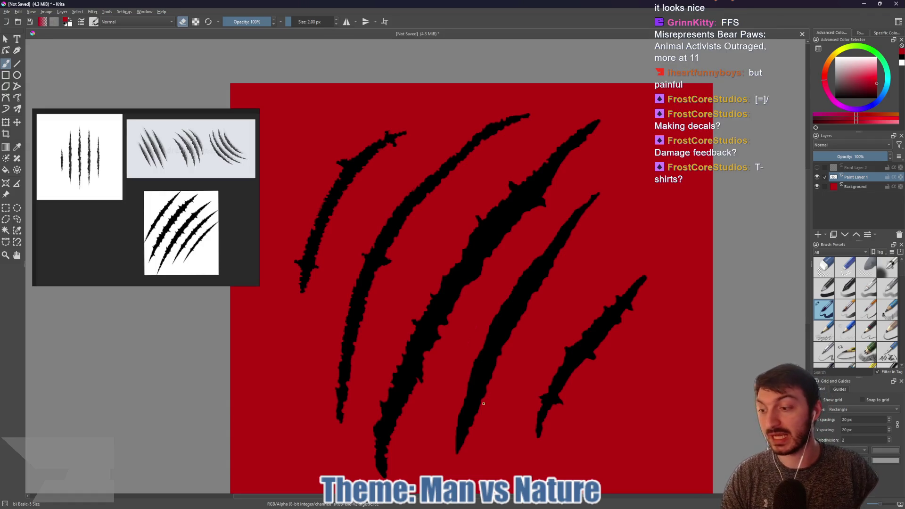
- Choose the Fill tool and set the painting colour to white
{"action": "scroll", "coordinate": [441, 296], "scroll_direction": "down", "scroll_amount": 2}
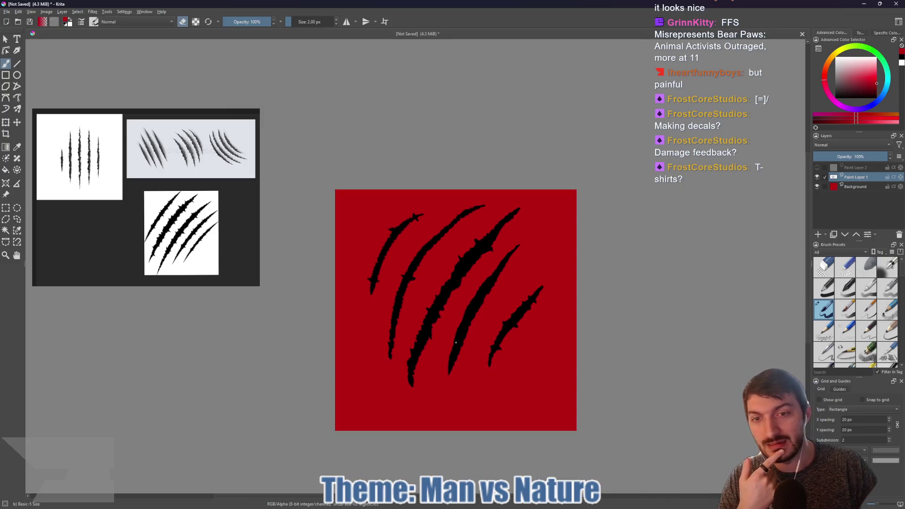
{"action": "scroll", "coordinate": [456, 343], "scroll_direction": "up", "scroll_amount": 2}
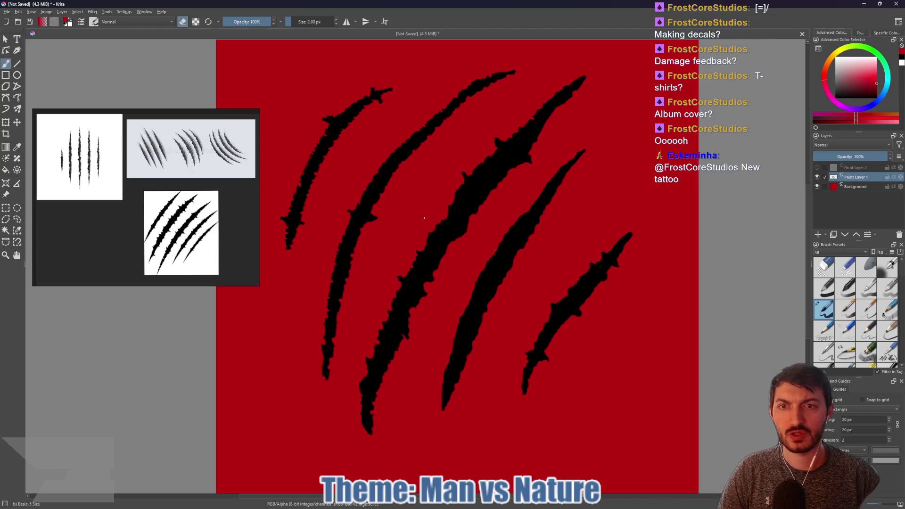
{"action": "key", "text": "f"}
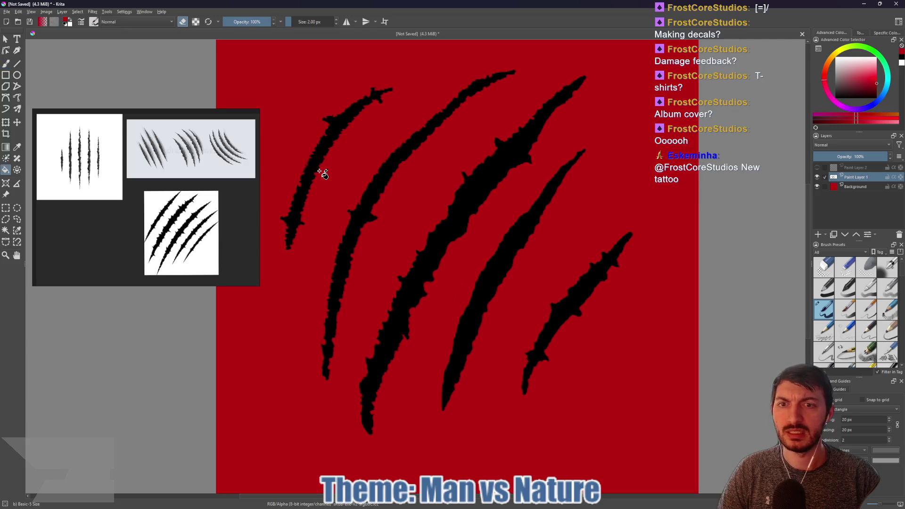
{"action": "left_click_drag", "start_coordinate": [852, 71], "coordinate": [821, 43]}
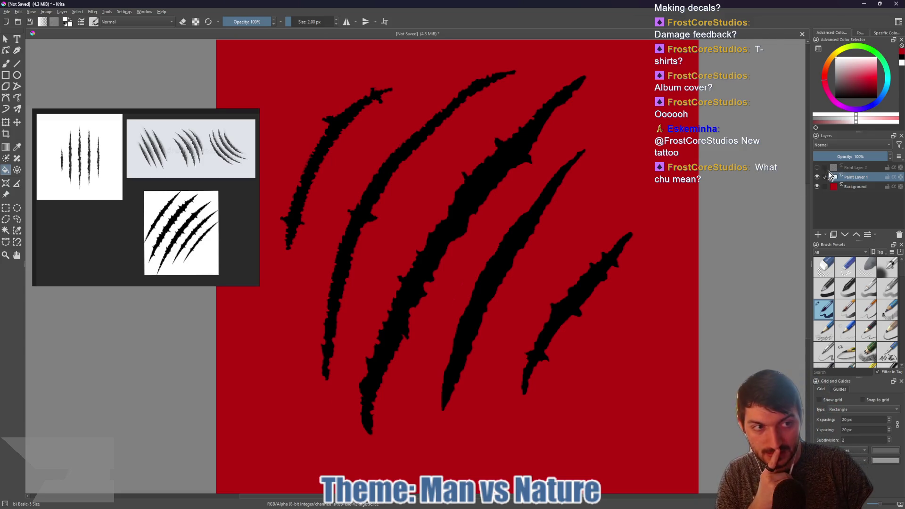
- Toggle the red Background layer off and on to preview the claws on transparency
{"action": "left_click", "coordinate": [818, 186]}
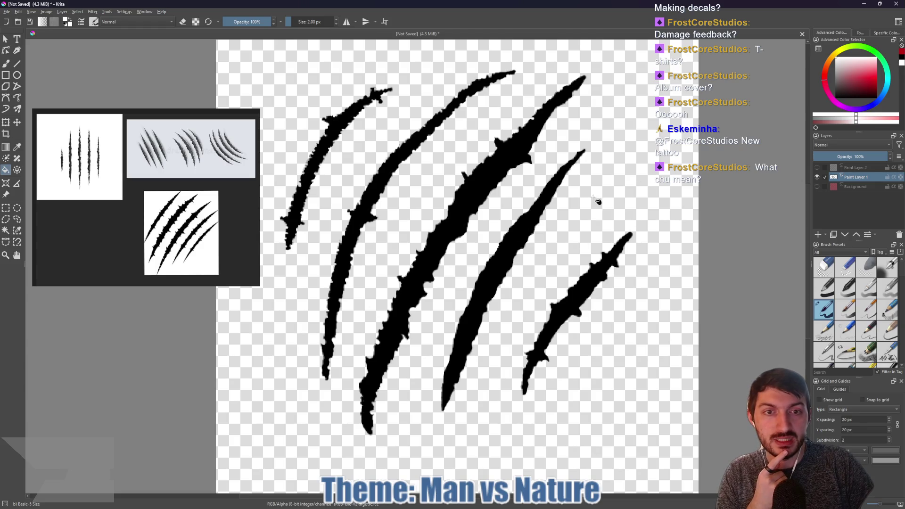
{"action": "left_click", "coordinate": [818, 187]}
{"action": "left_click", "coordinate": [819, 187]}
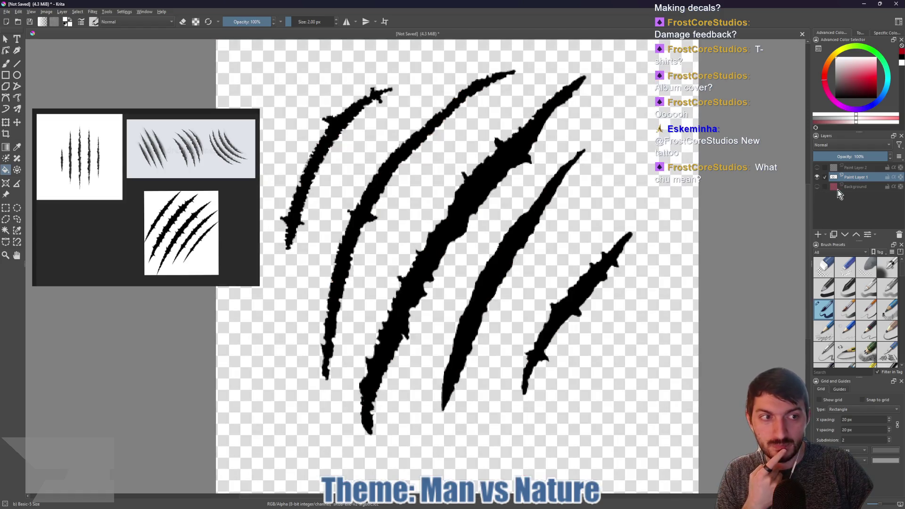
{"action": "left_click", "coordinate": [817, 188]}
{"action": "mouse_move", "coordinate": [819, 188]}
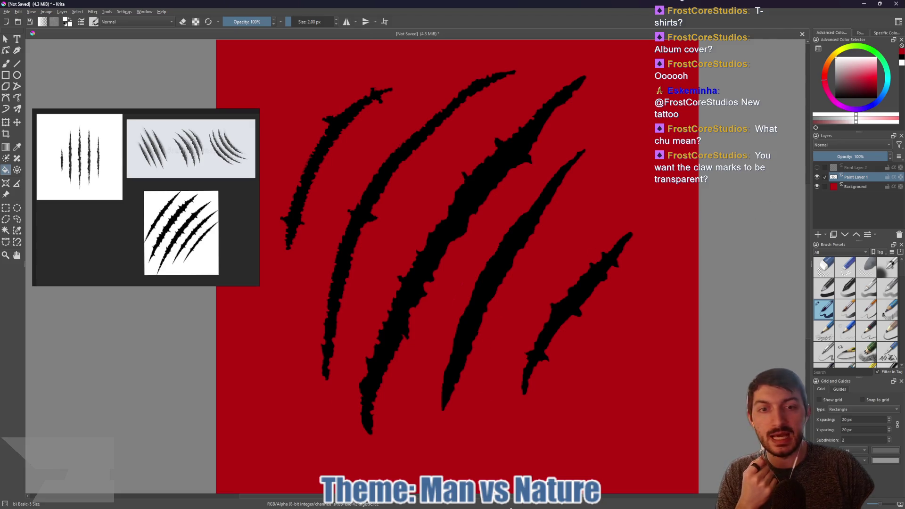
- Close the floating claw reference image in Godot without saving it
{"action": "mouse_move", "coordinate": [519, 505]}
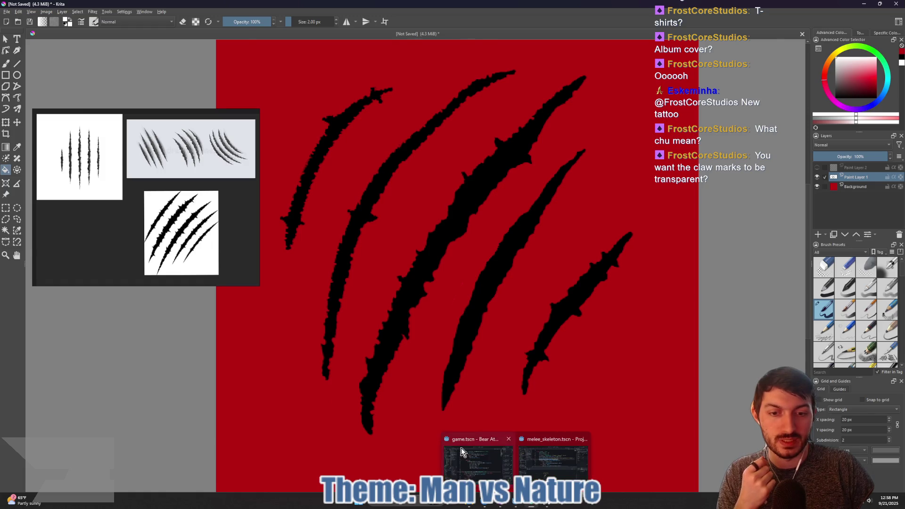
{"action": "left_click", "coordinate": [481, 453]}
{"action": "left_click_drag", "start_coordinate": [238, 239], "coordinate": [338, 231]}
{"action": "right_click", "coordinate": [345, 239]}
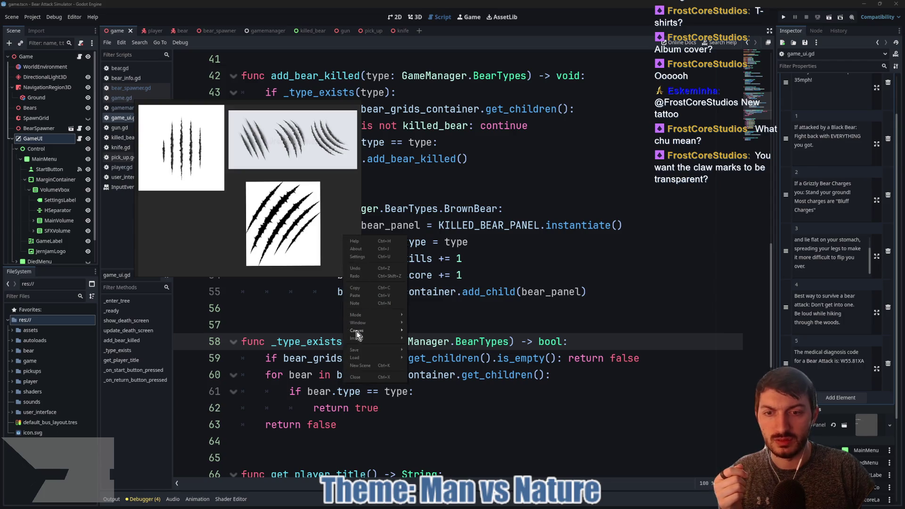
{"action": "left_click", "coordinate": [359, 377]}
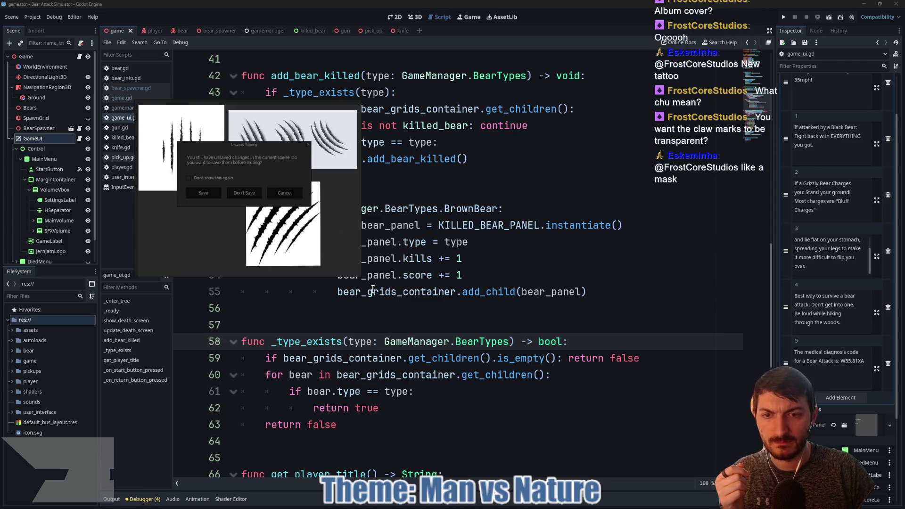
{"action": "left_click", "coordinate": [242, 198]}
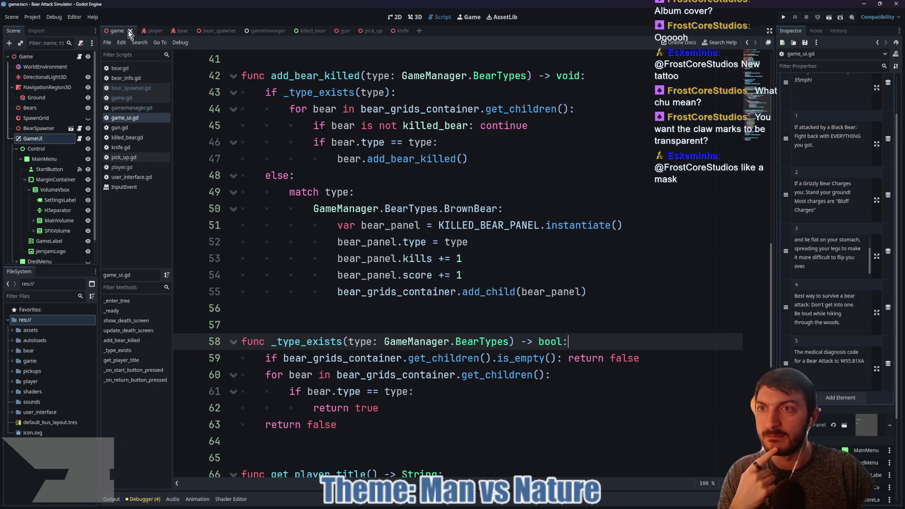
- Show the title screen in the 2D view and sketch temporary claw slashes over it
{"action": "left_click", "coordinate": [414, 18]}
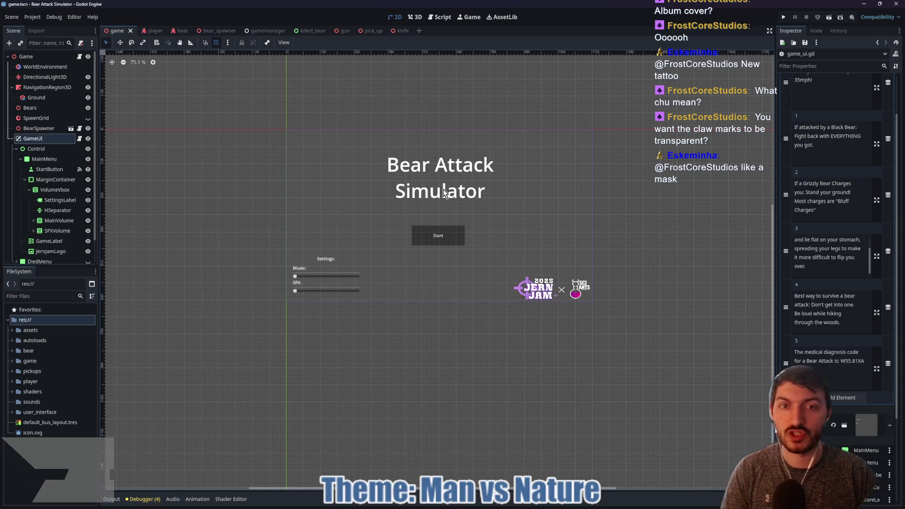
{"action": "scroll", "coordinate": [444, 190], "scroll_direction": "up", "scroll_amount": 2}
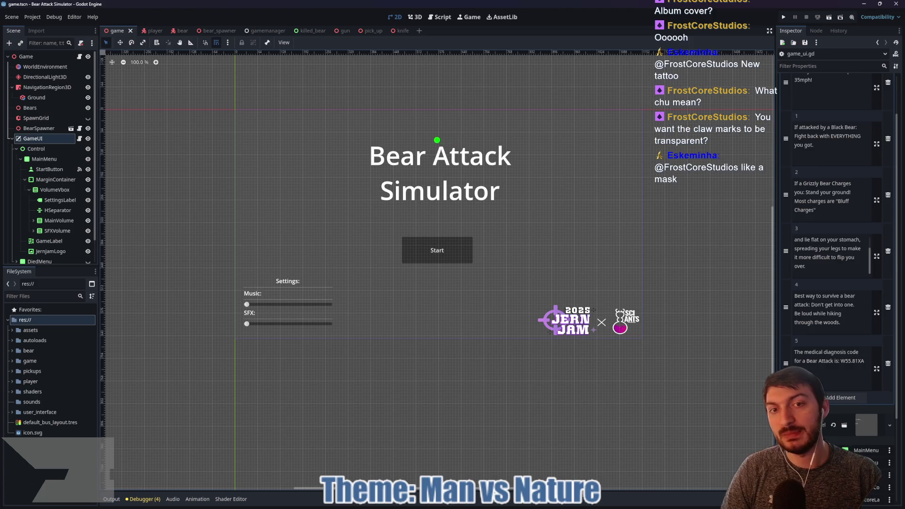
{"action": "mouse_move", "coordinate": [452, 122]}
{"action": "left_mouse_down"}
{"action": "mouse_move", "coordinate": [397, 164]}
{"action": "mouse_move", "coordinate": [361, 234]}
{"action": "left_mouse_up"}
{"action": "left_click_drag", "start_coordinate": [481, 127], "coordinate": [380, 258]}
{"action": "left_click_drag", "start_coordinate": [521, 133], "coordinate": [421, 268]}
{"action": "left_click_drag", "start_coordinate": [524, 153], "coordinate": [439, 273]}
{"action": "left_click_drag", "start_coordinate": [521, 186], "coordinate": [490, 256]}
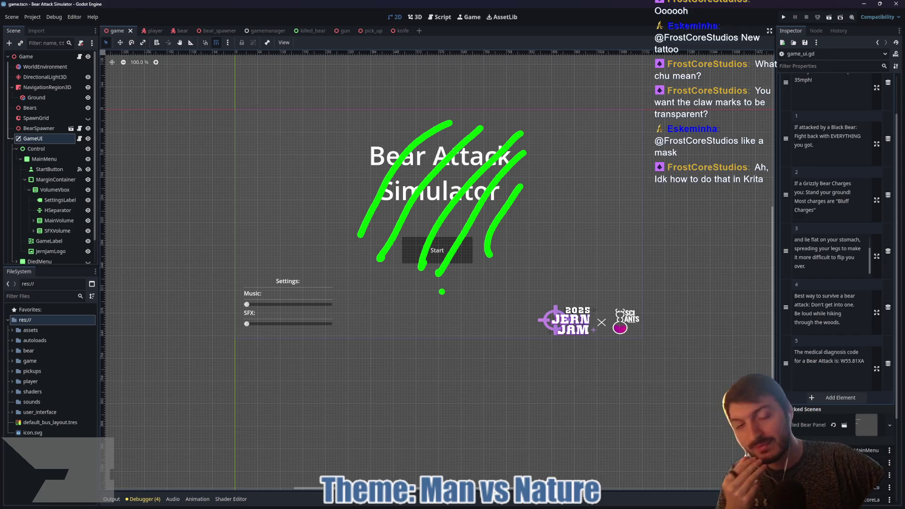
{"action": "key", "text": "Escape"}
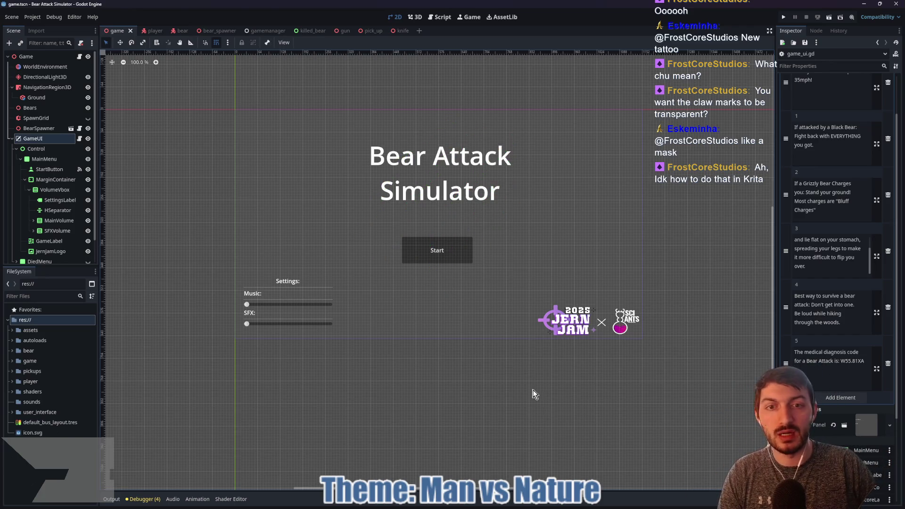
- Back in Krita, delete Paint Layer 2 and the red Background layer
{"action": "left_click", "coordinate": [538, 507]}
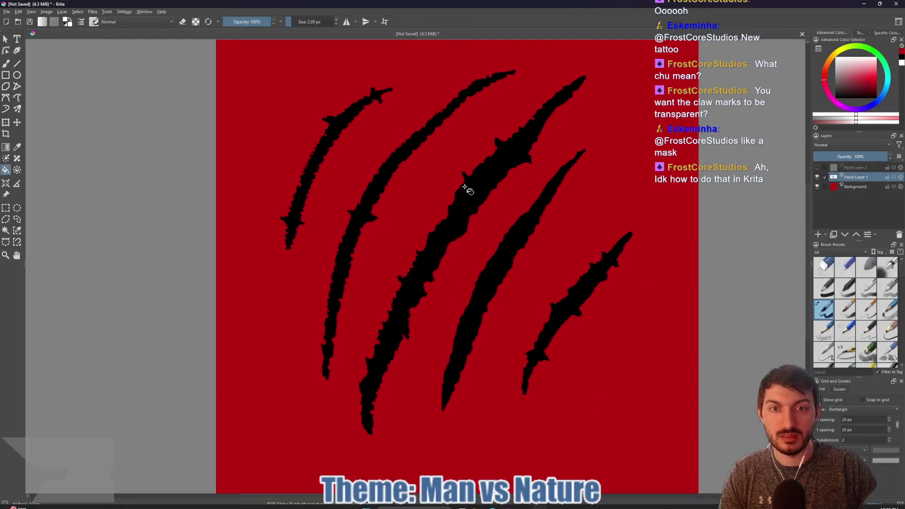
{"action": "left_click", "coordinate": [818, 186]}
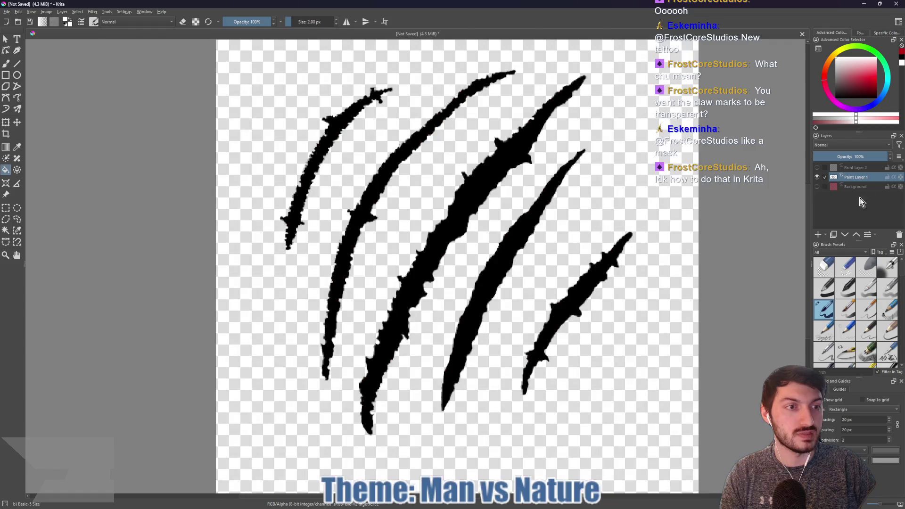
{"action": "left_click", "coordinate": [864, 167]}
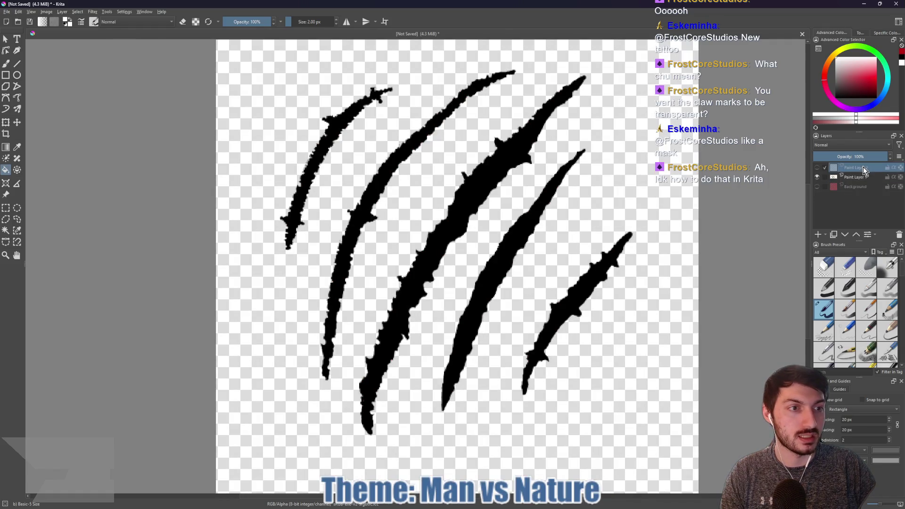
{"action": "left_click", "coordinate": [899, 235]}
{"action": "left_click", "coordinate": [866, 178]}
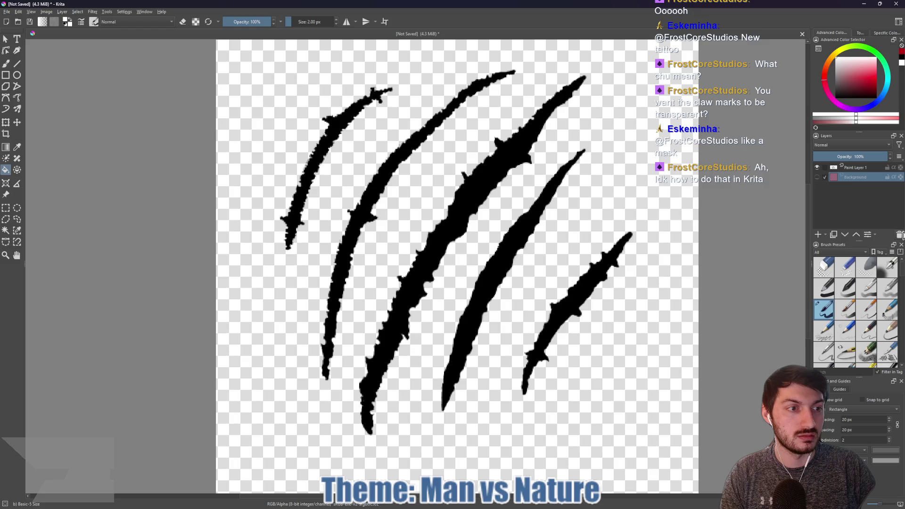
{"action": "left_click", "coordinate": [899, 234]}
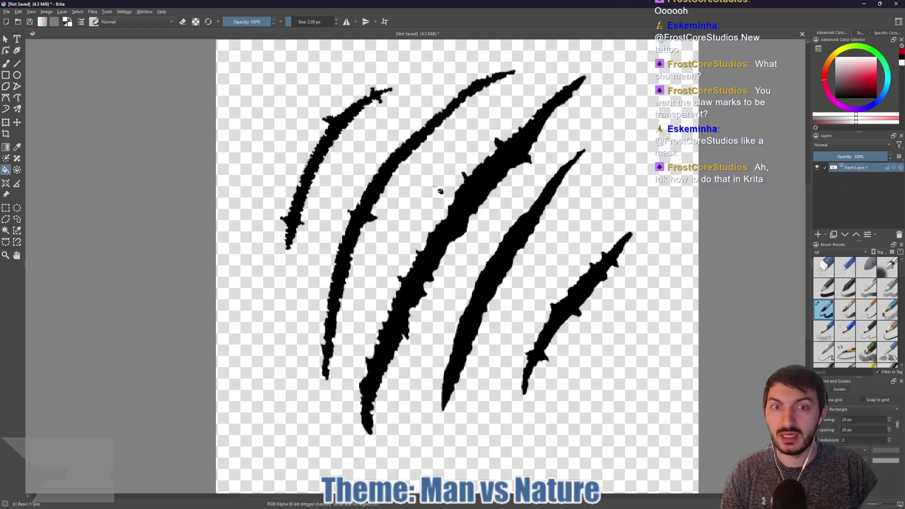
- Export the drawing as PNG named bear_swipe into BearAttackSimulator/assets/icons
{"action": "left_click", "coordinate": [7, 12]}
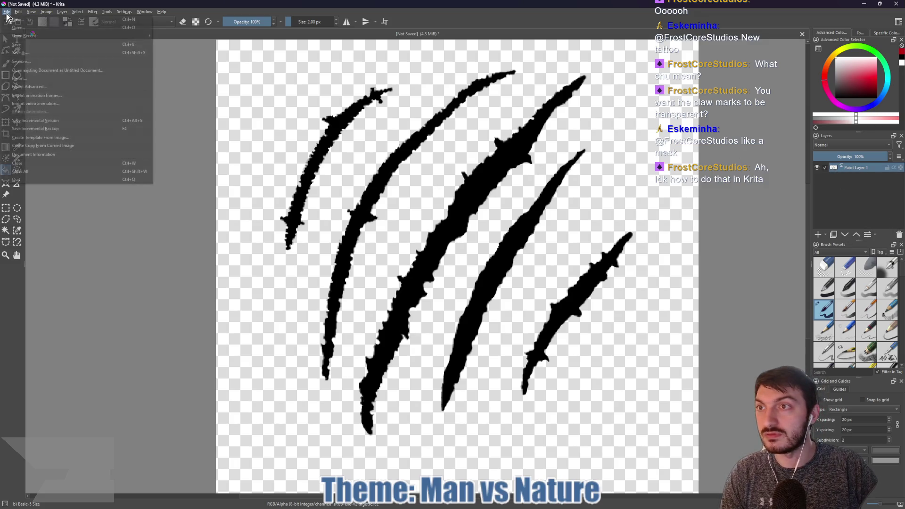
{"action": "left_click", "coordinate": [35, 77]}
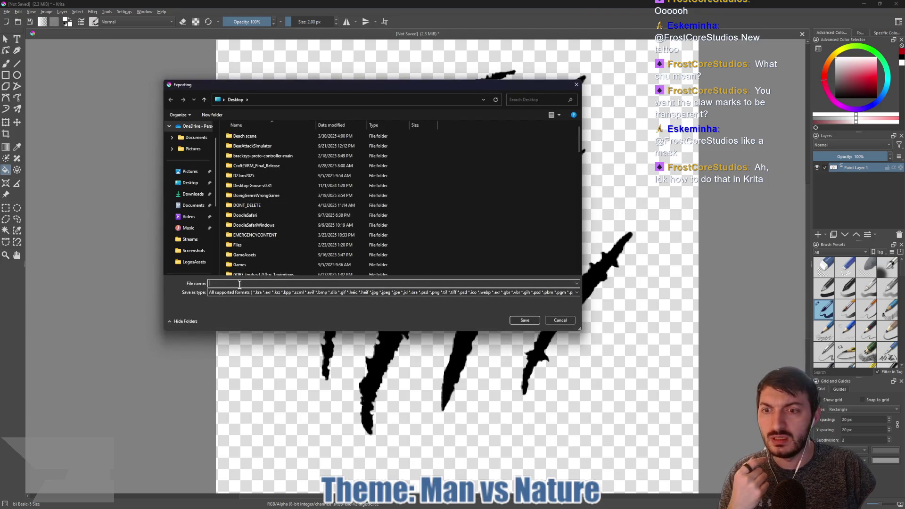
{"action": "left_click", "coordinate": [264, 293]}
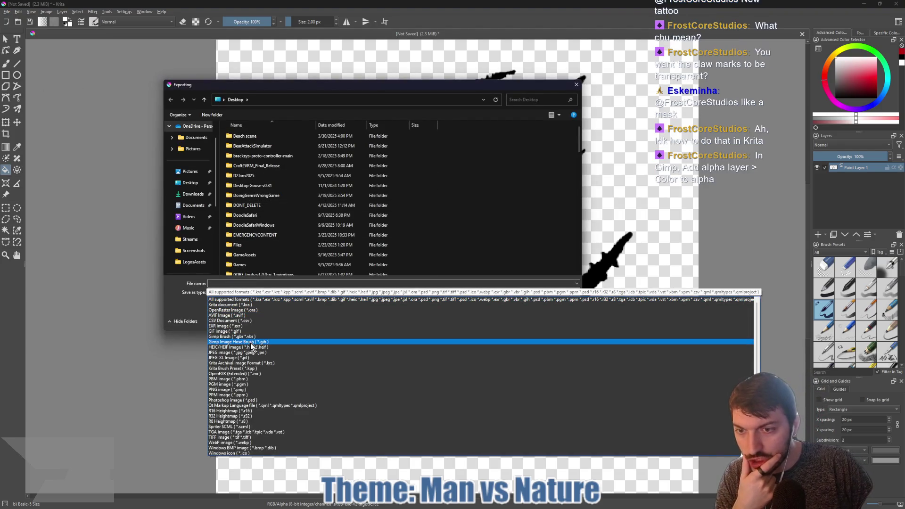
{"action": "left_click", "coordinate": [244, 390]}
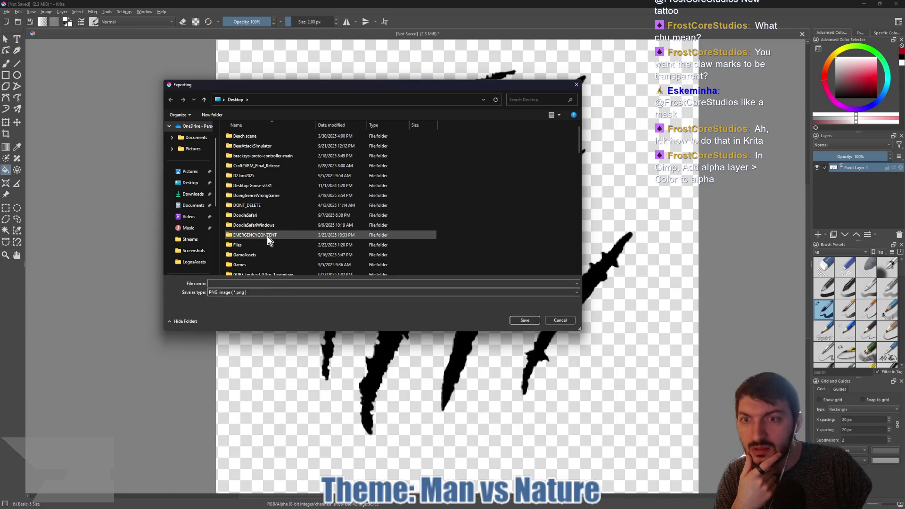
{"action": "double_click", "coordinate": [272, 145]}
{"action": "double_click", "coordinate": [244, 158]}
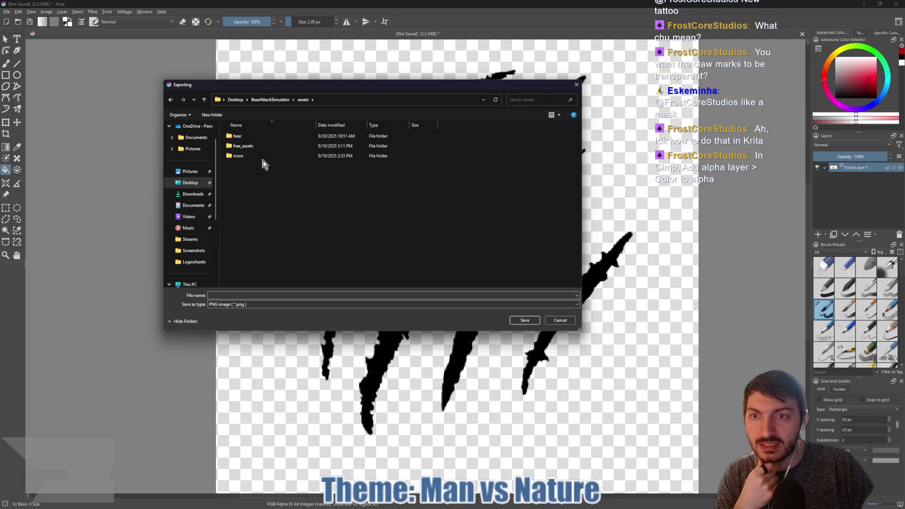
{"action": "double_click", "coordinate": [264, 156]}
{"action": "type", "text": "bear_swipe"}
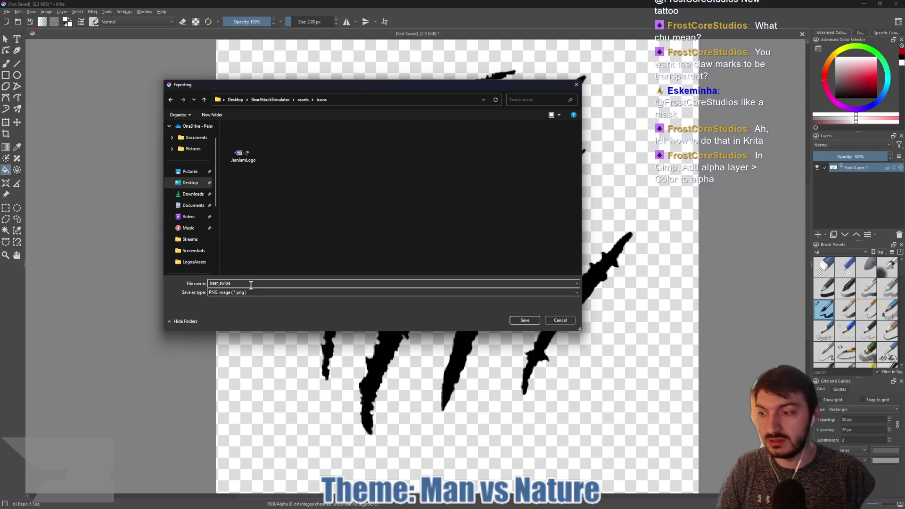
{"action": "left_click", "coordinate": [523, 321]}
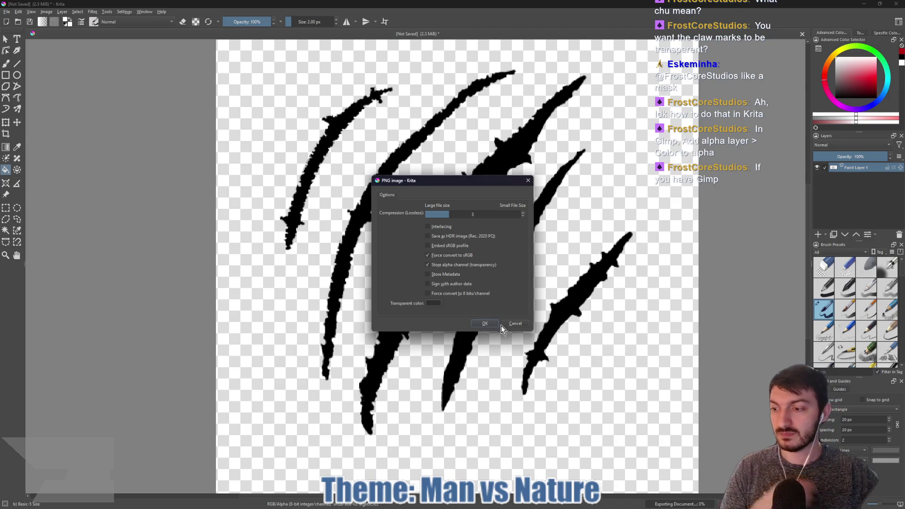
{"action": "left_click", "coordinate": [485, 323]}
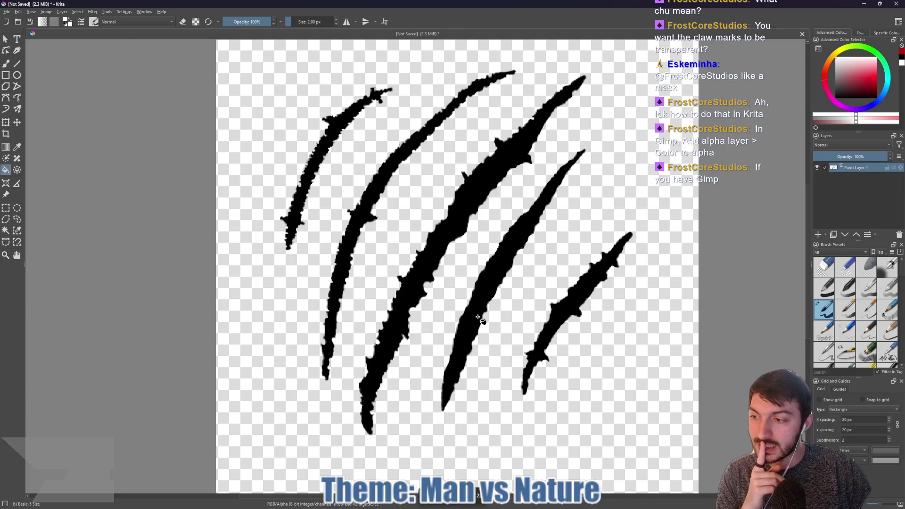
- In Godot, collapse the MainMenu branch and select the Control node under GameUI
{"action": "mouse_move", "coordinate": [529, 507]}
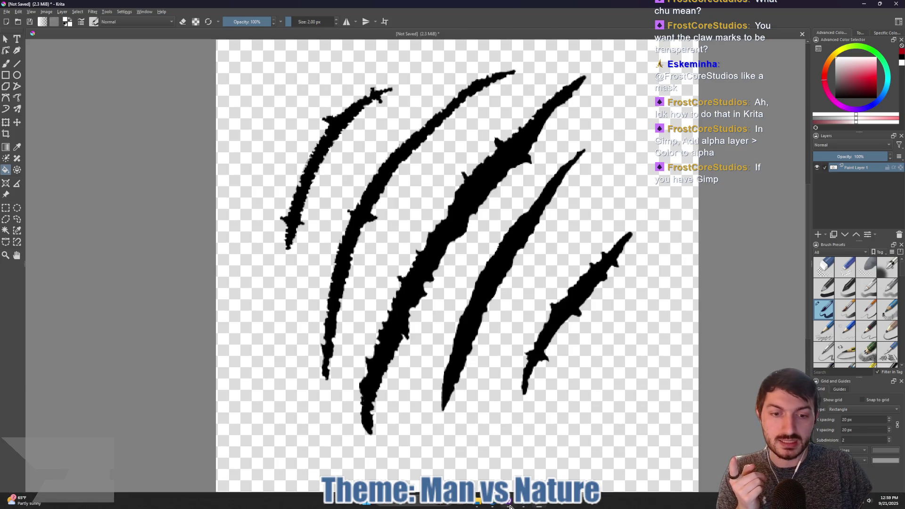
{"action": "left_click", "coordinate": [486, 464]}
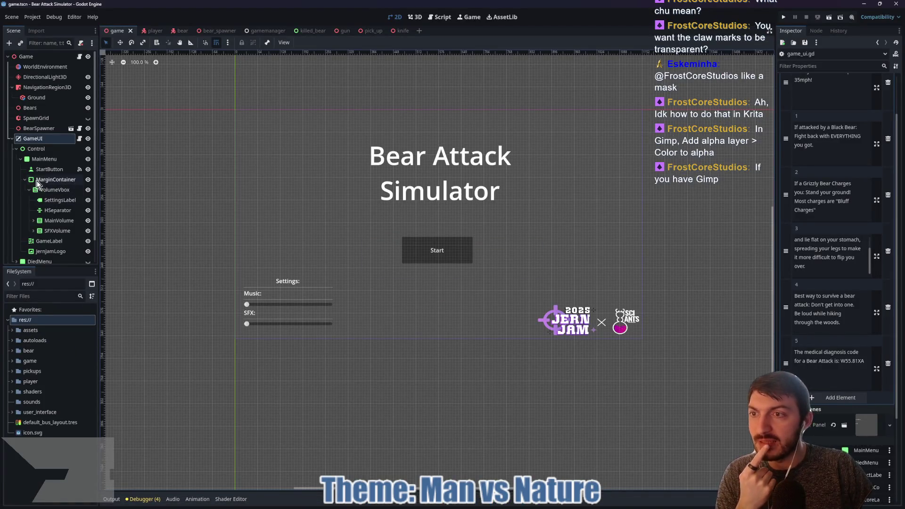
{"action": "left_click", "coordinate": [29, 149]}
{"action": "left_click", "coordinate": [21, 159]}
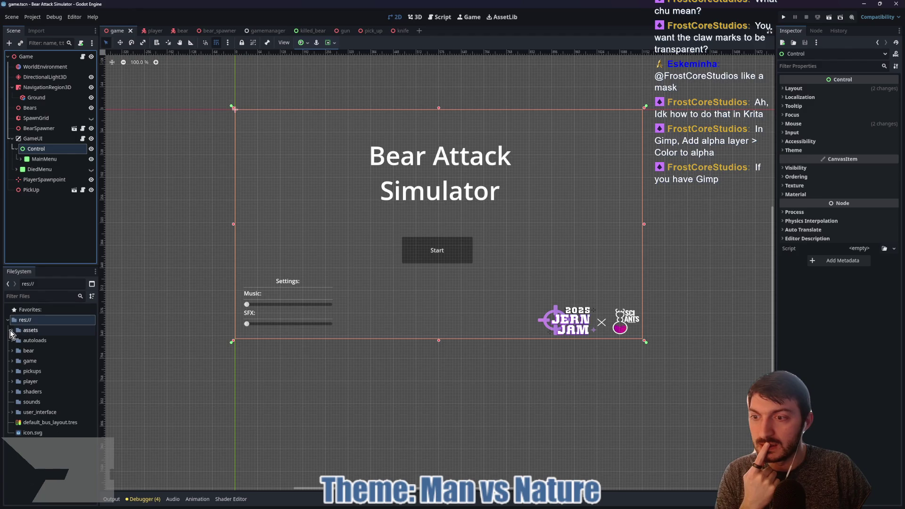
- Find bear_swipe.png under assets/icons and start adding a child node under Control
{"action": "left_click", "coordinate": [12, 330]}
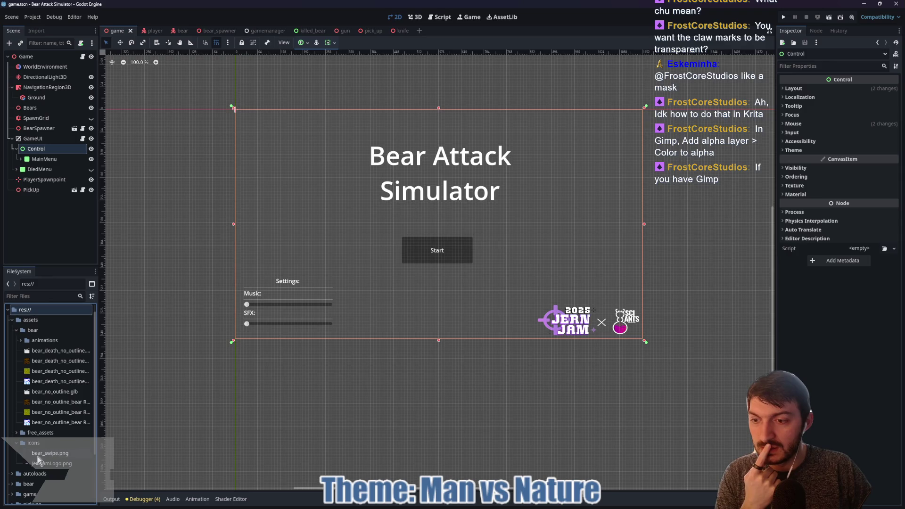
{"action": "mouse_move", "coordinate": [48, 453]}
{"action": "left_mouse_down"}
{"action": "mouse_move", "coordinate": [55, 152]}
{"action": "mouse_move", "coordinate": [64, 450]}
{"action": "mouse_move", "coordinate": [44, 467]}
{"action": "left_mouse_up"}
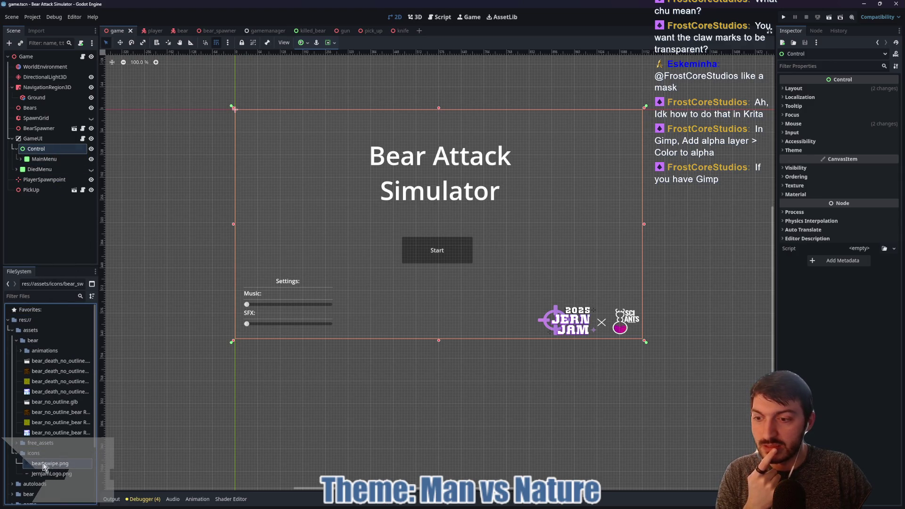
{"action": "left_click", "coordinate": [47, 150]}
{"action": "key", "text": "ctrl+a"}
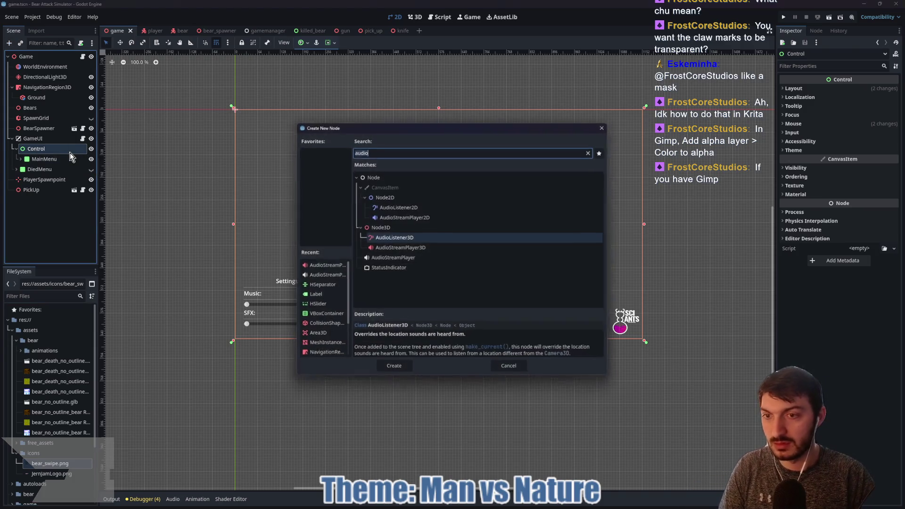
- Create a TextureRect under Control and quick-load bear_swipe.png as its texture
{"action": "type", "text": "texture"}
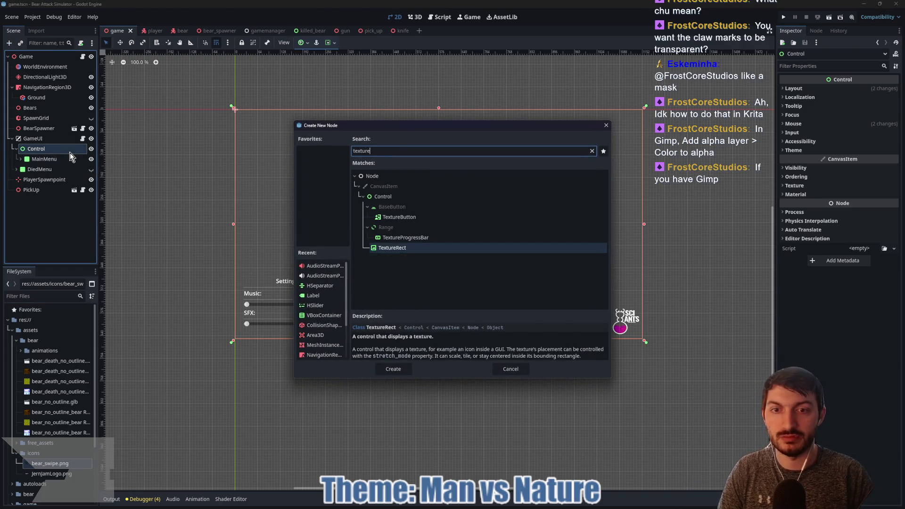
{"action": "key", "text": "Return"}
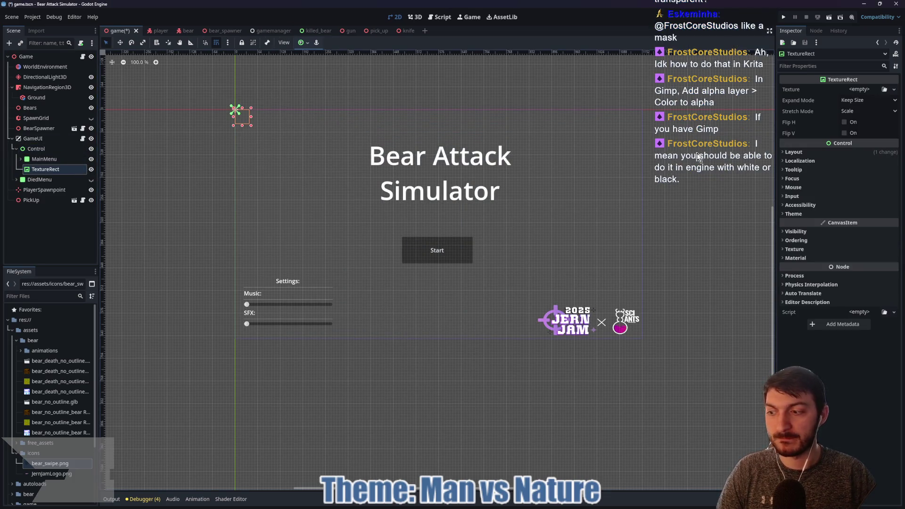
{"action": "left_click", "coordinate": [857, 90]}
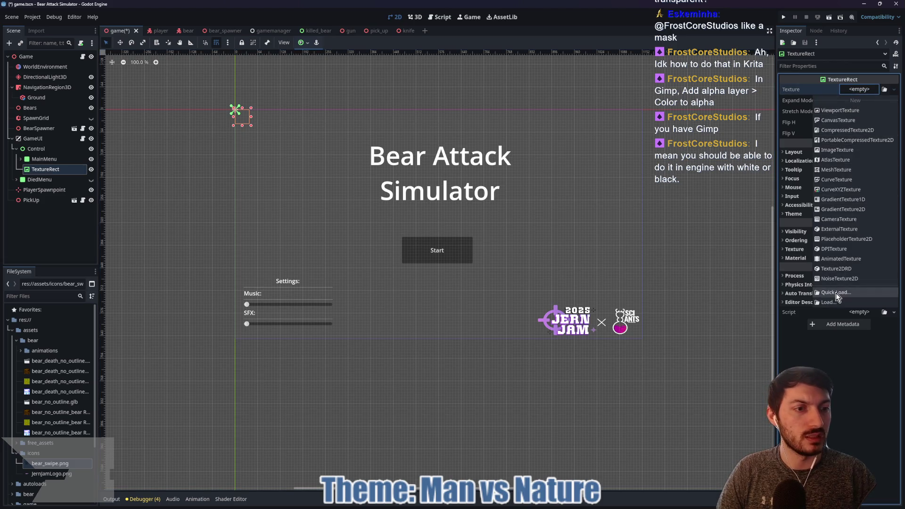
{"action": "left_click", "coordinate": [836, 292]}
{"action": "double_click", "coordinate": [381, 172]}
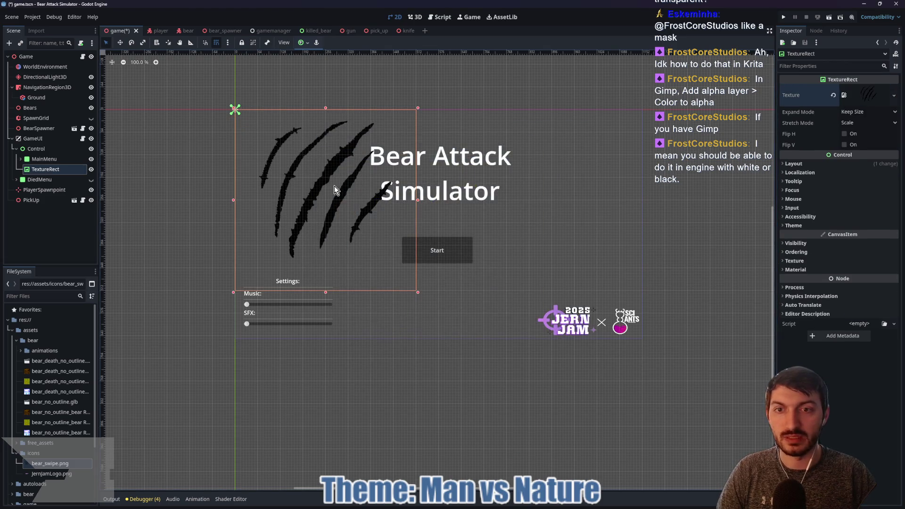
- Move the claw marks over the title, set Expand Mode to Ignore Size, and shrink them to fit
{"action": "key", "text": "w"}
{"action": "mouse_move", "coordinate": [307, 205]}
{"action": "left_mouse_down"}
{"action": "mouse_move", "coordinate": [347, 226]}
{"action": "mouse_move", "coordinate": [421, 215]}
{"action": "left_mouse_up"}
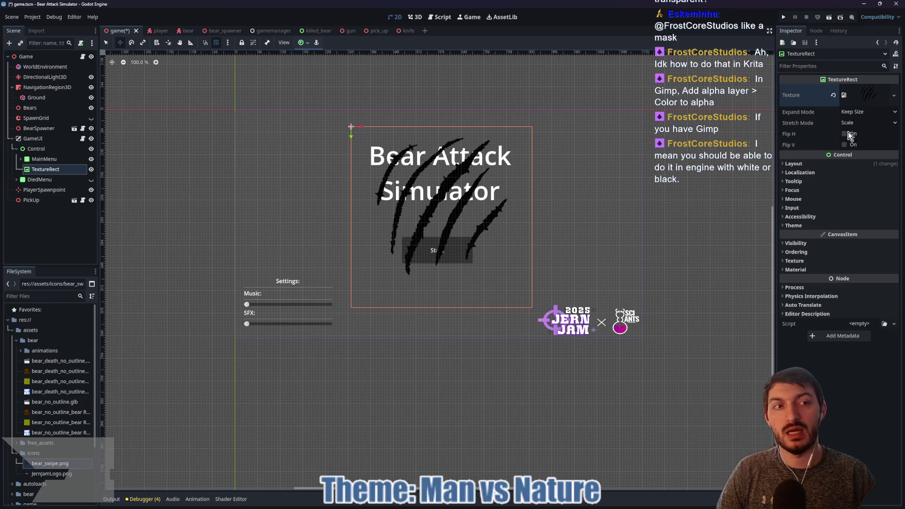
{"action": "key", "text": "q"}
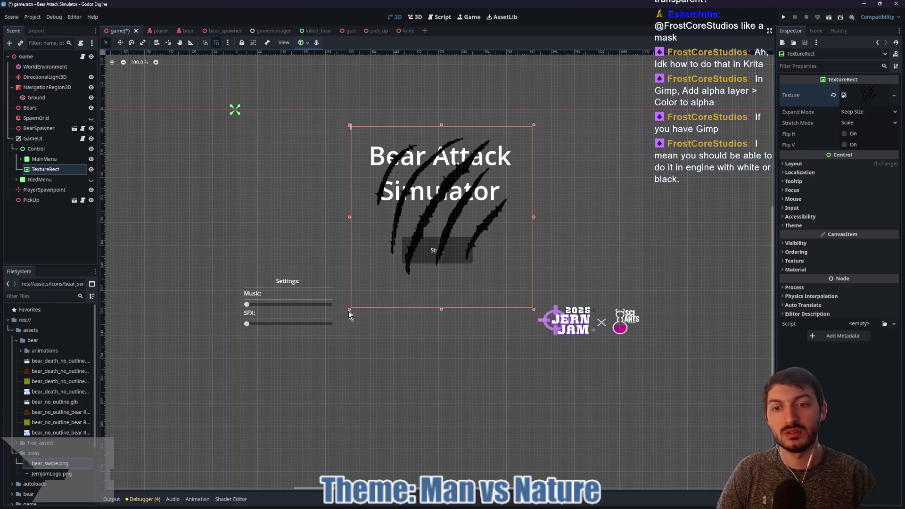
{"action": "left_click", "coordinate": [806, 164]}
{"action": "left_click", "coordinate": [843, 115]}
{"action": "left_click", "coordinate": [867, 131]}
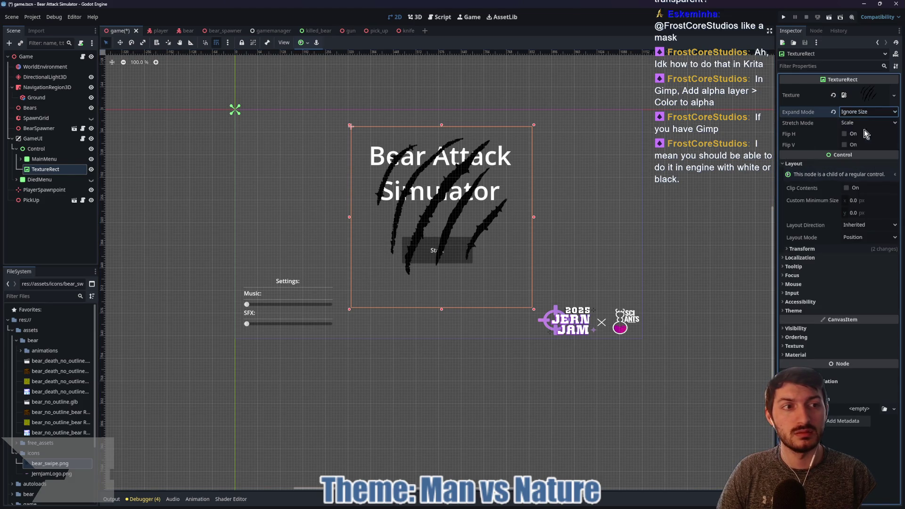
{"action": "mouse_move", "coordinate": [349, 309]}
{"action": "left_mouse_down"}
{"action": "mouse_move", "coordinate": [504, 138]}
{"action": "mouse_move", "coordinate": [428, 182]}
{"action": "mouse_move", "coordinate": [368, 309]}
{"action": "mouse_move", "coordinate": [360, 322]}
{"action": "mouse_move", "coordinate": [352, 318]}
{"action": "left_mouse_up"}
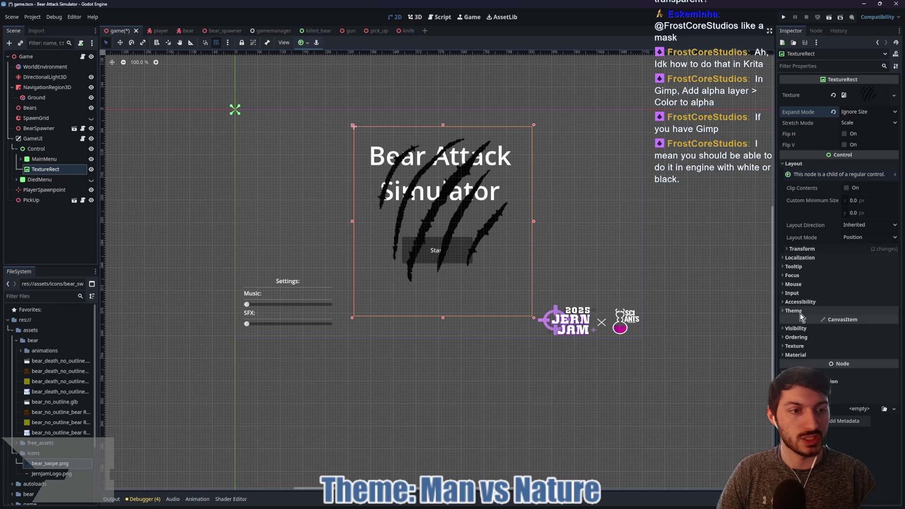
{"action": "left_click", "coordinate": [796, 259]}
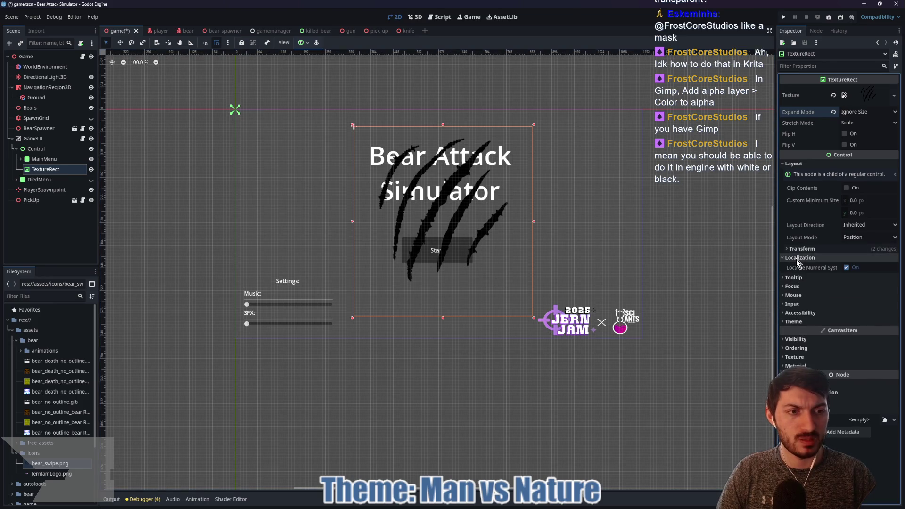
{"action": "left_click", "coordinate": [797, 258]}
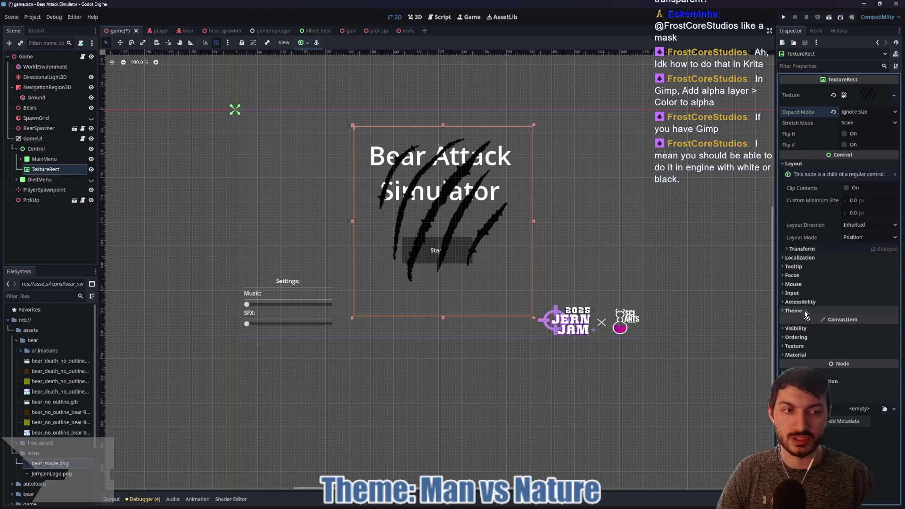
{"action": "left_click", "coordinate": [800, 330]}
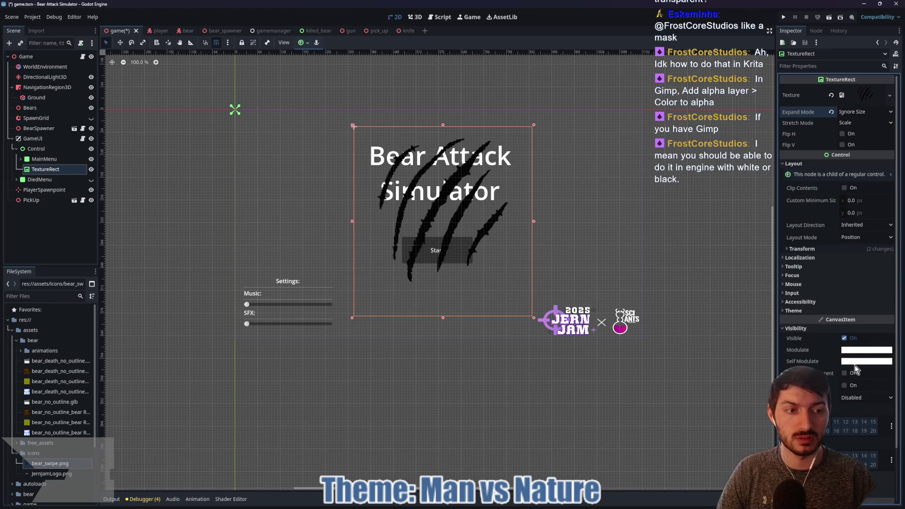
{"action": "left_click", "coordinate": [850, 351]}
{"action": "mouse_move", "coordinate": [856, 298]}
{"action": "left_mouse_down"}
{"action": "mouse_move", "coordinate": [813, 299]}
{"action": "mouse_move", "coordinate": [820, 299]}
{"action": "left_mouse_up"}
{"action": "left_click", "coordinate": [899, 311]}
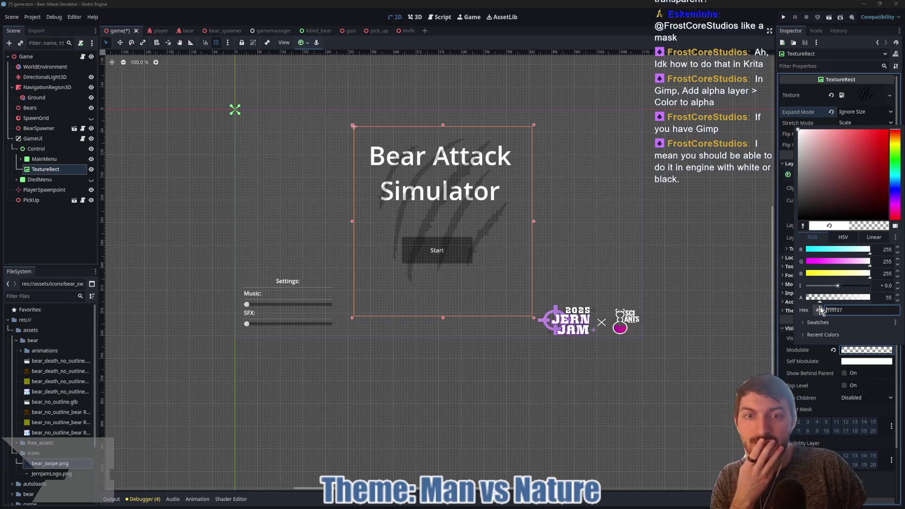
{"action": "key", "text": "BackSpace"}
{"action": "key", "text": "BackSpace"}
{"action": "key", "text": "Return"}
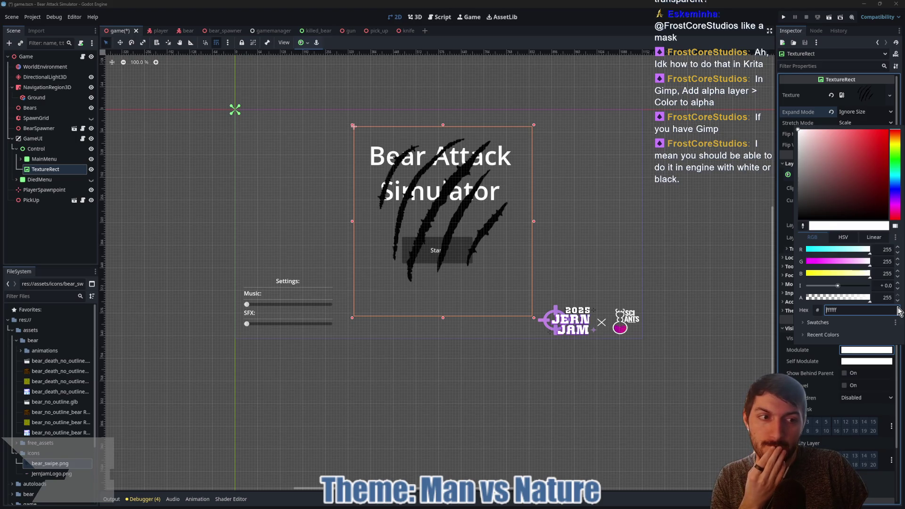
{"action": "type", "text": "00"}
{"action": "key", "text": "Return"}
{"action": "key", "text": "BackSpace"}
{"action": "key", "text": "BackSpace"}
{"action": "type", "text": "f3"}
{"action": "key", "text": "ctrl+z"}
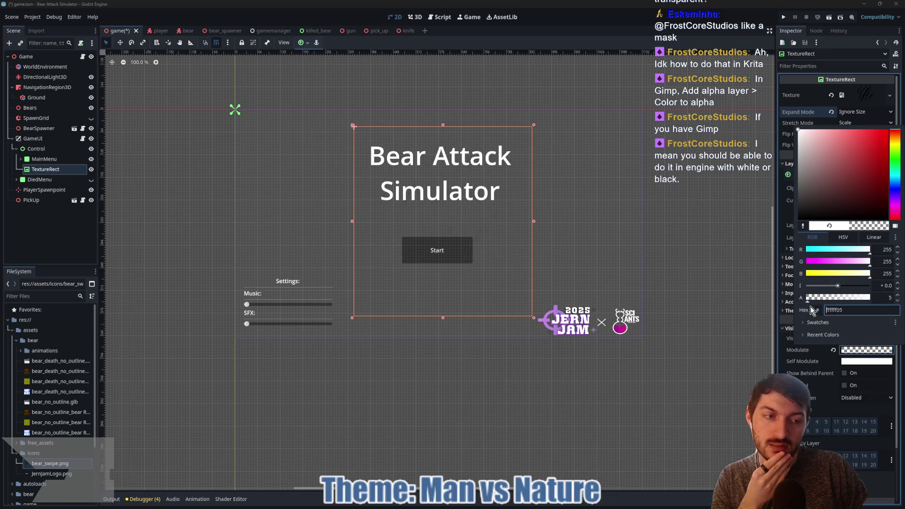
{"action": "key", "text": "ctrl+z"}
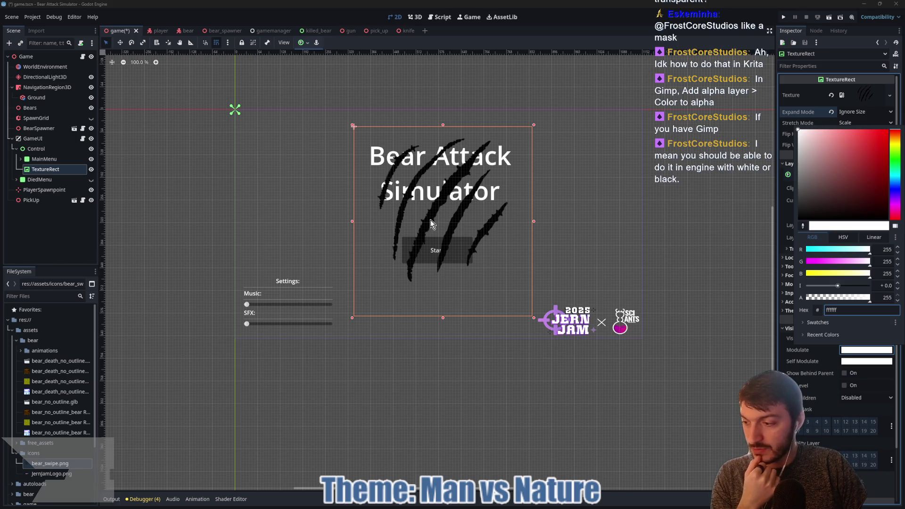
{"action": "left_click", "coordinate": [478, 500]}
- Review the Jern Jam 2025 itch.io page and its Man vs Nature theme
{"action": "left_click", "coordinate": [311, 63]}
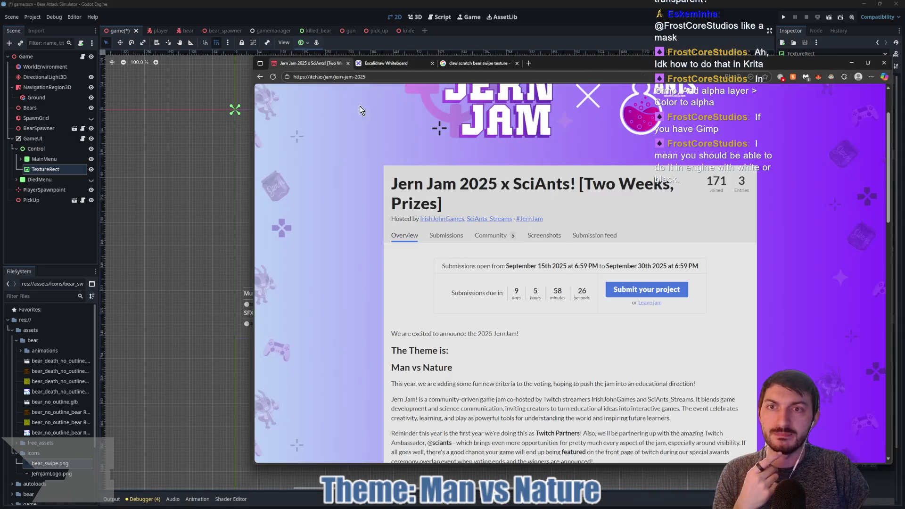
{"action": "scroll", "coordinate": [346, 91], "scroll_direction": "down", "scroll_amount": 1}
{"action": "left_click", "coordinate": [402, 76]}
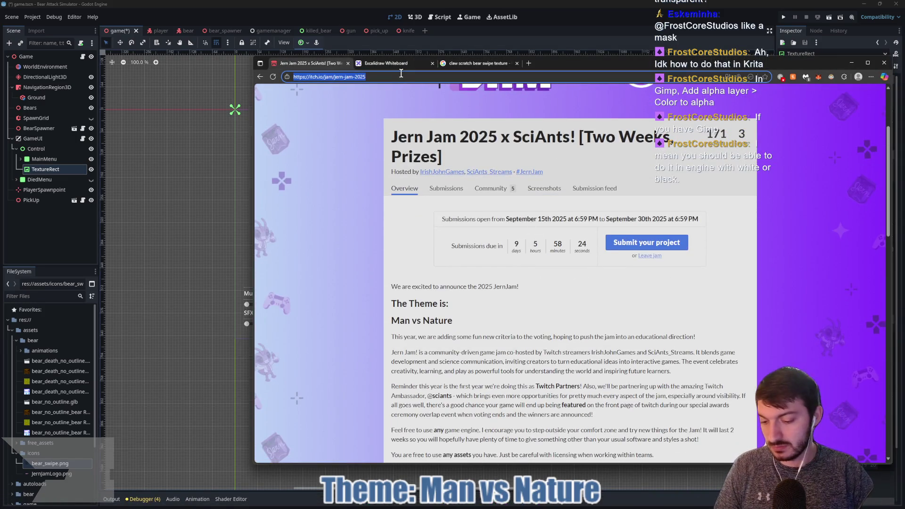
- Minimize the browser to bring the Godot editor back to the front
{"action": "key", "text": "alt+Tab"}
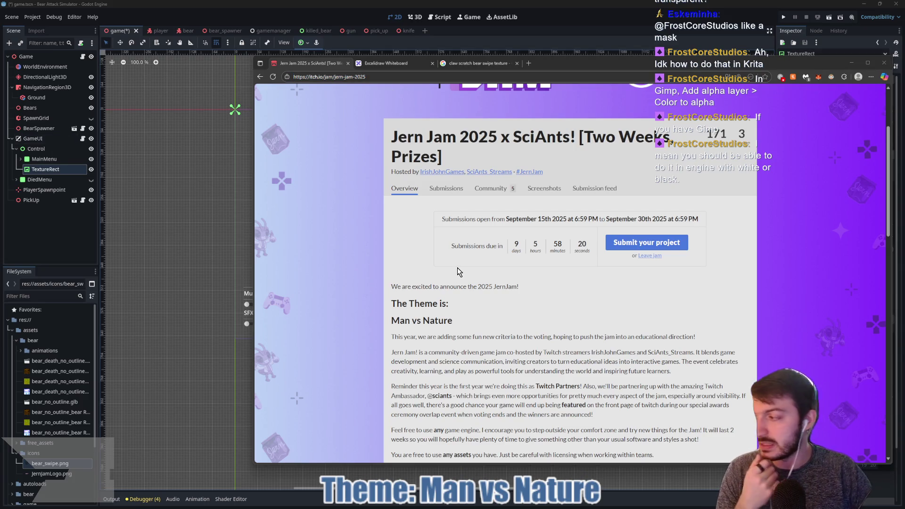
{"action": "scroll", "coordinate": [622, 307], "scroll_direction": "down", "scroll_amount": 2}
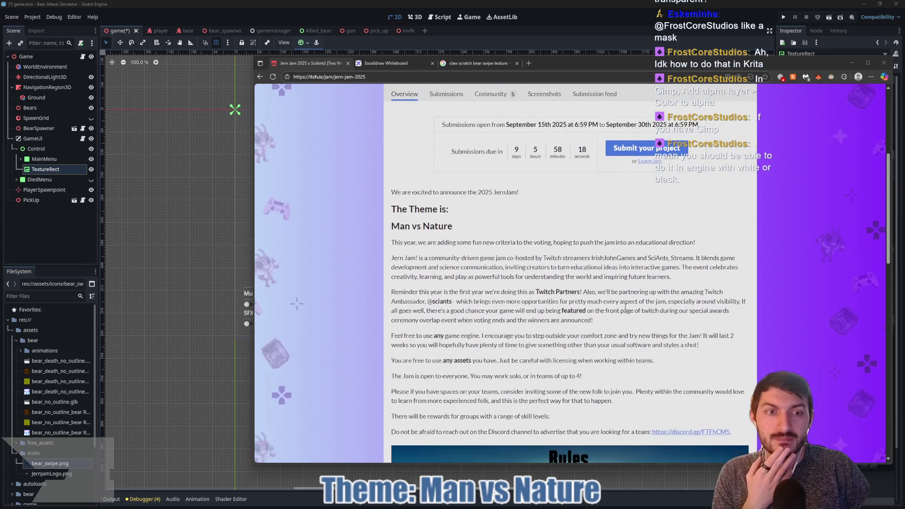
{"action": "left_click_drag", "start_coordinate": [636, 62], "coordinate": [567, 57]}
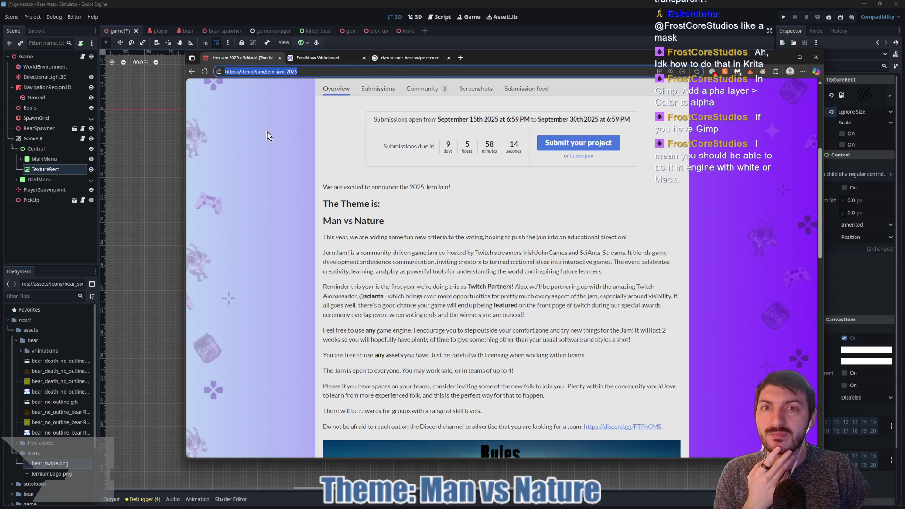
{"action": "left_click", "coordinate": [510, 39]}
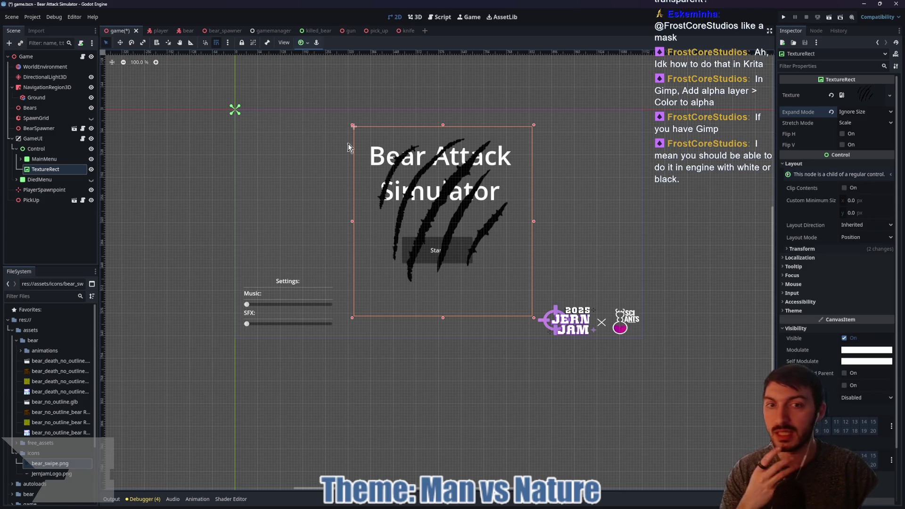
- Place the claw TextureRect above MainMenu in the Scene dock and enable Top Level
{"action": "left_click_drag", "start_coordinate": [32, 172], "coordinate": [30, 153]}
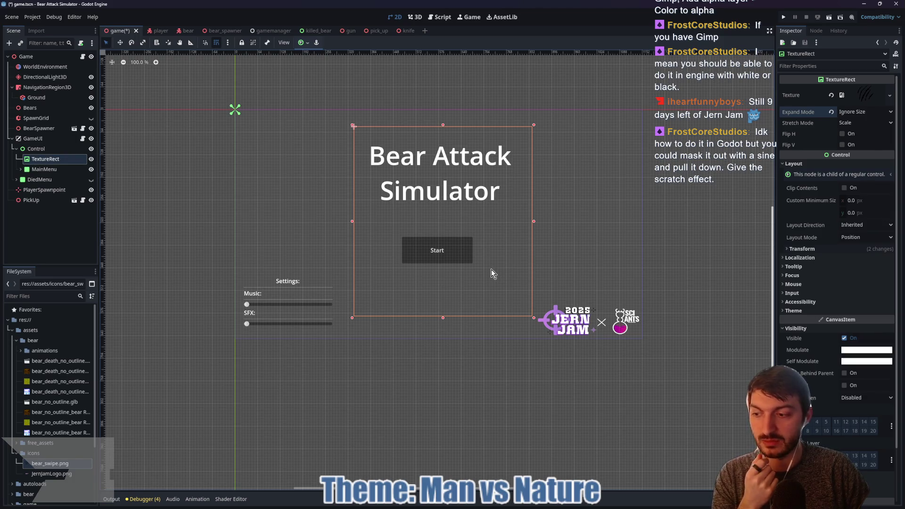
{"action": "scroll", "coordinate": [829, 345], "scroll_direction": "down", "scroll_amount": 1}
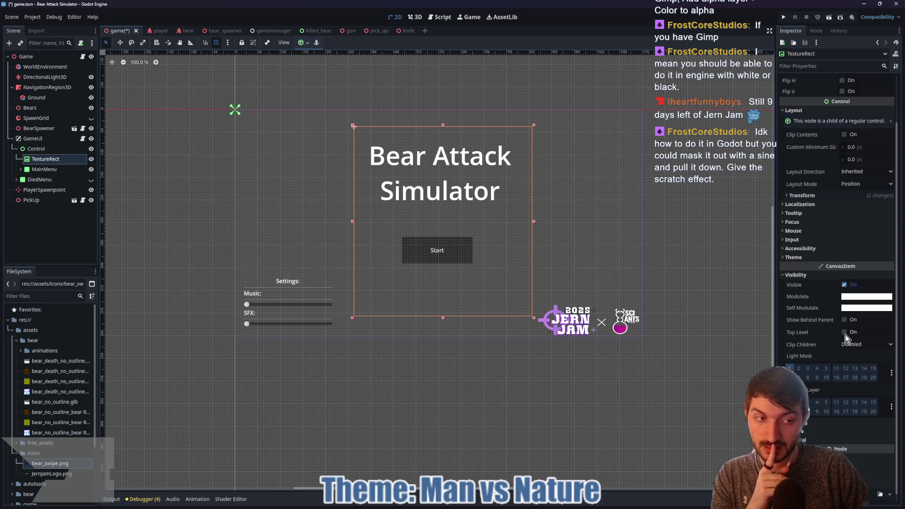
{"action": "left_click", "coordinate": [845, 333]}
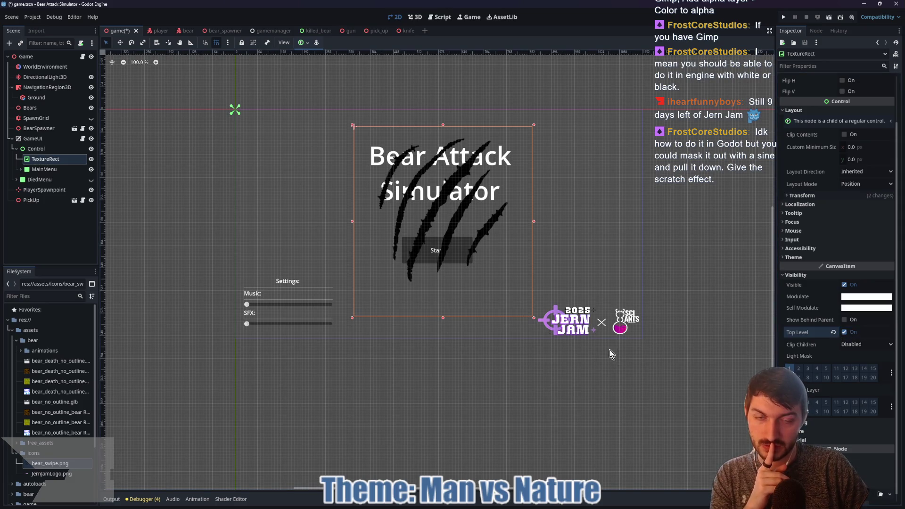
- Rename the TextureRect node to BearSwipe
{"action": "left_click", "coordinate": [53, 160]}
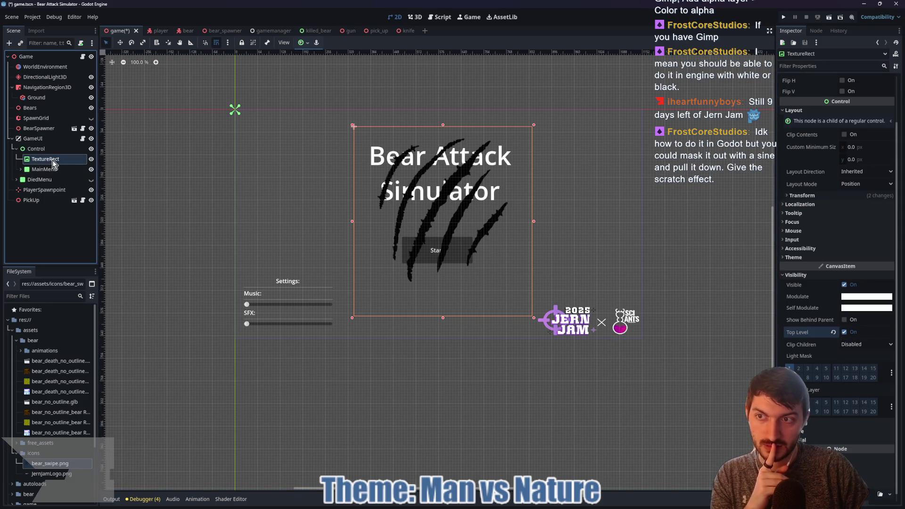
{"action": "double_click", "coordinate": [53, 160]}
{"action": "type", "text": "BearSwipe"}
{"action": "key", "text": "Return"}
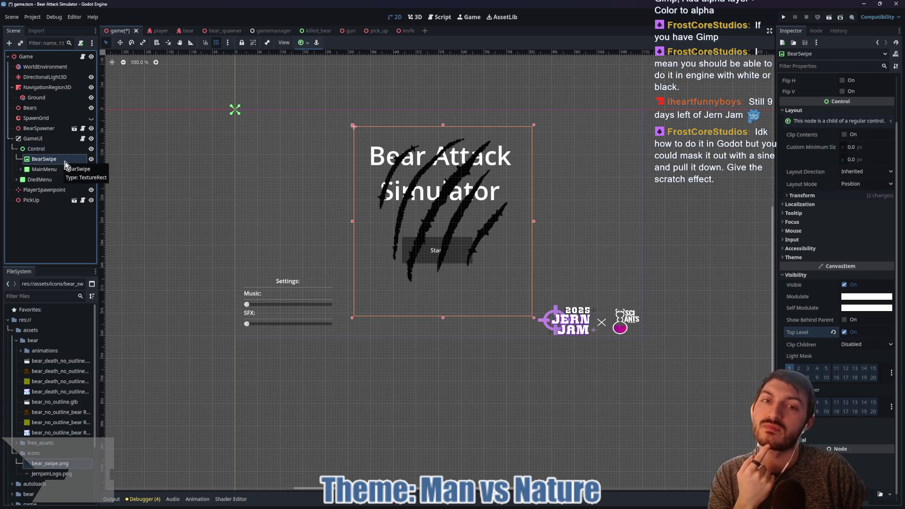
- Test fading BearSwipe with its Modulate alpha slider, then switch Top Level back off
{"action": "left_click", "coordinate": [854, 296]}
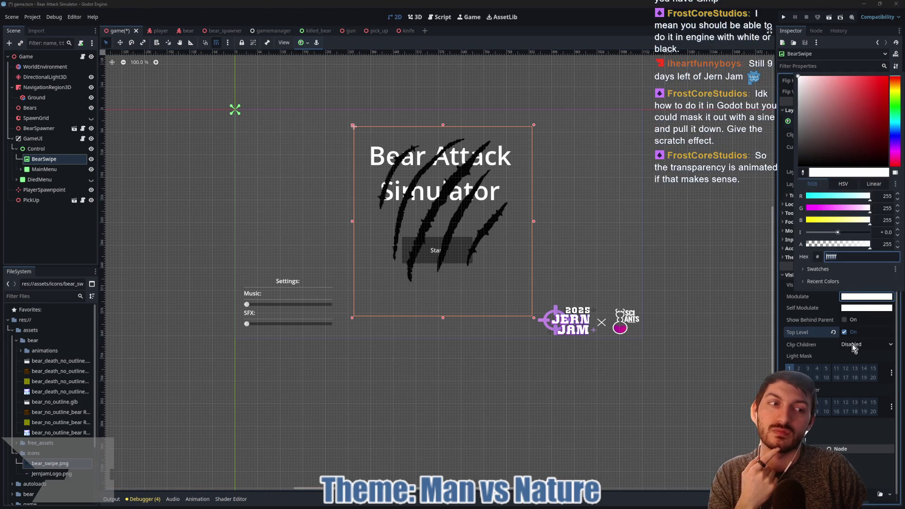
{"action": "mouse_move", "coordinate": [861, 243]}
{"action": "left_mouse_down"}
{"action": "mouse_move", "coordinate": [802, 247]}
{"action": "mouse_move", "coordinate": [903, 250]}
{"action": "mouse_move", "coordinate": [803, 247]}
{"action": "mouse_move", "coordinate": [879, 254]}
{"action": "left_mouse_up"}
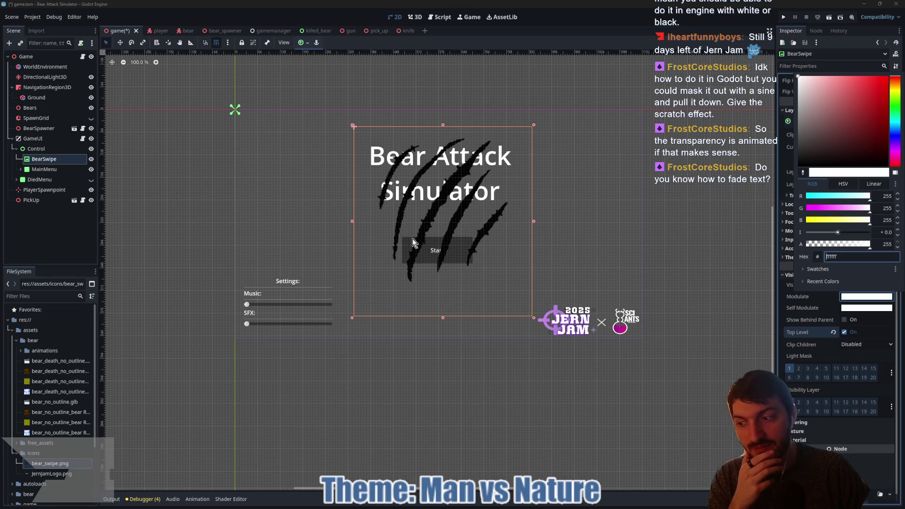
{"action": "mouse_move", "coordinate": [858, 243]}
{"action": "left_mouse_down"}
{"action": "mouse_move", "coordinate": [805, 245]}
{"action": "mouse_move", "coordinate": [887, 247]}
{"action": "mouse_move", "coordinate": [811, 244]}
{"action": "mouse_move", "coordinate": [853, 245]}
{"action": "mouse_move", "coordinate": [830, 245]}
{"action": "left_mouse_up"}
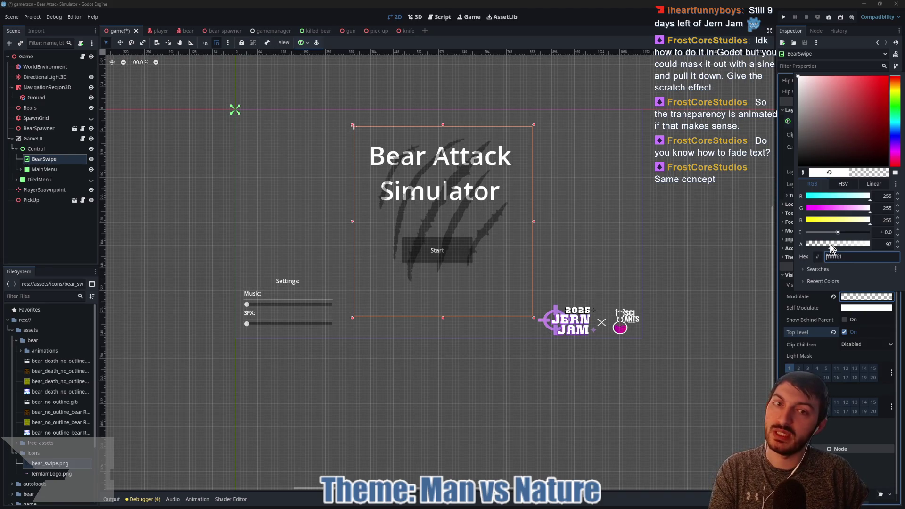
{"action": "mouse_move", "coordinate": [831, 245]}
{"action": "left_mouse_down"}
{"action": "mouse_move", "coordinate": [849, 244]}
{"action": "mouse_move", "coordinate": [821, 242]}
{"action": "mouse_move", "coordinate": [857, 250]}
{"action": "mouse_move", "coordinate": [829, 245]}
{"action": "mouse_move", "coordinate": [849, 246]}
{"action": "mouse_move", "coordinate": [822, 249]}
{"action": "mouse_move", "coordinate": [843, 251]}
{"action": "mouse_move", "coordinate": [823, 258]}
{"action": "mouse_move", "coordinate": [861, 258]}
{"action": "mouse_move", "coordinate": [815, 257]}
{"action": "mouse_move", "coordinate": [898, 263]}
{"action": "left_mouse_up"}
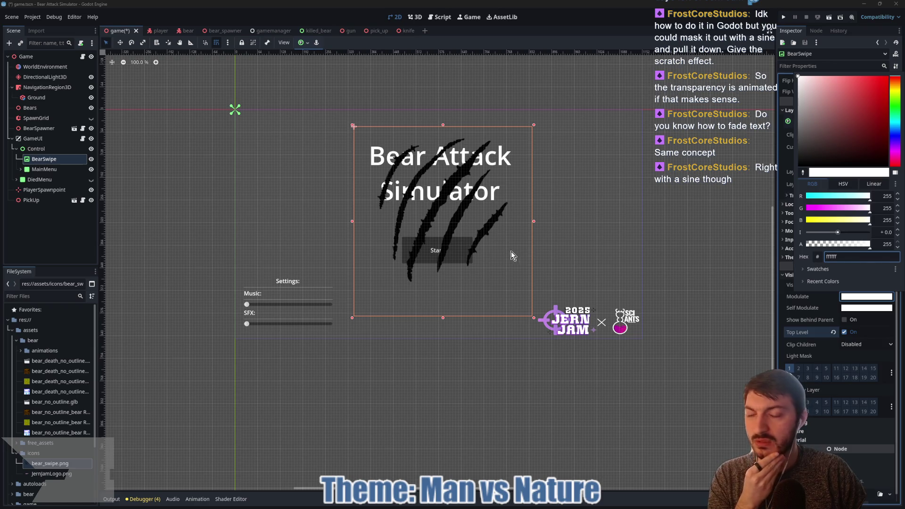
{"action": "left_click", "coordinate": [844, 338]}
{"action": "left_click", "coordinate": [844, 333]}
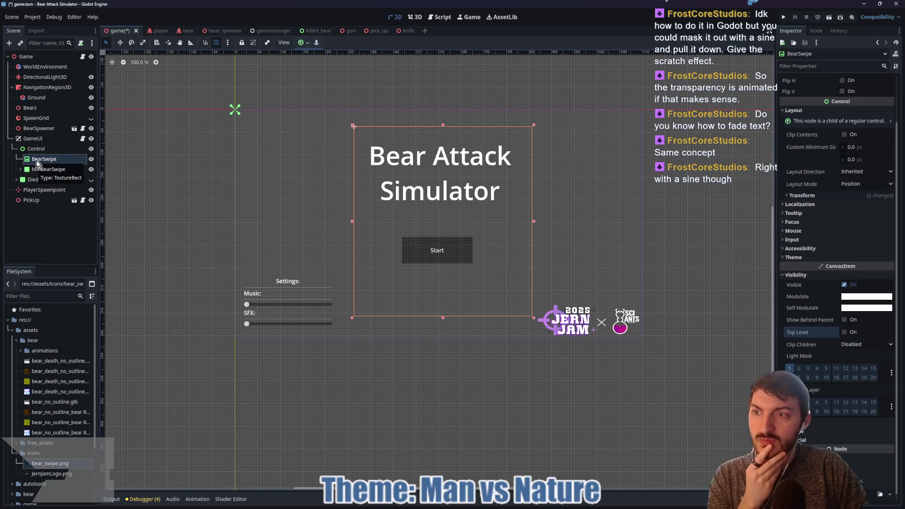
- Select DiedMenu and toggle its visibility on and off to check it
{"action": "left_click", "coordinate": [29, 179]}
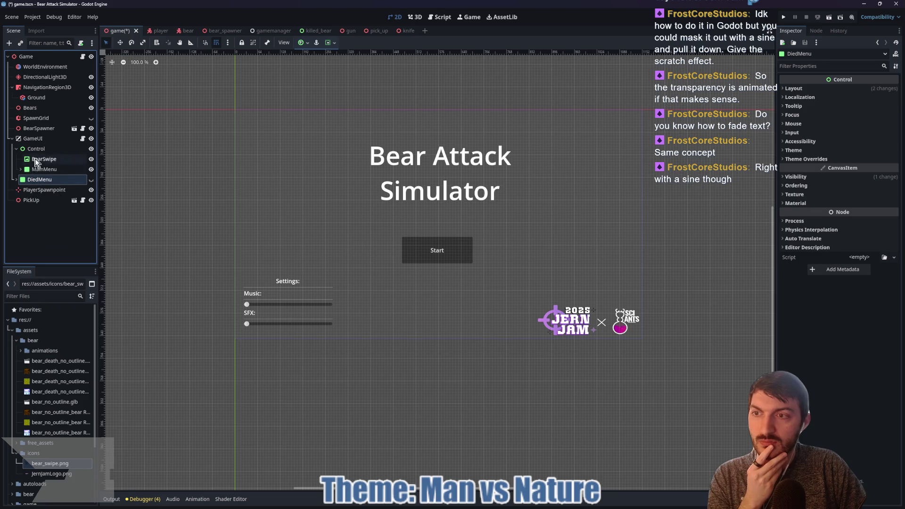
{"action": "left_click", "coordinate": [91, 180]}
{"action": "left_click", "coordinate": [91, 179]}
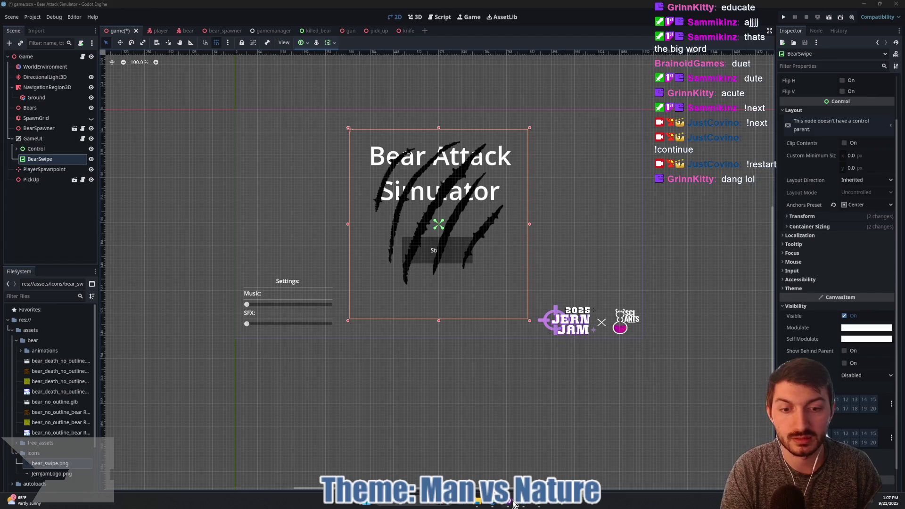
- Commit the 8 changed files to main as 'audio busses and bear swipe', then return to Godot
{"action": "left_click", "coordinate": [514, 502]}
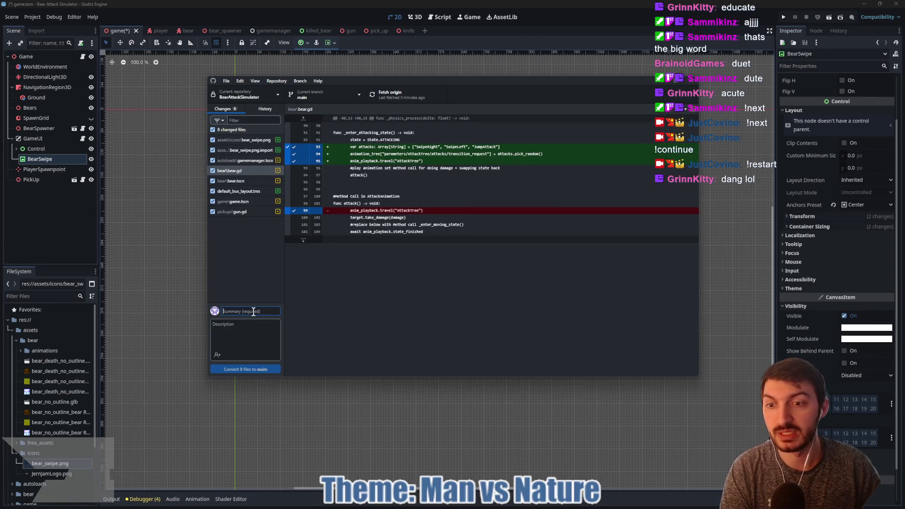
{"action": "type", "text": "audio bu"}
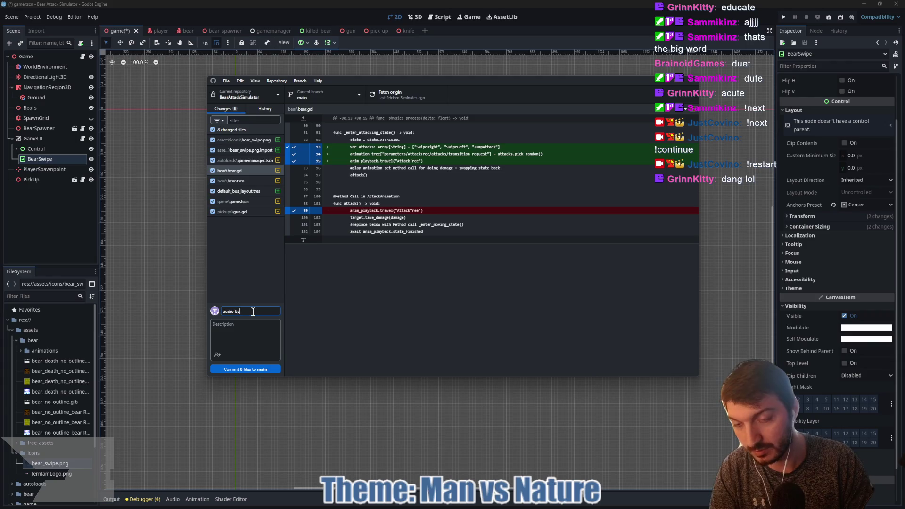
{"action": "type", "text": "sses added + b"}
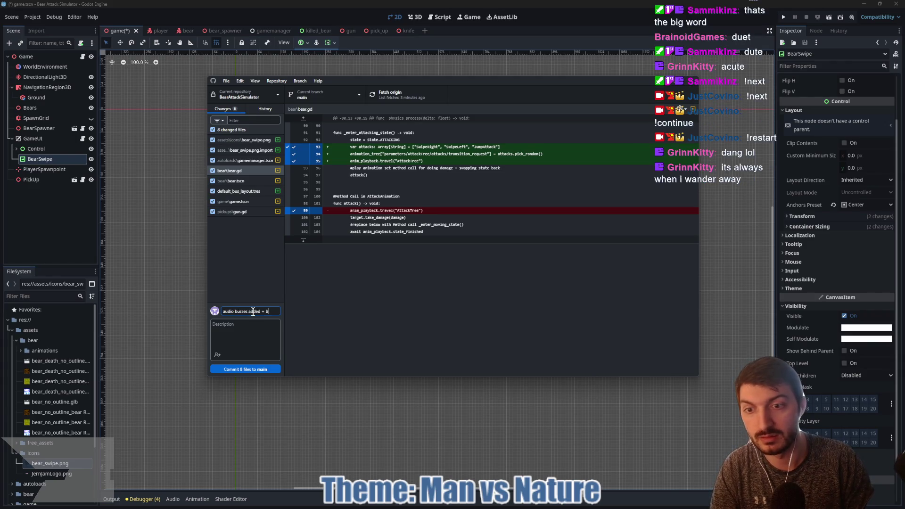
{"action": "type", "text": "wipe"}
{"action": "key", "text": "ctrl+Return"}
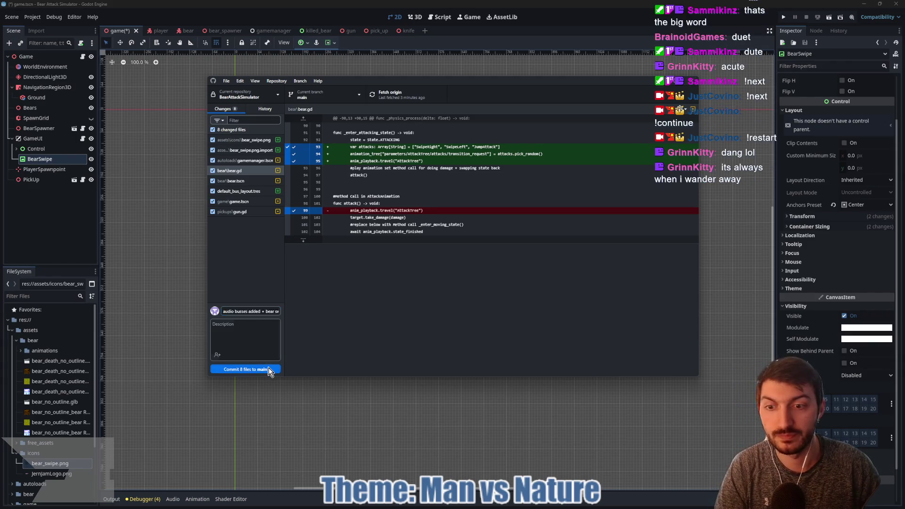
{"action": "left_click", "coordinate": [576, 176]}
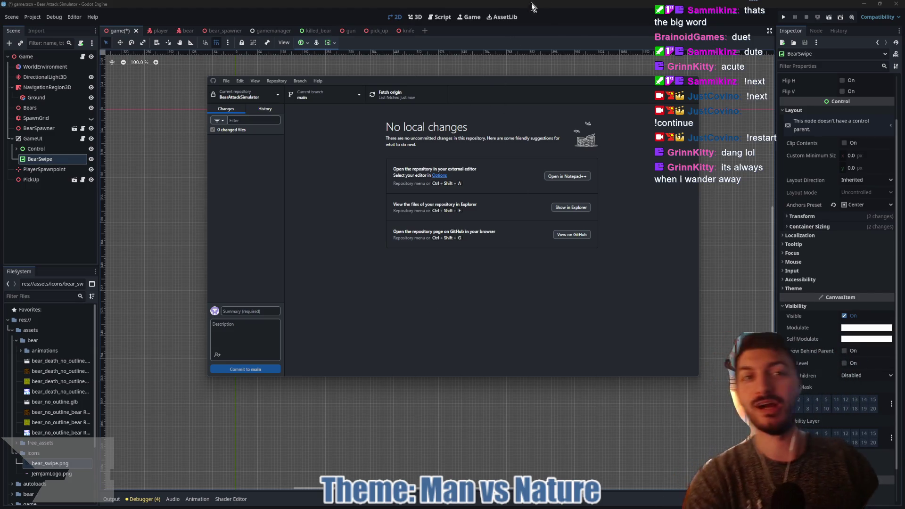
{"action": "left_click", "coordinate": [551, 12]}
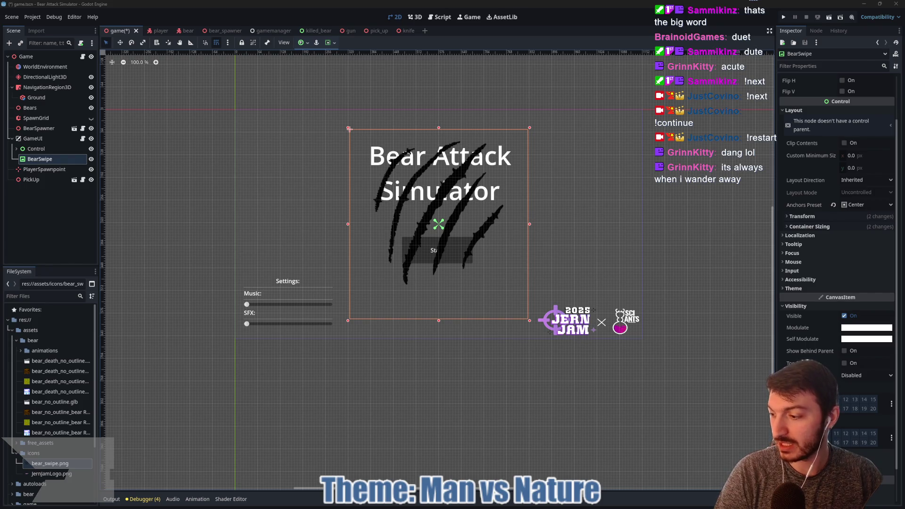
- Bring up the D2Jam browser window, enlarge and reposition it, and open the Results page
{"action": "mouse_move", "coordinate": [523, 507]}
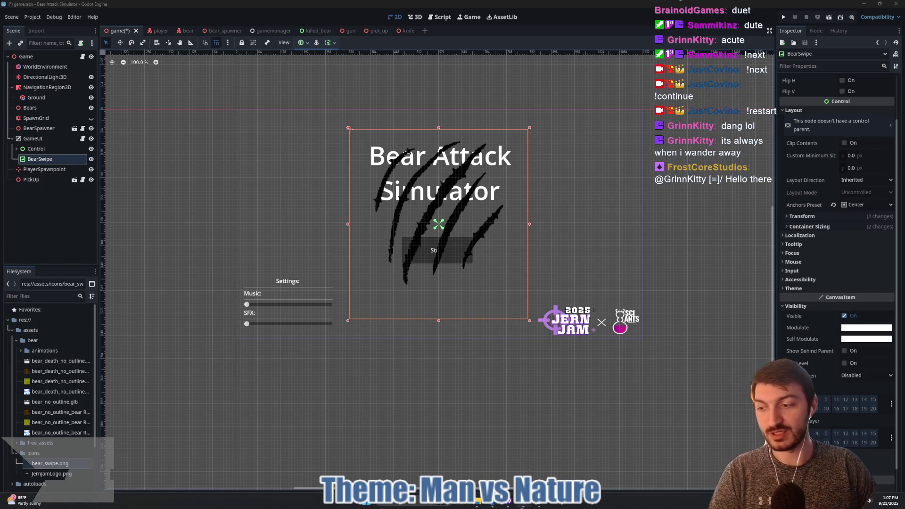
{"action": "left_click", "coordinate": [490, 507]}
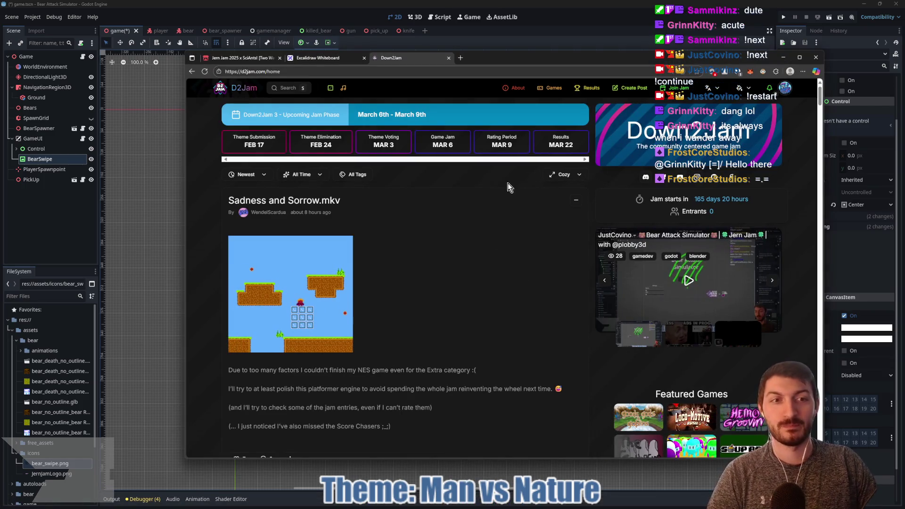
{"action": "scroll", "coordinate": [503, 233], "scroll_direction": "down", "scroll_amount": 1}
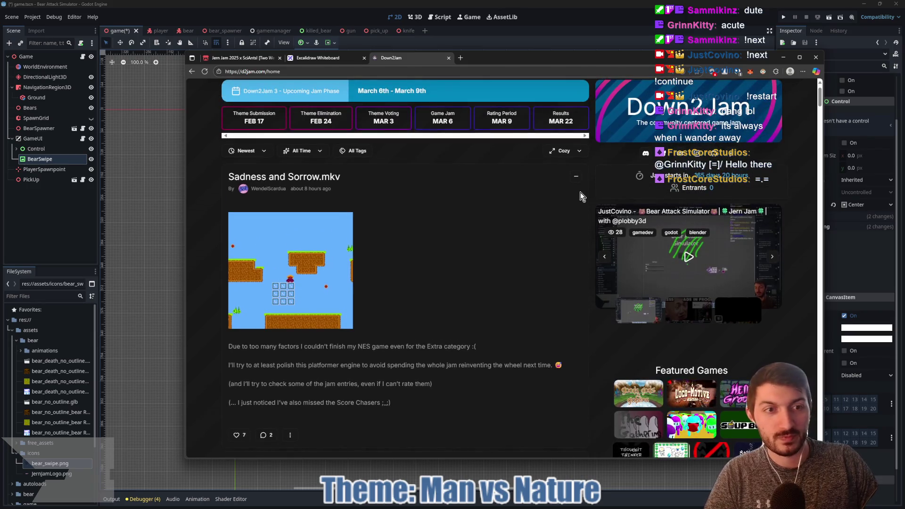
{"action": "left_click_drag", "start_coordinate": [518, 57], "coordinate": [460, 36]}
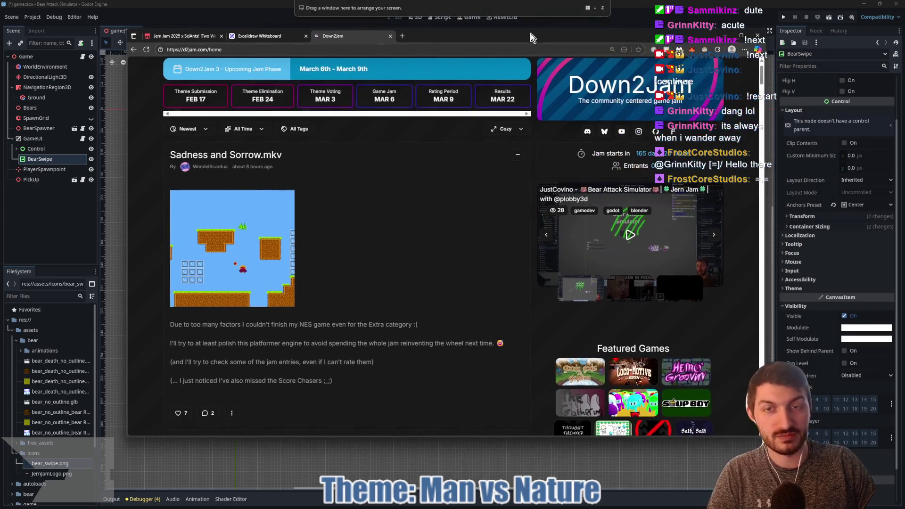
{"action": "scroll", "coordinate": [410, 272], "scroll_direction": "down", "scroll_amount": 3}
{"action": "scroll", "coordinate": [426, 260], "scroll_direction": "down", "scroll_amount": 1}
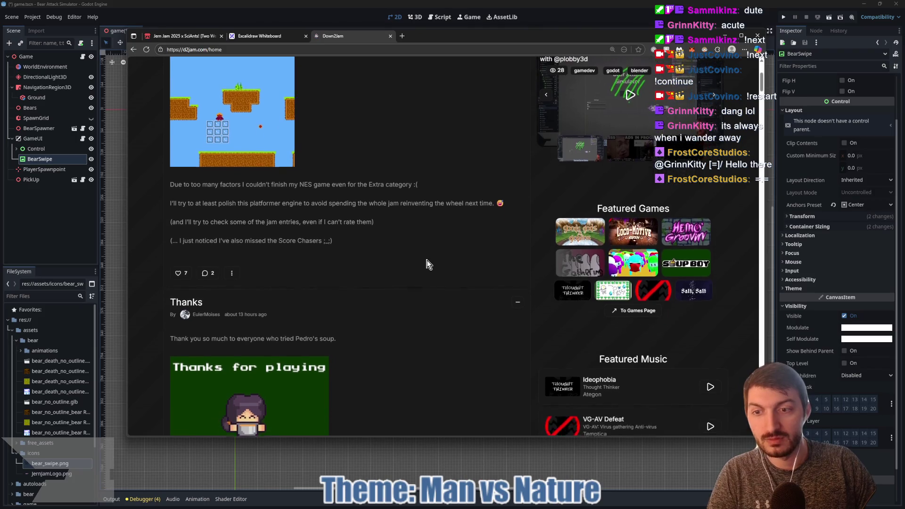
{"action": "scroll", "coordinate": [426, 264], "scroll_direction": "up", "scroll_amount": 4}
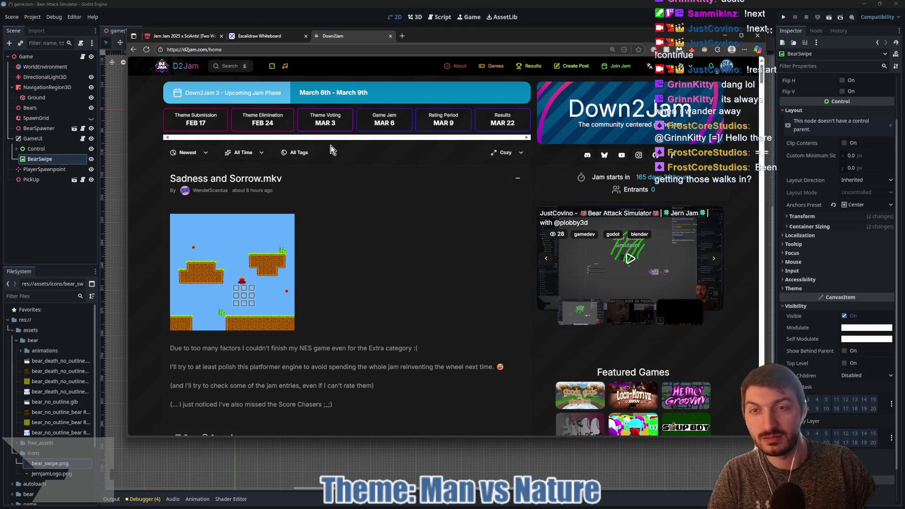
{"action": "mouse_move", "coordinate": [764, 437]}
{"action": "left_mouse_down"}
{"action": "mouse_move", "coordinate": [778, 467]}
{"action": "mouse_move", "coordinate": [873, 507]}
{"action": "mouse_move", "coordinate": [874, 481]}
{"action": "left_mouse_up"}
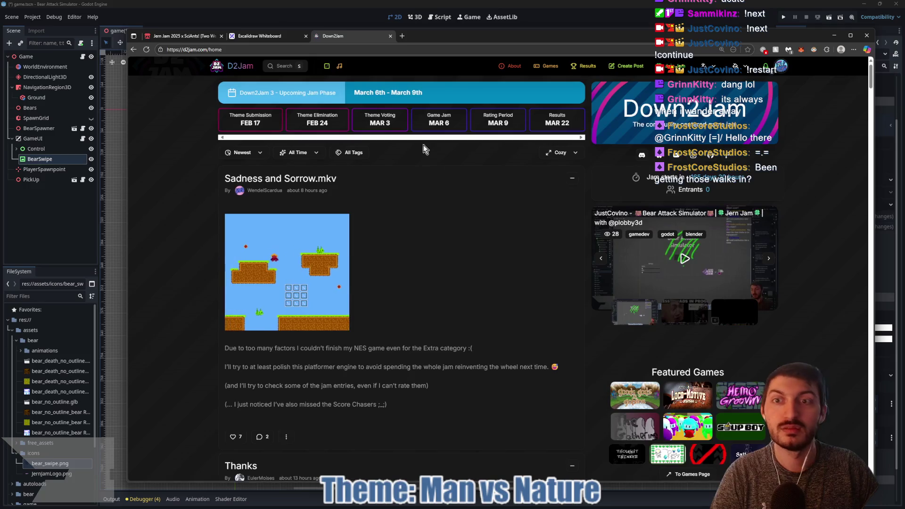
{"action": "left_click_drag", "start_coordinate": [469, 35], "coordinate": [410, 33]}
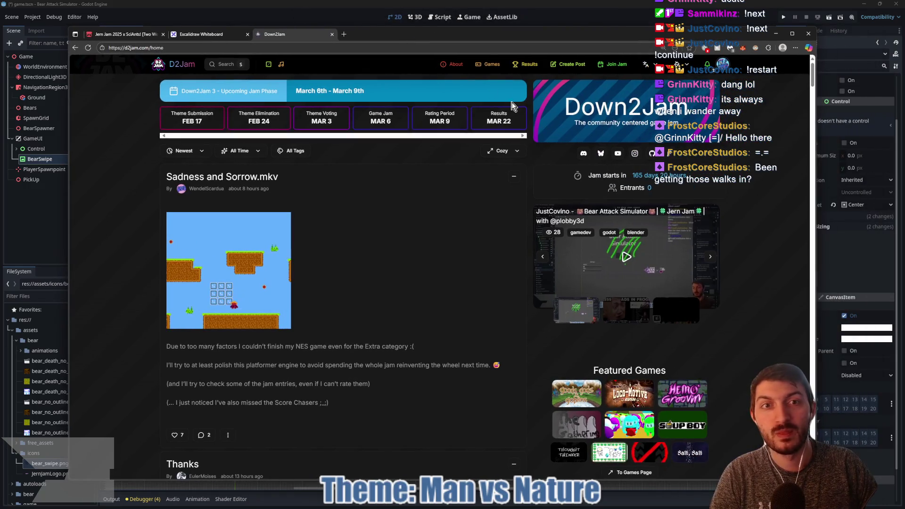
{"action": "left_click", "coordinate": [523, 66]}
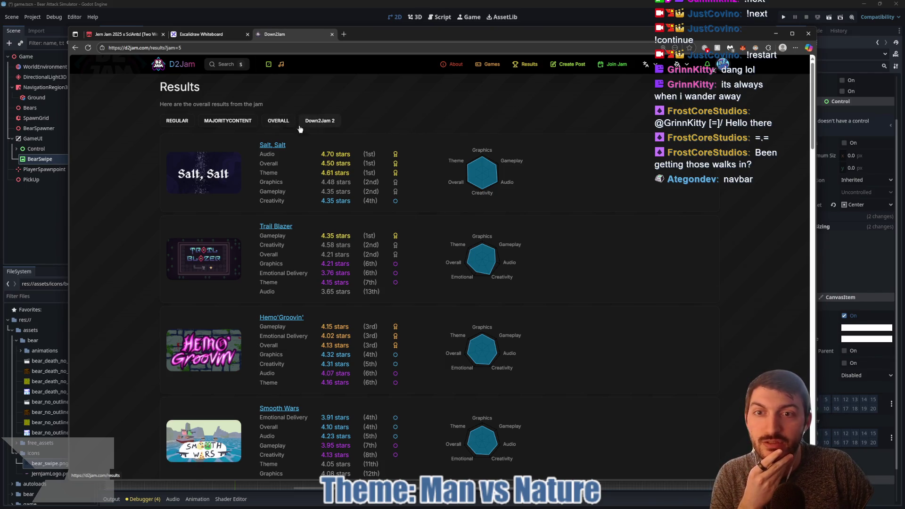
- Keep the Down2Jam 2 results selected and scroll down through the overall rankings
{"action": "left_click", "coordinate": [314, 121]}
{"action": "left_click", "coordinate": [332, 144]}
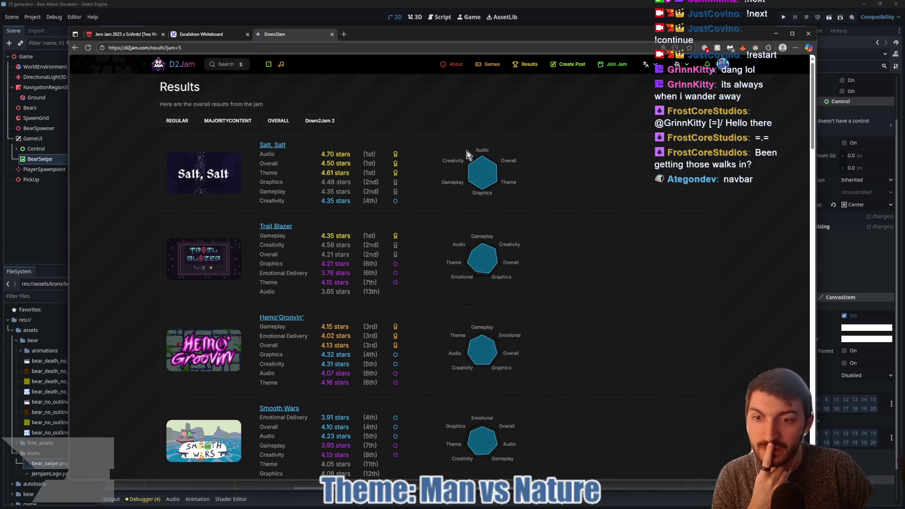
{"action": "scroll", "coordinate": [543, 133], "scroll_direction": "down", "scroll_amount": 1}
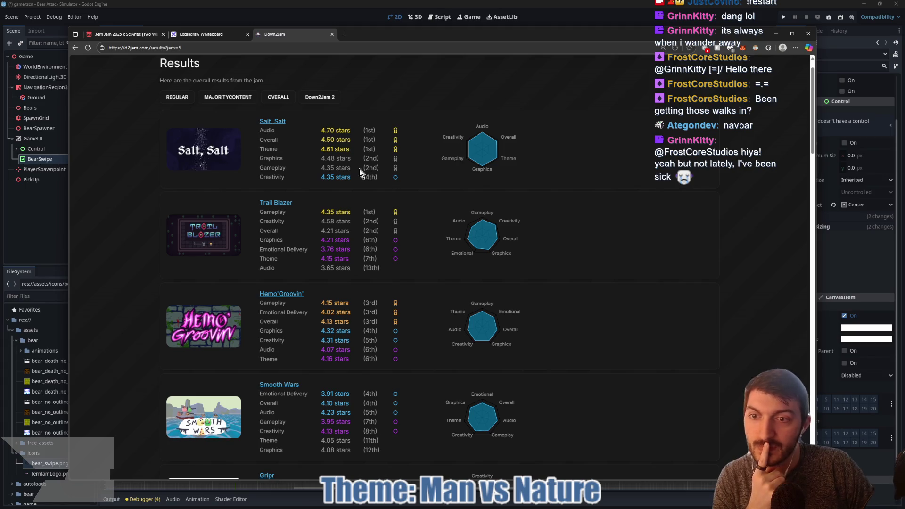
{"action": "scroll", "coordinate": [313, 195], "scroll_direction": "down", "scroll_amount": 1}
{"action": "scroll", "coordinate": [310, 191], "scroll_direction": "down", "scroll_amount": 1}
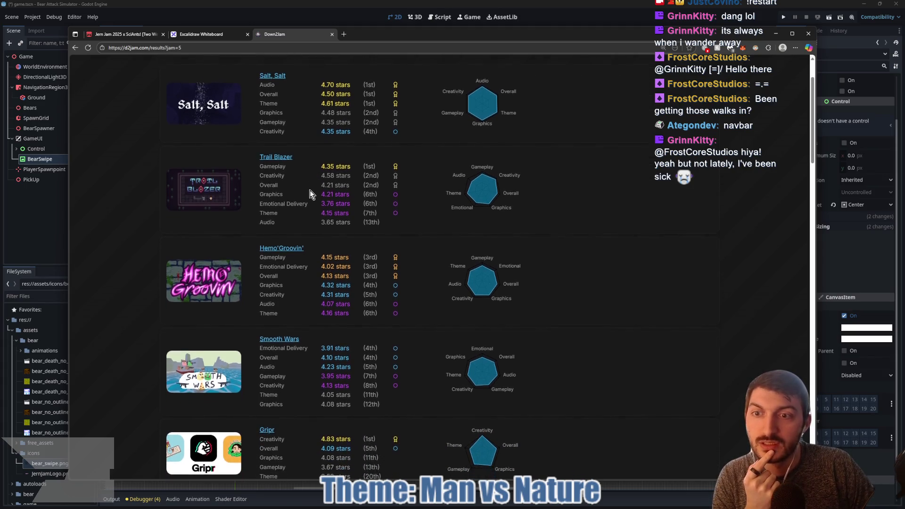
{"action": "scroll", "coordinate": [253, 200], "scroll_direction": "down", "scroll_amount": 2}
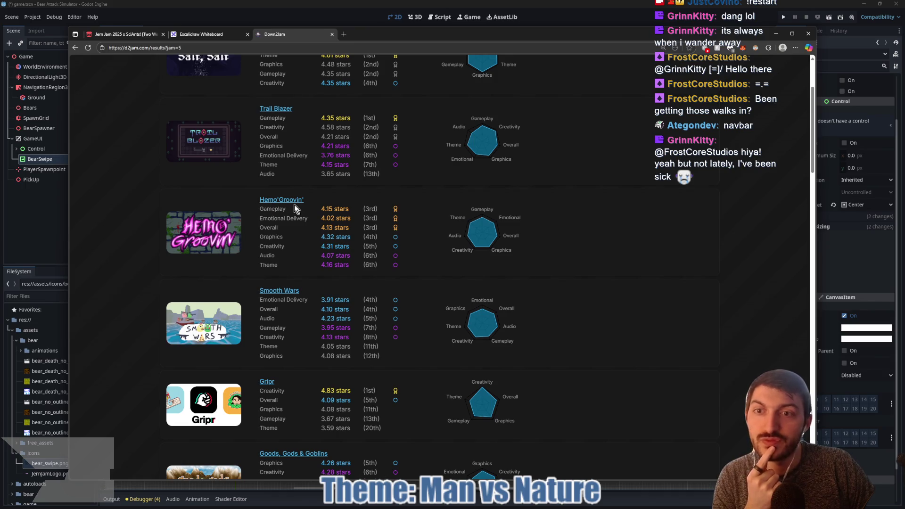
{"action": "scroll", "coordinate": [309, 211], "scroll_direction": "down", "scroll_amount": 2}
{"action": "scroll", "coordinate": [278, 201], "scroll_direction": "down", "scroll_amount": 2}
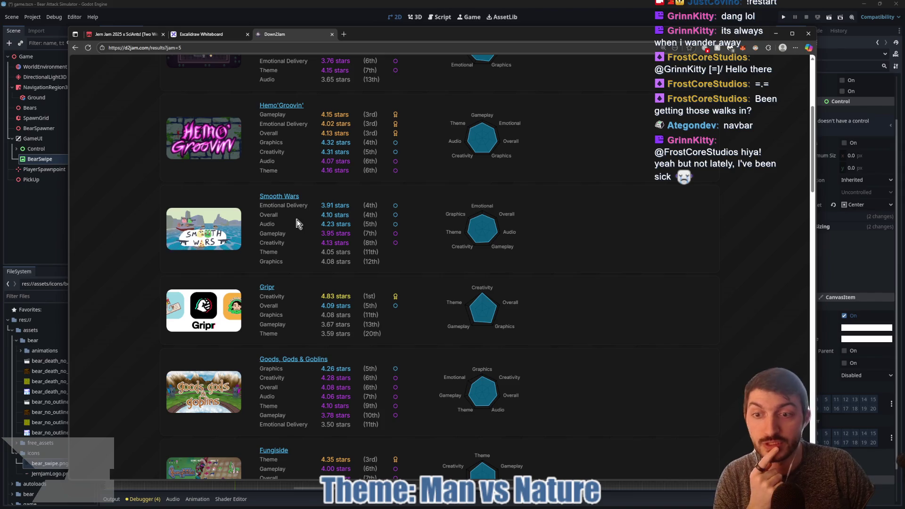
{"action": "scroll", "coordinate": [295, 220], "scroll_direction": "down", "scroll_amount": 3}
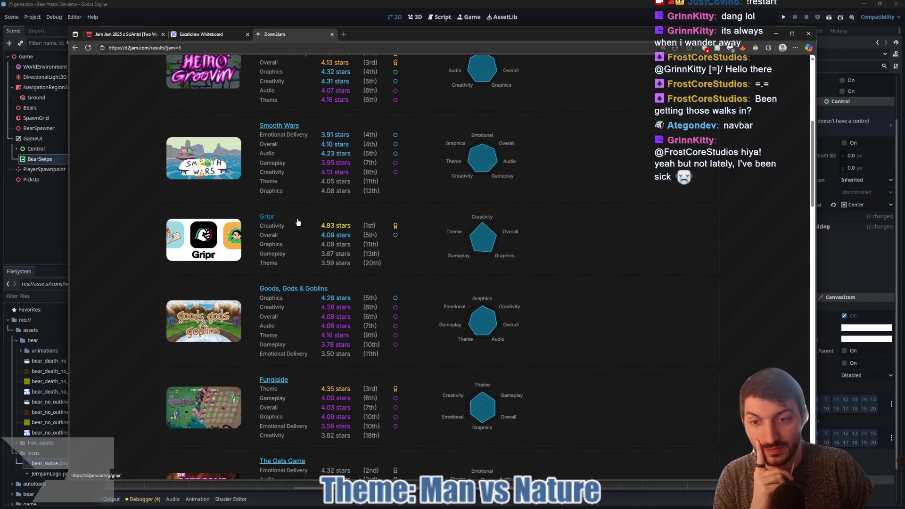
{"action": "scroll", "coordinate": [297, 220], "scroll_direction": "down", "scroll_amount": 2}
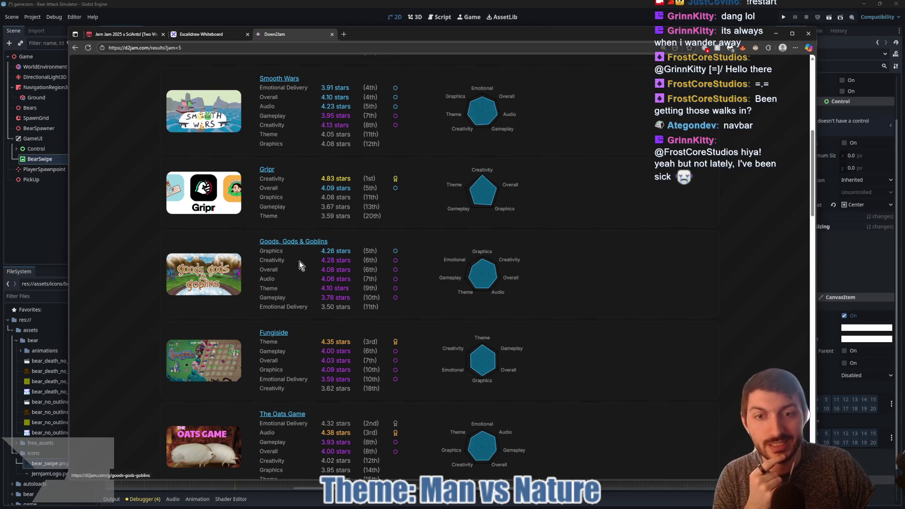
{"action": "scroll", "coordinate": [310, 263], "scroll_direction": "down", "scroll_amount": 3}
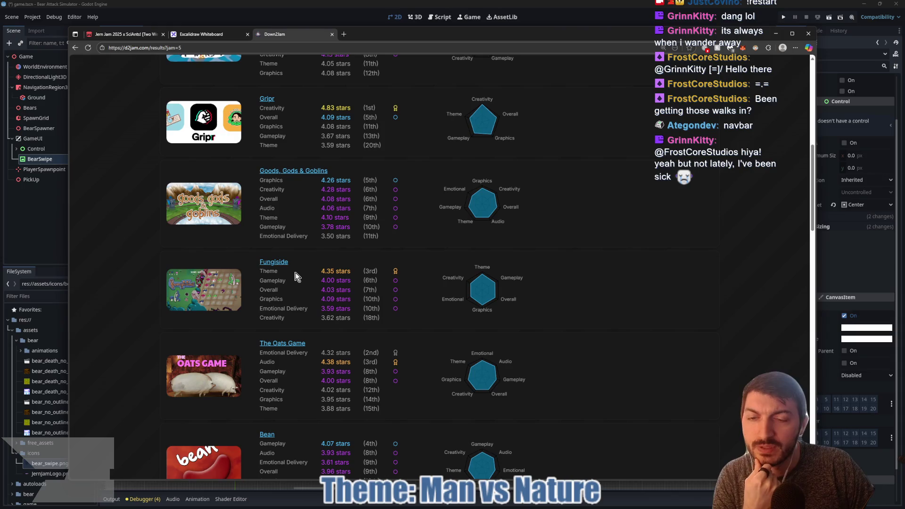
{"action": "scroll", "coordinate": [297, 277], "scroll_direction": "down", "scroll_amount": 3}
{"action": "scroll", "coordinate": [305, 250], "scroll_direction": "down", "scroll_amount": 2}
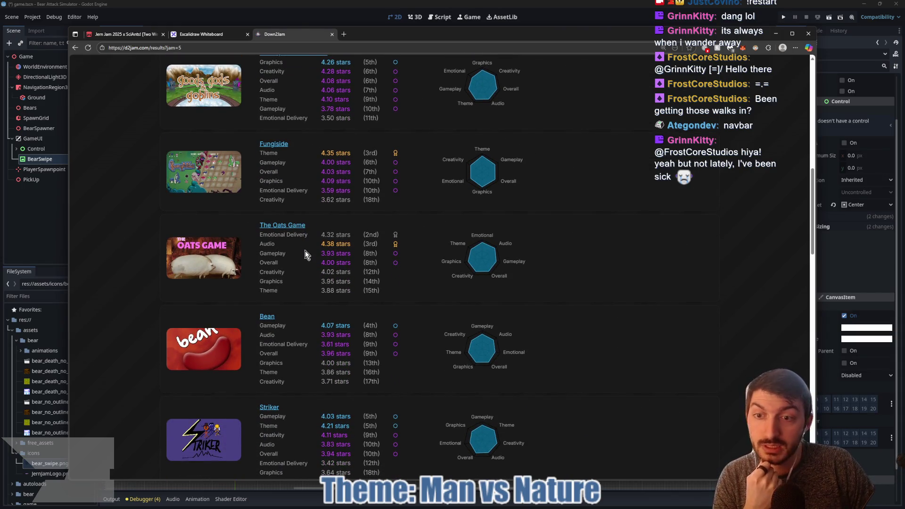
{"action": "scroll", "coordinate": [302, 258], "scroll_direction": "down", "scroll_amount": 2}
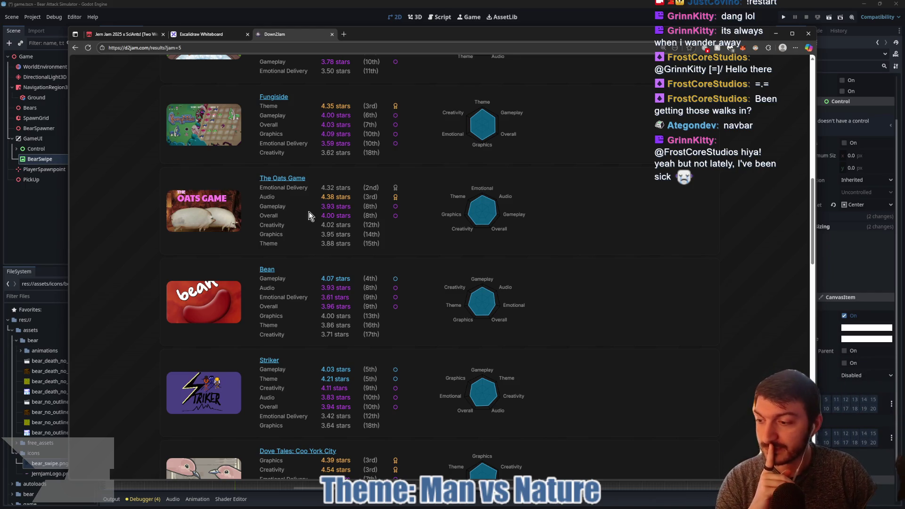
{"action": "scroll", "coordinate": [305, 208], "scroll_direction": "down", "scroll_amount": 1}
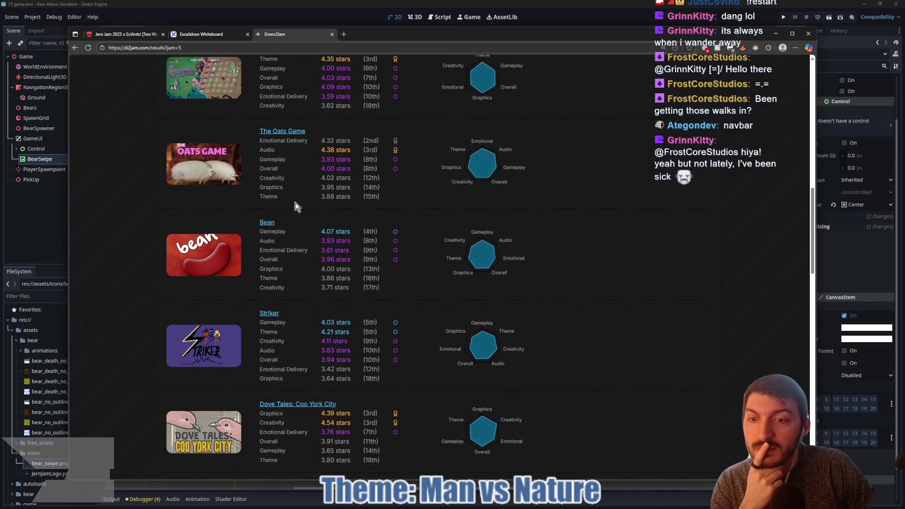
{"action": "scroll", "coordinate": [305, 209], "scroll_direction": "down", "scroll_amount": 1}
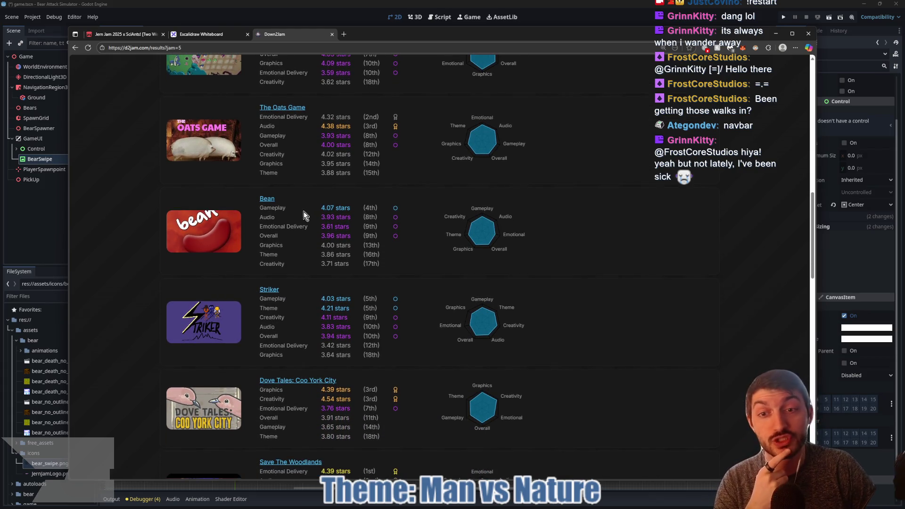
{"action": "scroll", "coordinate": [310, 190], "scroll_direction": "down", "scroll_amount": 1}
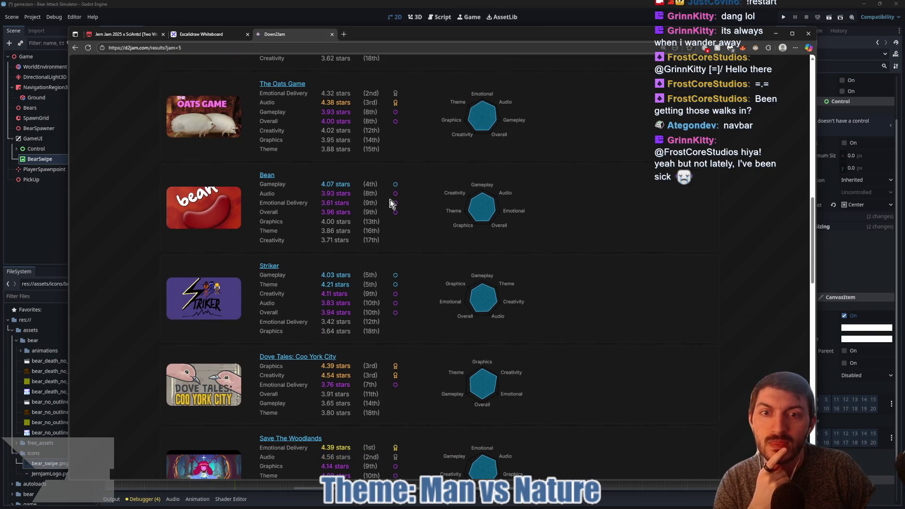
{"action": "scroll", "coordinate": [396, 208], "scroll_direction": "up", "scroll_amount": 15}
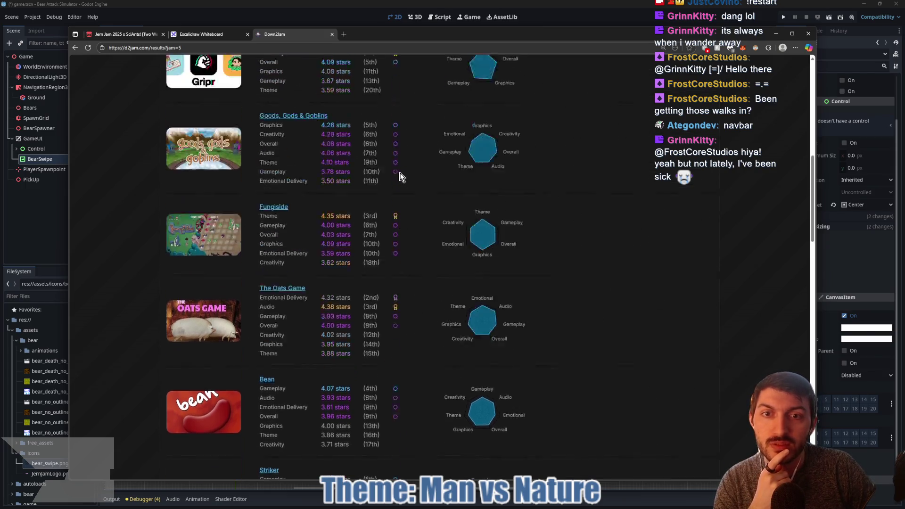
{"action": "scroll", "coordinate": [391, 190], "scroll_direction": "down", "scroll_amount": 15}
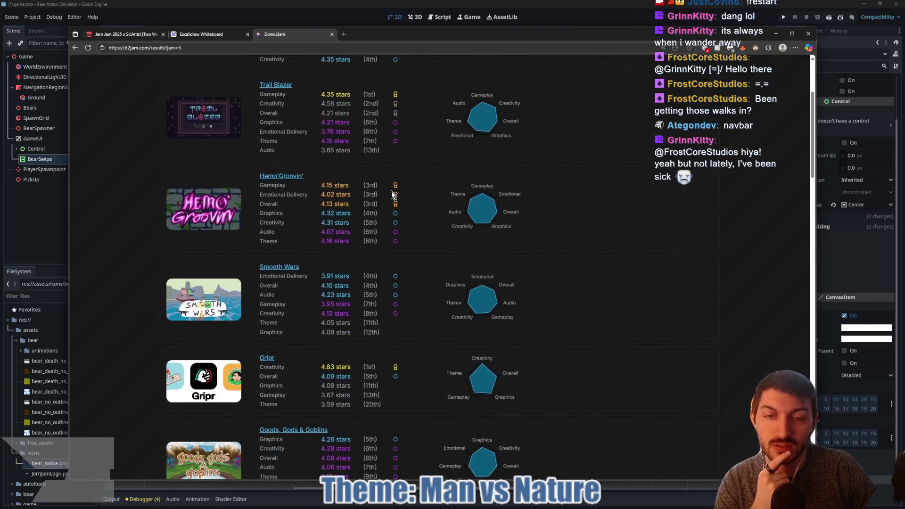
{"action": "scroll", "coordinate": [387, 194], "scroll_direction": "down", "scroll_amount": 5}
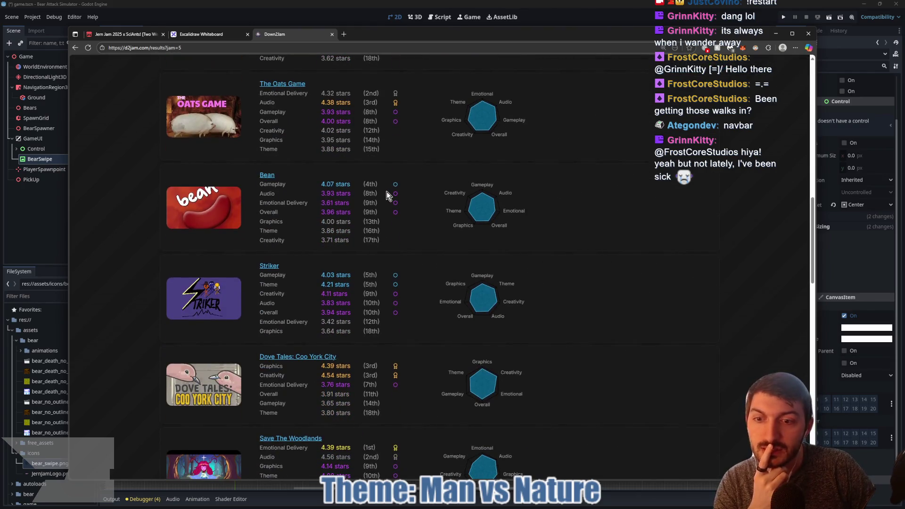
{"action": "scroll", "coordinate": [386, 192], "scroll_direction": "down", "scroll_amount": 2}
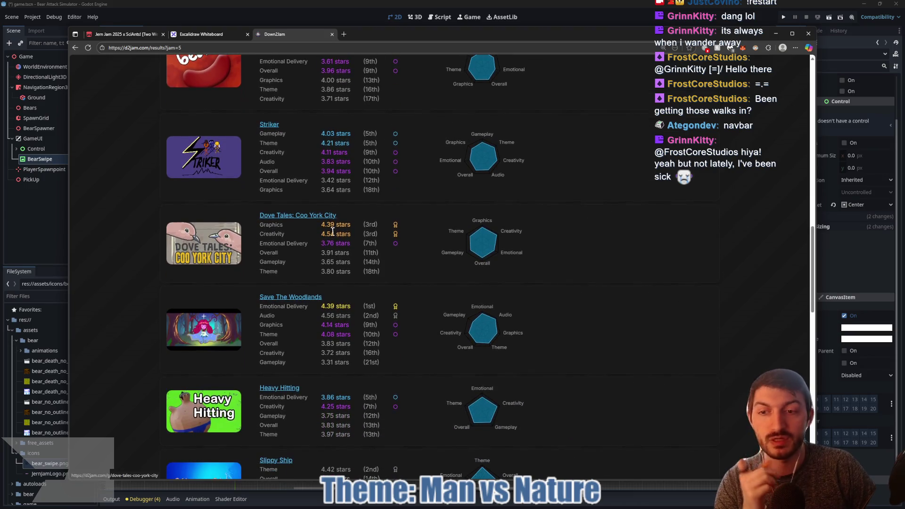
{"action": "scroll", "coordinate": [340, 235], "scroll_direction": "down", "scroll_amount": 2}
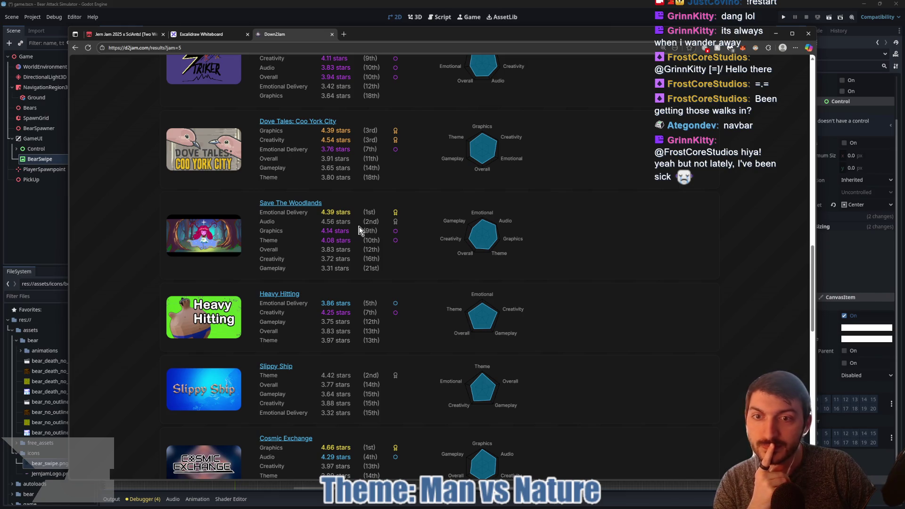
{"action": "scroll", "coordinate": [358, 230], "scroll_direction": "down", "scroll_amount": 3}
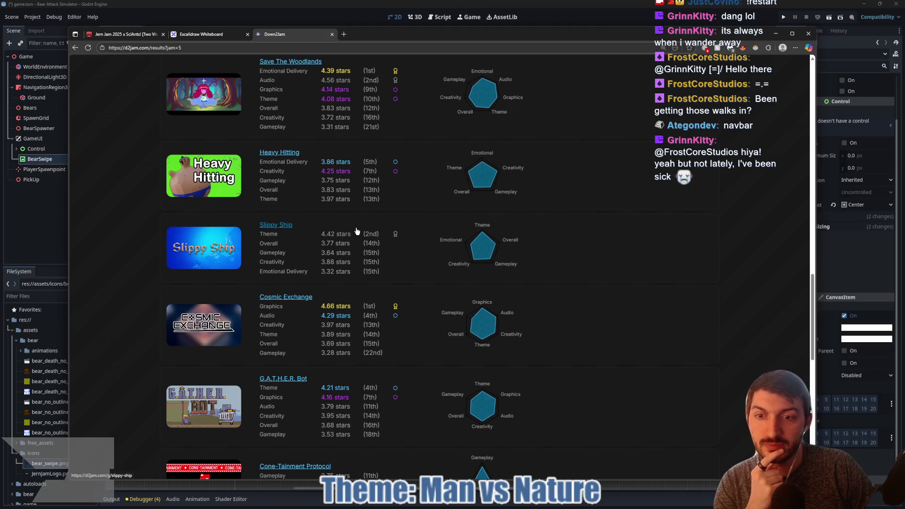
{"action": "scroll", "coordinate": [357, 231], "scroll_direction": "down", "scroll_amount": 4}
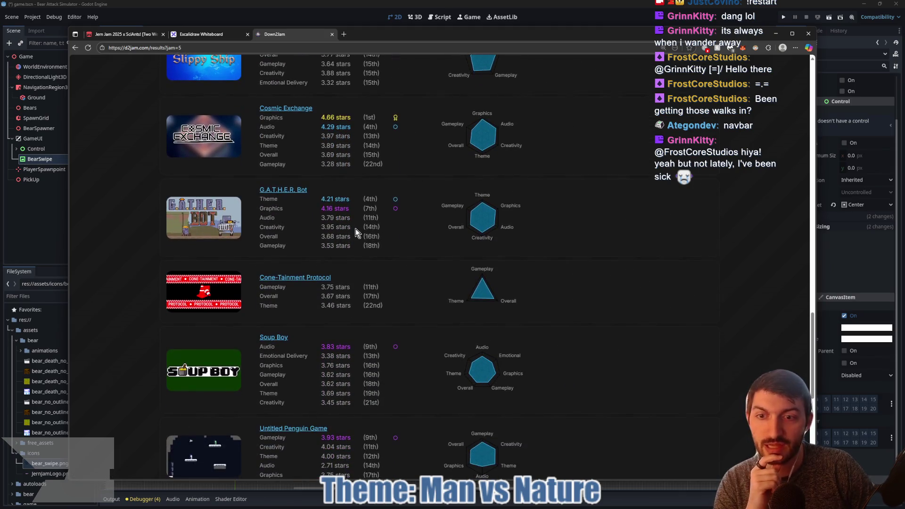
{"action": "scroll", "coordinate": [356, 229], "scroll_direction": "down", "scroll_amount": 3}
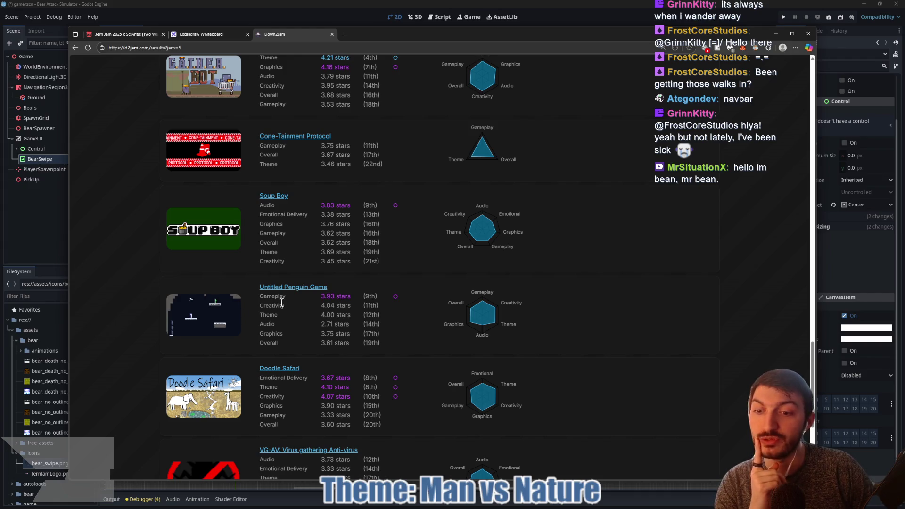
{"action": "scroll", "coordinate": [312, 299], "scroll_direction": "down", "scroll_amount": 2}
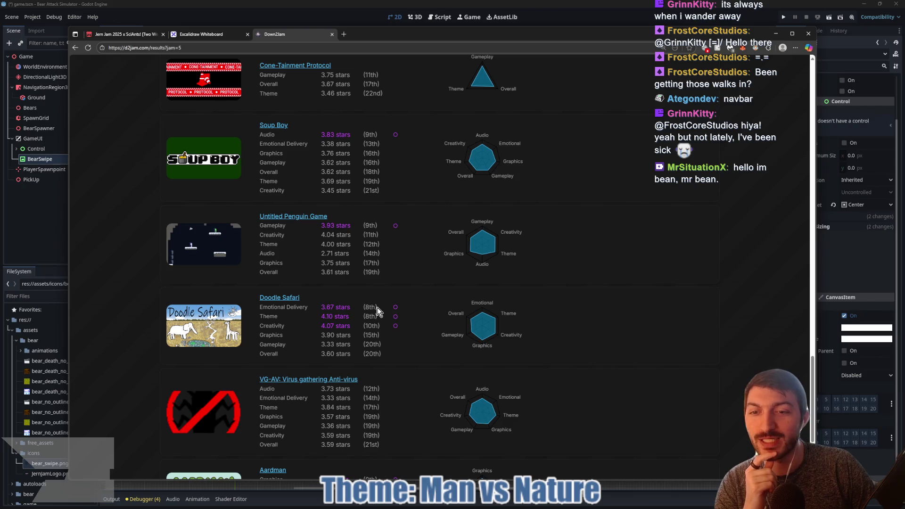
{"action": "scroll", "coordinate": [378, 310], "scroll_direction": "down", "scroll_amount": 1}
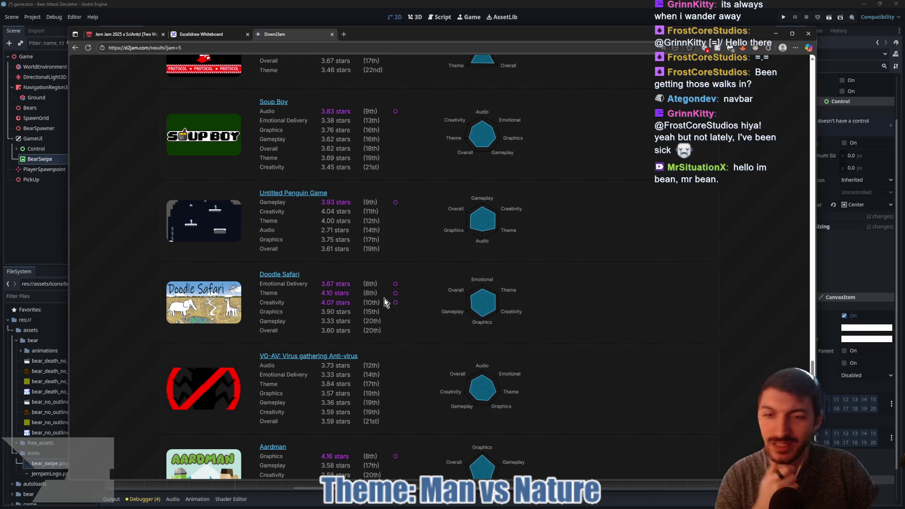
- Highlight Doodle Safari's 3.90 Graphics rating, ratings block, and 20th-place Overall rank
{"action": "left_click_drag", "start_coordinate": [370, 312], "coordinate": [323, 312]}
{"action": "left_click", "coordinate": [302, 313]}
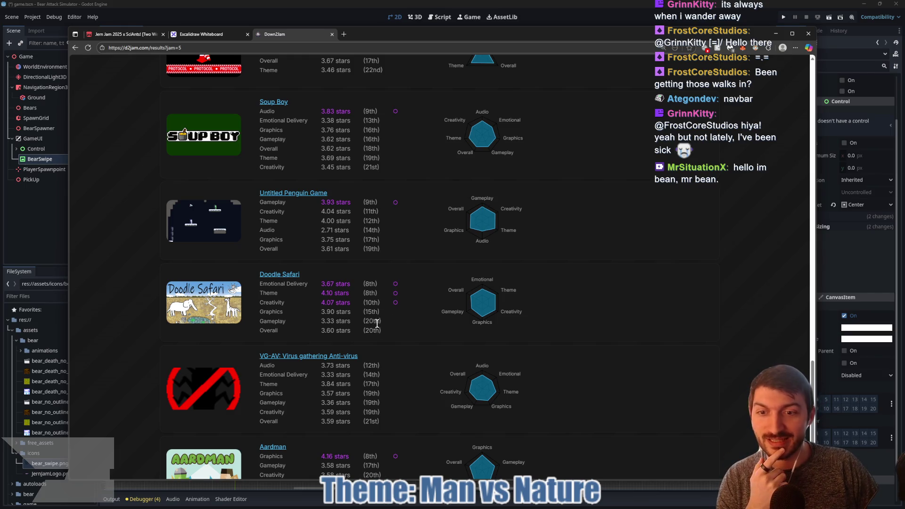
{"action": "left_click_drag", "start_coordinate": [388, 334], "coordinate": [246, 333]}
{"action": "left_click", "coordinate": [300, 337]}
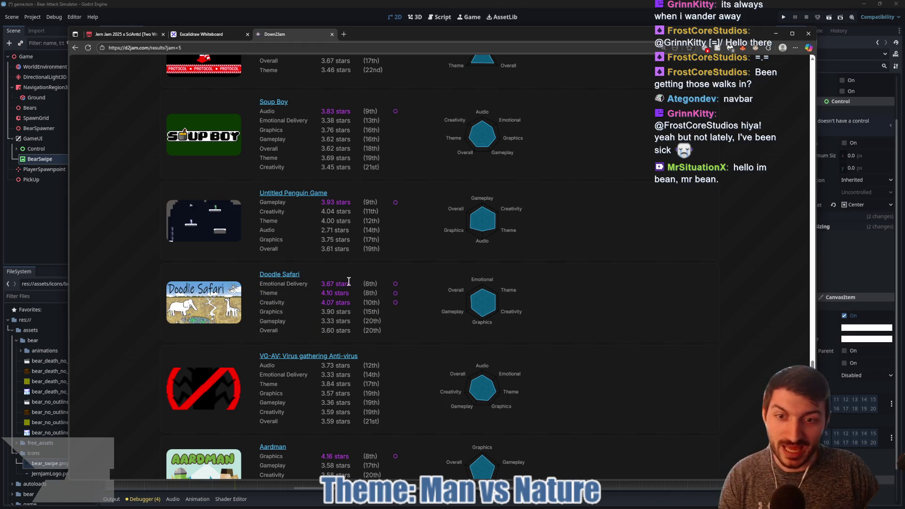
{"action": "left_click_drag", "start_coordinate": [287, 283], "coordinate": [299, 284]}
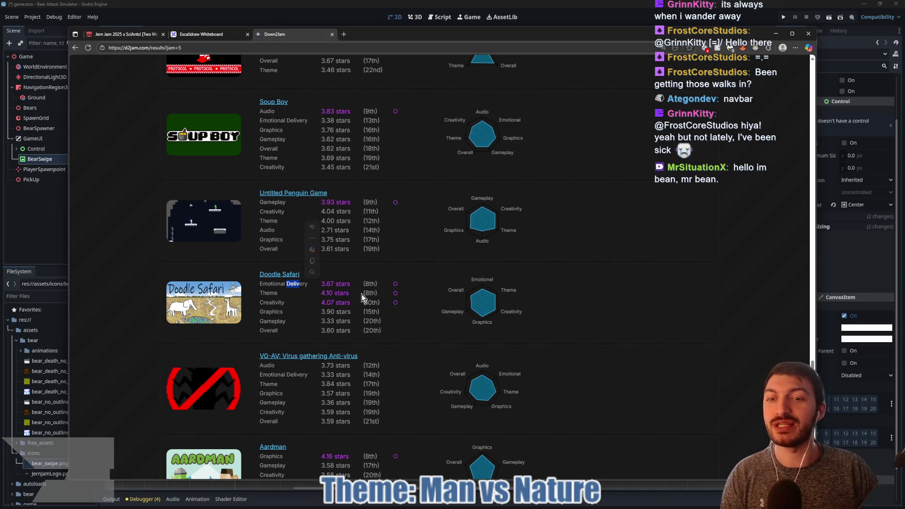
{"action": "left_click", "coordinate": [265, 293]}
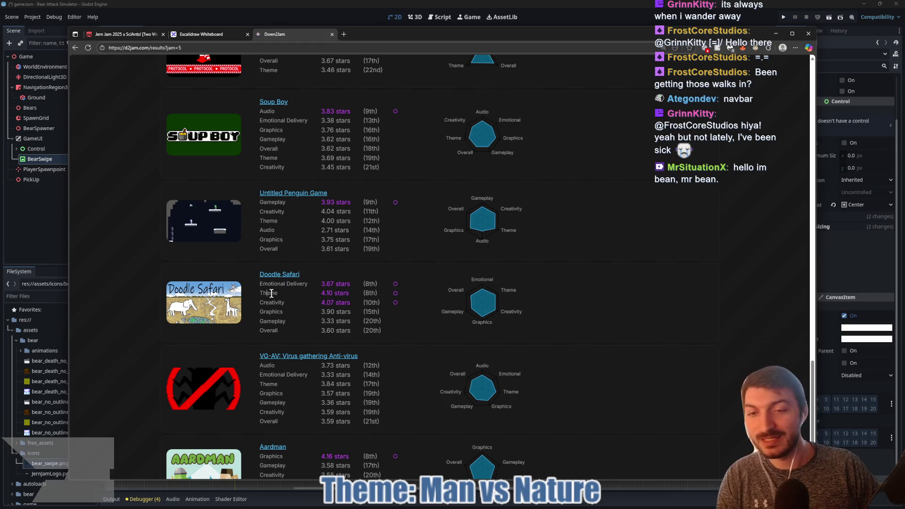
{"action": "mouse_move", "coordinate": [385, 291]}
{"action": "left_mouse_down"}
{"action": "mouse_move", "coordinate": [387, 308]}
{"action": "mouse_move", "coordinate": [358, 279]}
{"action": "left_mouse_up"}
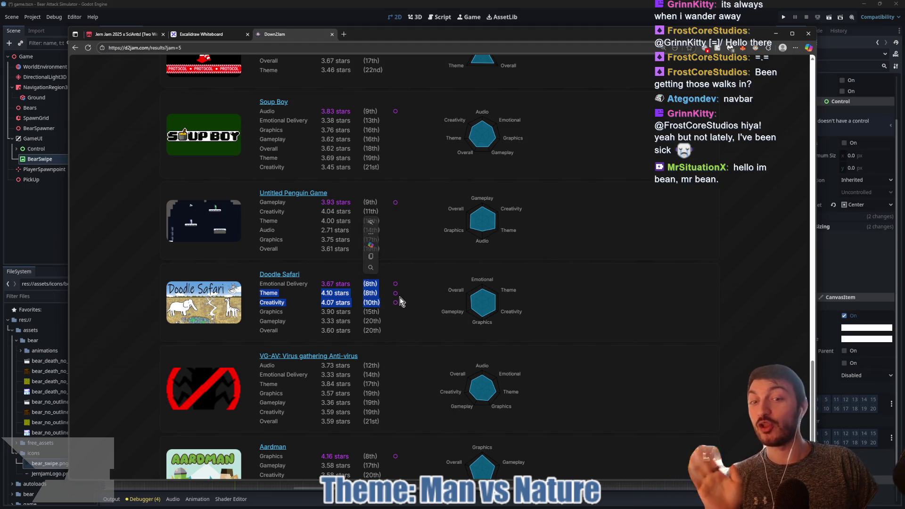
{"action": "scroll", "coordinate": [384, 311], "scroll_direction": "down", "scroll_amount": 1}
{"action": "double_click", "coordinate": [383, 307]}
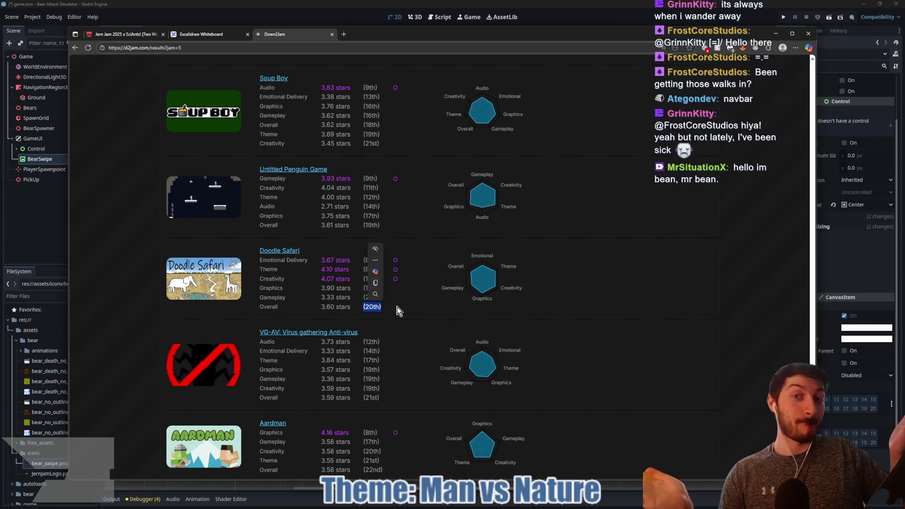
{"action": "left_click", "coordinate": [412, 296]}
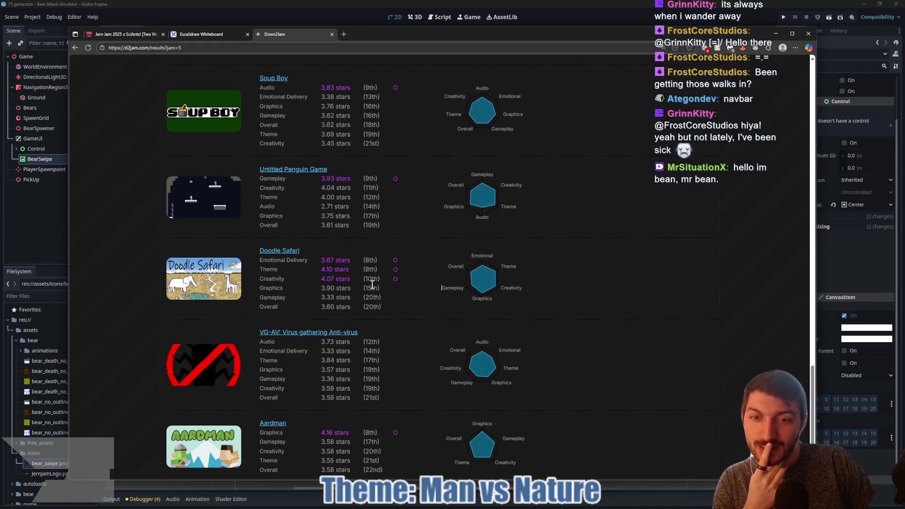
- Highlight Doodle Safari's 8th-place Emotional Delivery rank, then scroll back to the top
{"action": "scroll", "coordinate": [468, 222], "scroll_direction": "down", "scroll_amount": 2}
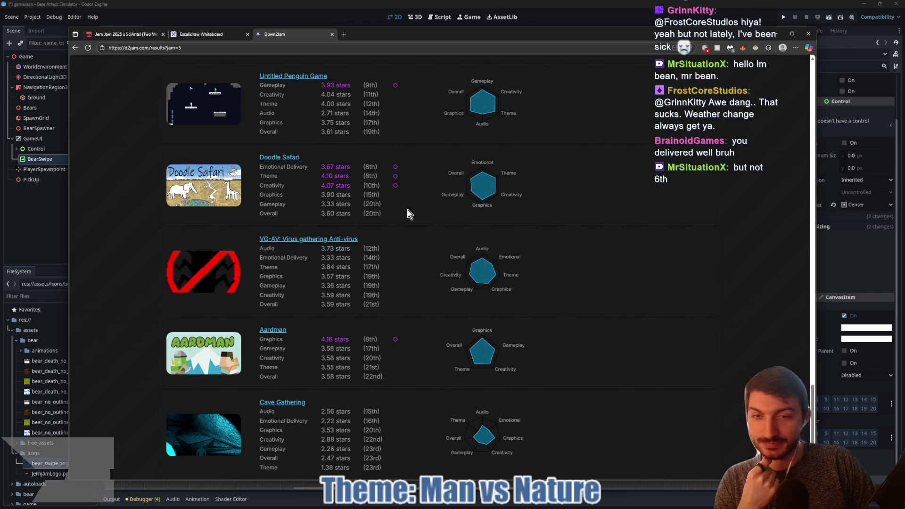
{"action": "scroll", "coordinate": [412, 218], "scroll_direction": "up", "scroll_amount": 1}
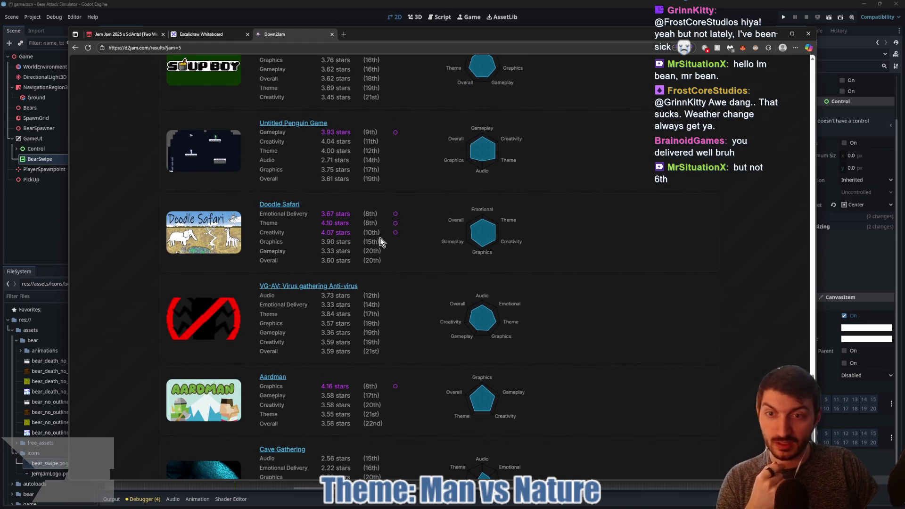
{"action": "left_click_drag", "start_coordinate": [363, 214], "coordinate": [377, 215]}
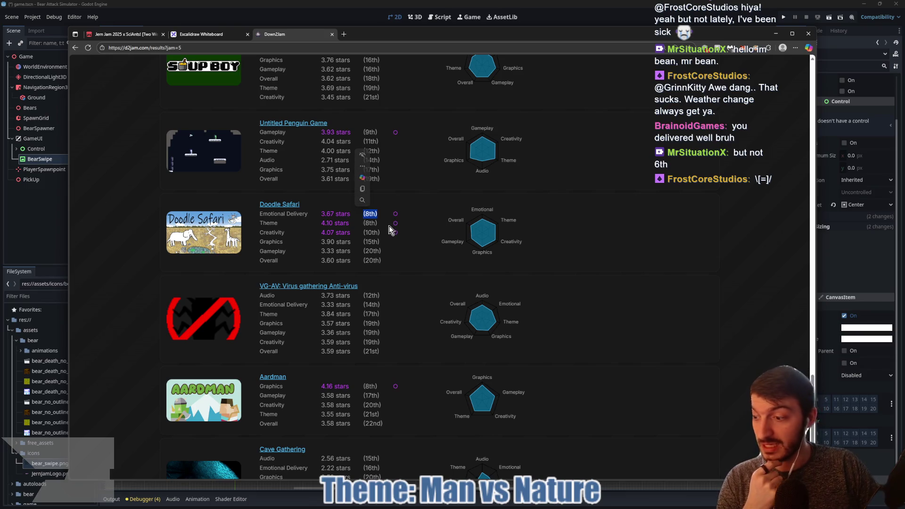
{"action": "scroll", "coordinate": [400, 252], "scroll_direction": "up", "scroll_amount": 3}
{"action": "scroll", "coordinate": [400, 259], "scroll_direction": "up", "scroll_amount": 20}
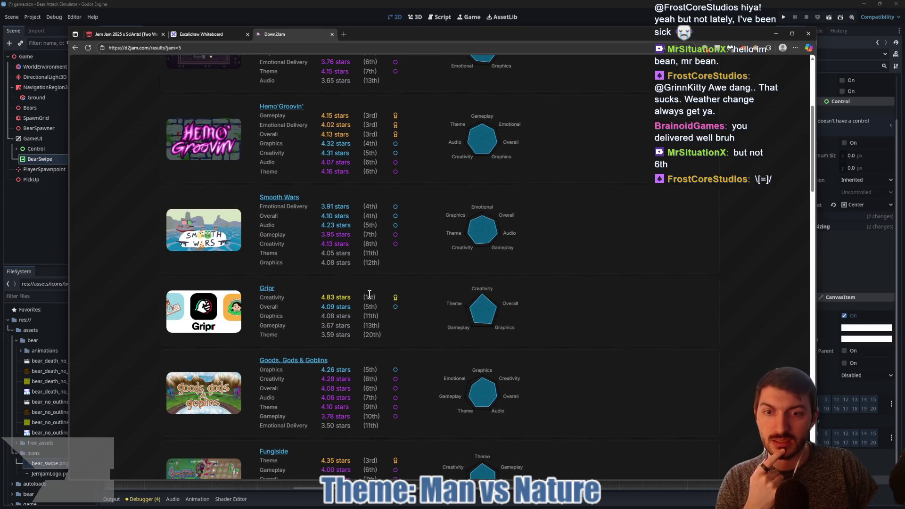
{"action": "scroll", "coordinate": [368, 259], "scroll_direction": "up", "scroll_amount": 4}
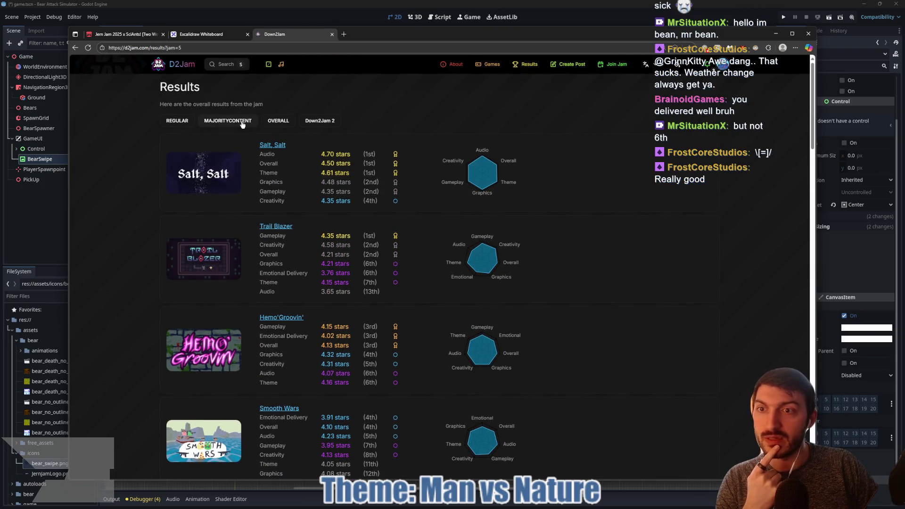
- Sort the results by Emotional Delivery and highlight Doodle Safari's rank there
{"action": "left_click", "coordinate": [278, 124]}
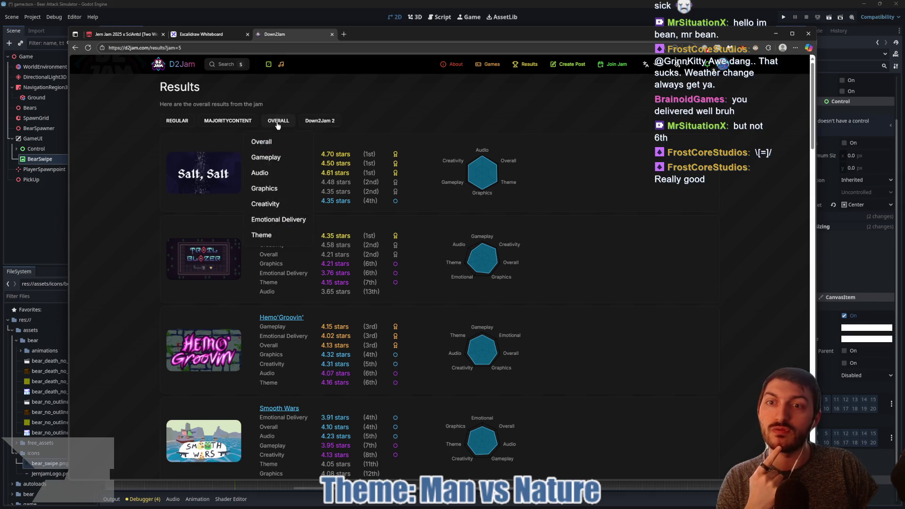
{"action": "left_click", "coordinate": [279, 220]}
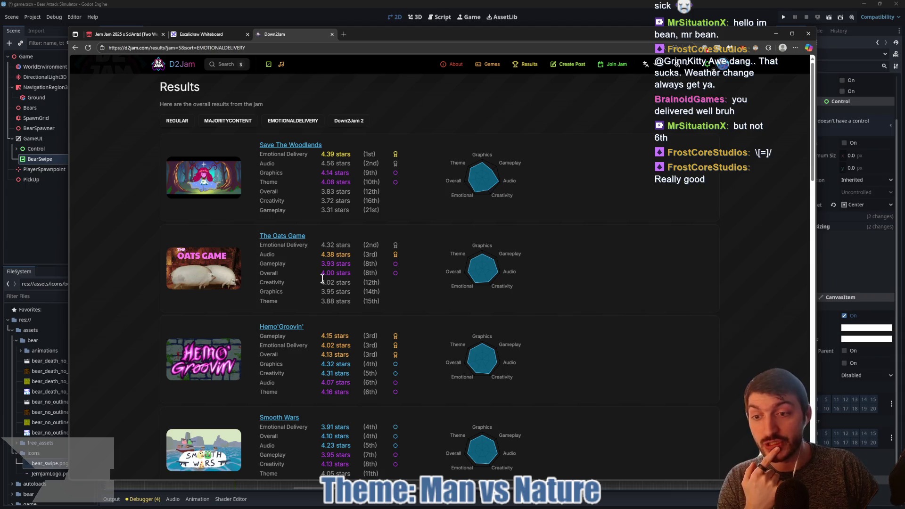
{"action": "scroll", "coordinate": [323, 279], "scroll_direction": "down", "scroll_amount": 3}
{"action": "scroll", "coordinate": [314, 216], "scroll_direction": "down", "scroll_amount": 7}
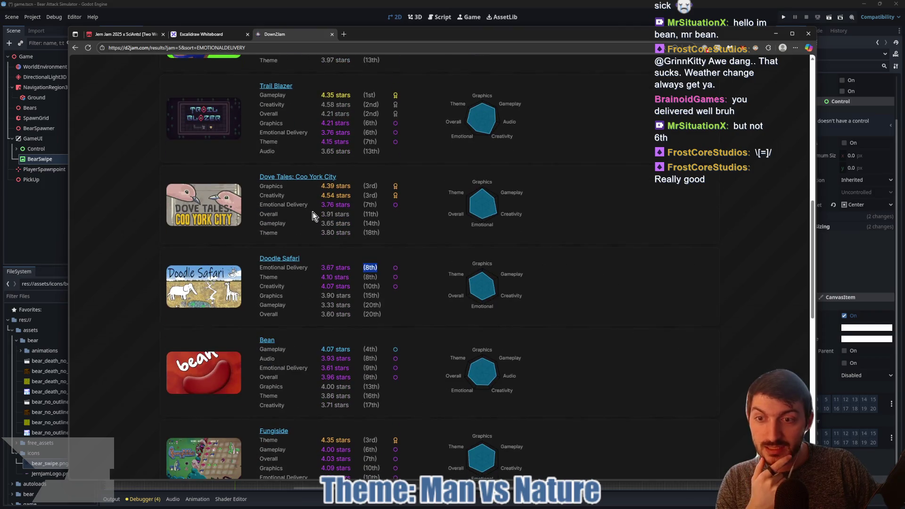
{"action": "scroll", "coordinate": [309, 218], "scroll_direction": "down", "scroll_amount": 2}
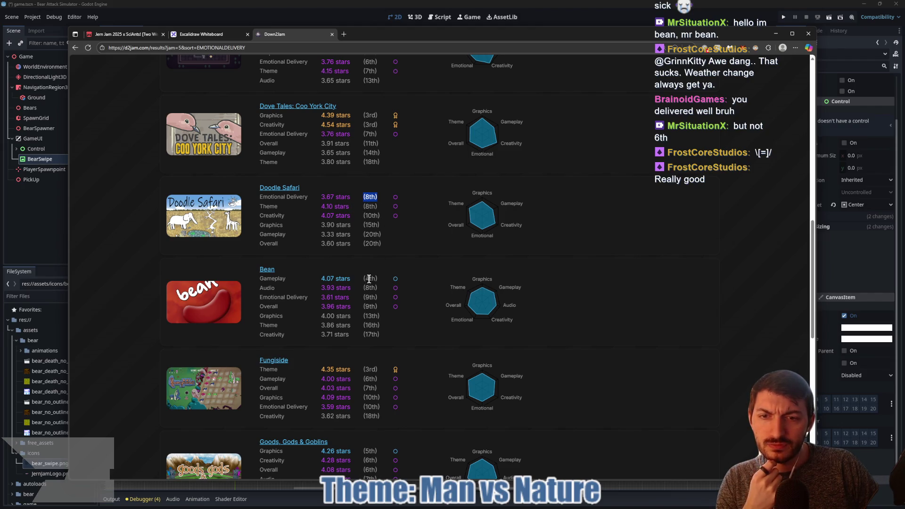
{"action": "left_click", "coordinate": [370, 206]}
{"action": "double_click", "coordinate": [371, 197]}
{"action": "scroll", "coordinate": [382, 218], "scroll_direction": "up", "scroll_amount": 2}
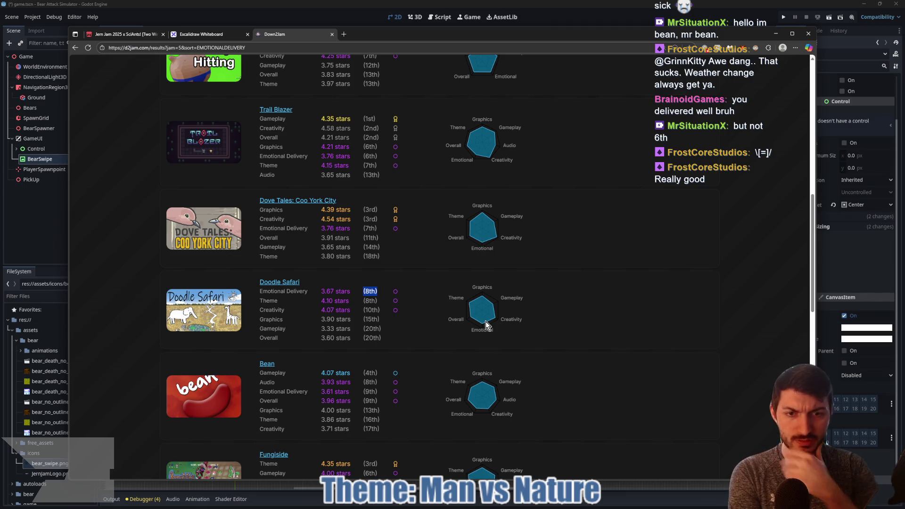
- Highlight Doodle Safari's Graphics and Gameplay scores and ranks
{"action": "scroll", "coordinate": [512, 323], "scroll_direction": "down", "scroll_amount": 1}
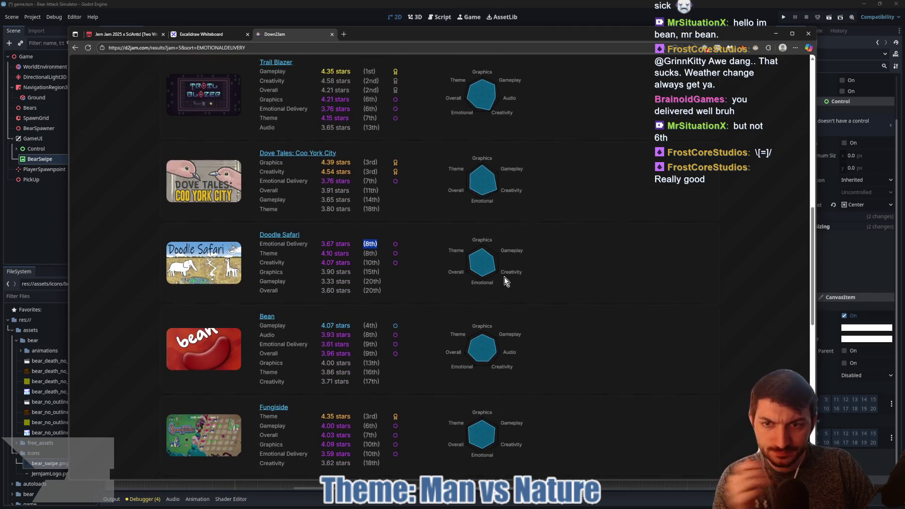
{"action": "left_click_drag", "start_coordinate": [382, 272], "coordinate": [263, 273]}
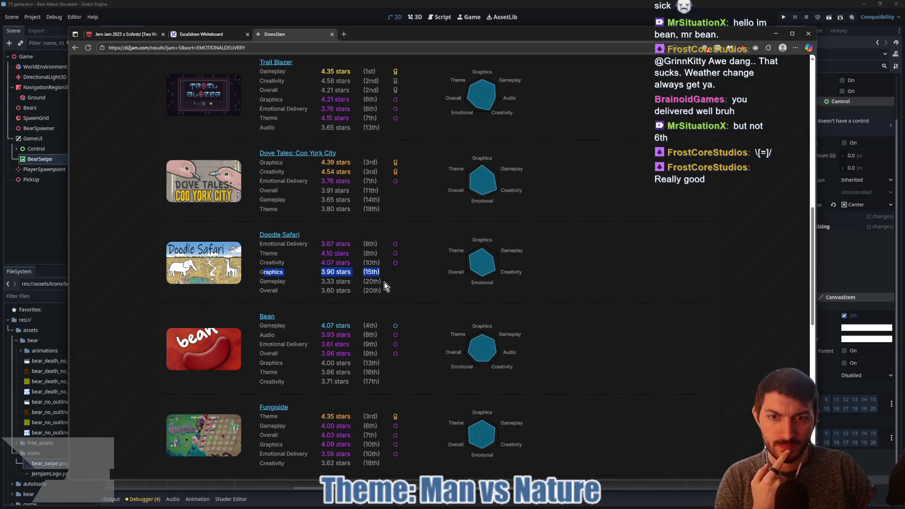
{"action": "left_click", "coordinate": [376, 280]}
{"action": "left_click_drag", "start_coordinate": [358, 288], "coordinate": [313, 284]}
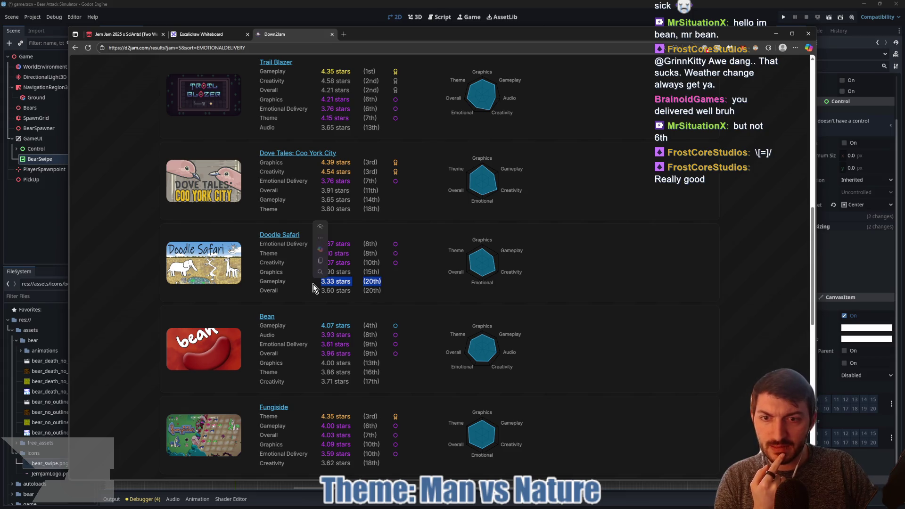
{"action": "left_click", "coordinate": [355, 281]}
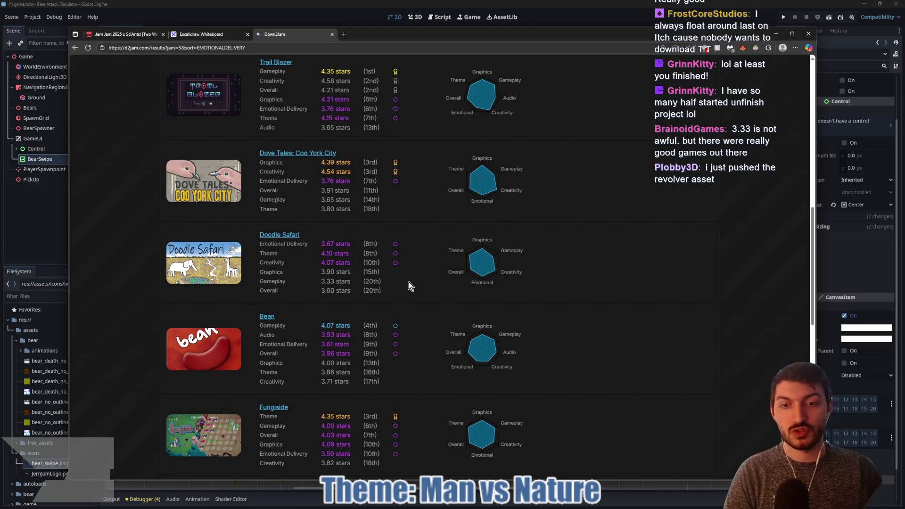
- Fetch and pull the two new commits into BearAttackSimulator, then return to the results page
{"action": "left_click", "coordinate": [415, 503]}
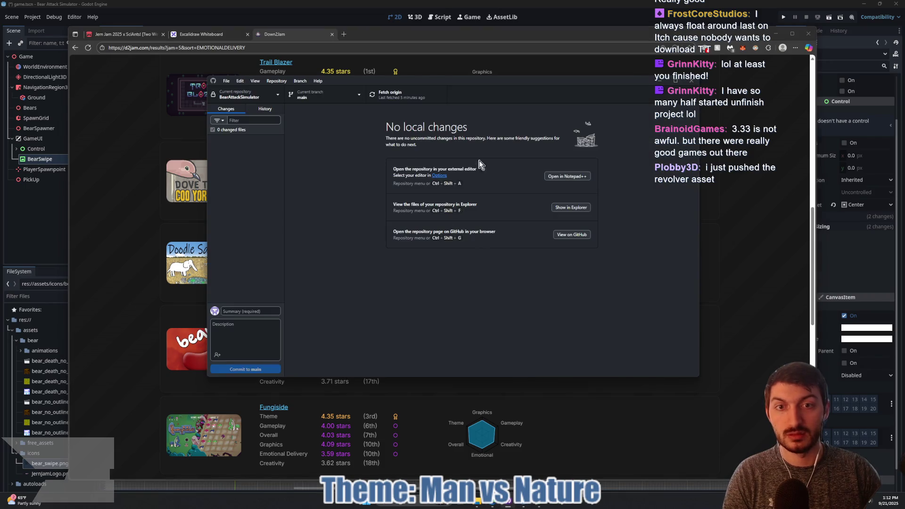
{"action": "left_click", "coordinate": [397, 99]}
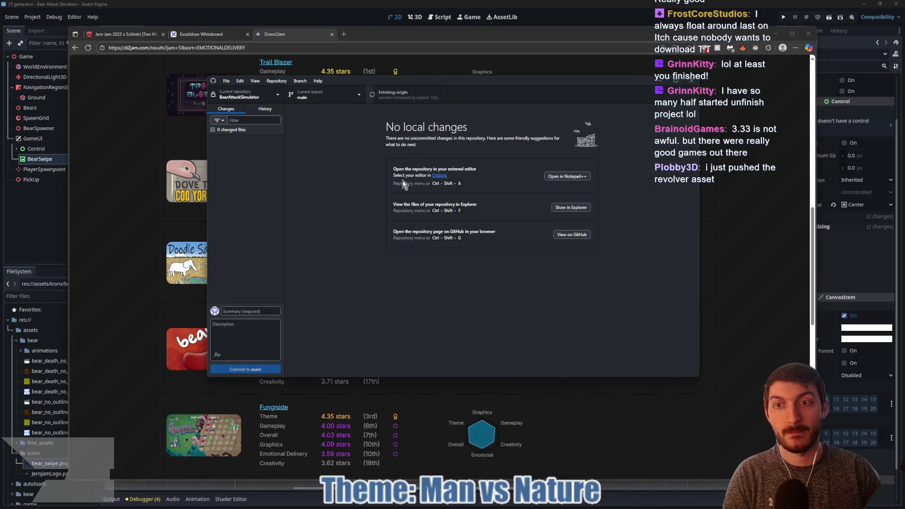
{"action": "left_click", "coordinate": [585, 173]}
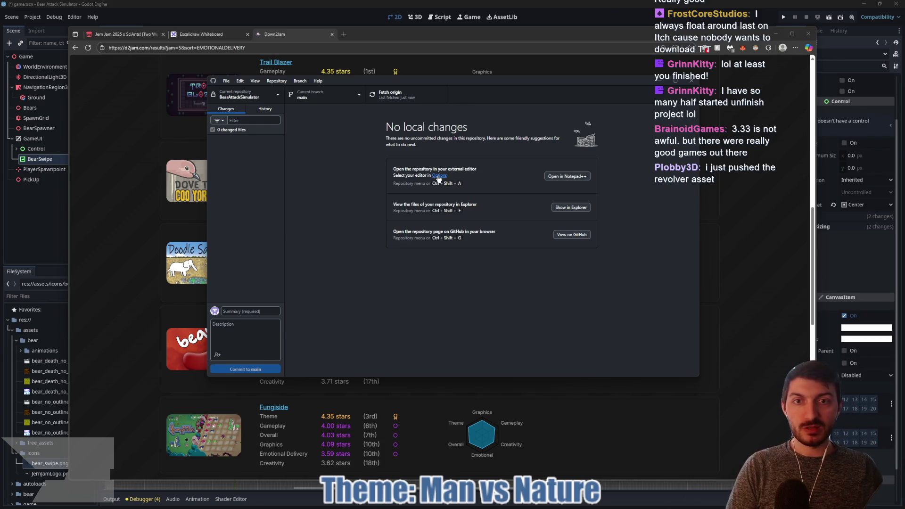
{"action": "left_click", "coordinate": [153, 212]}
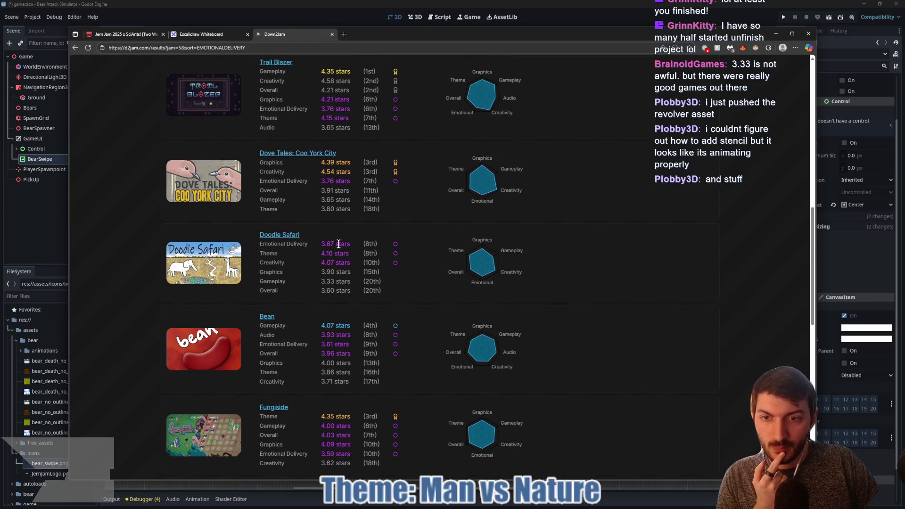
- Highlight Doodle Safari's 3.33-star score and 20th-place rank in the results
{"action": "left_click_drag", "start_coordinate": [350, 282], "coordinate": [309, 286]}
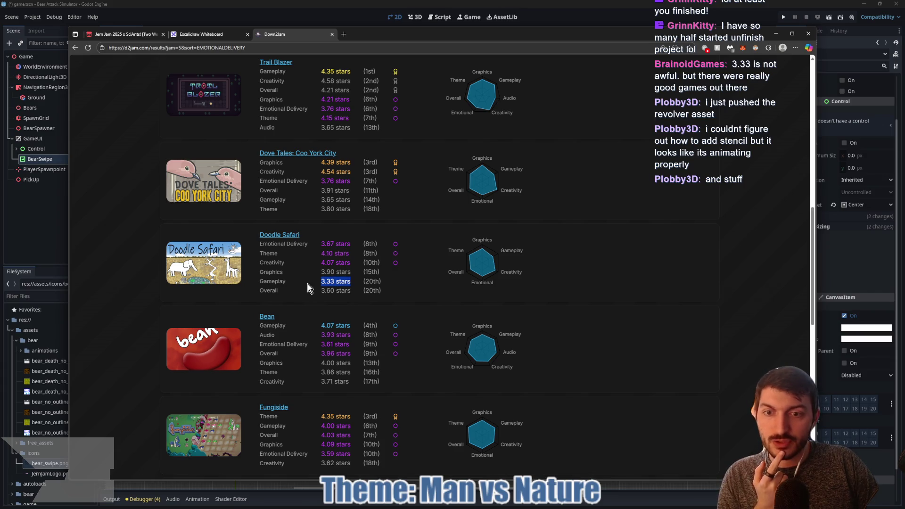
{"action": "left_click_drag", "start_coordinate": [382, 284], "coordinate": [362, 282]}
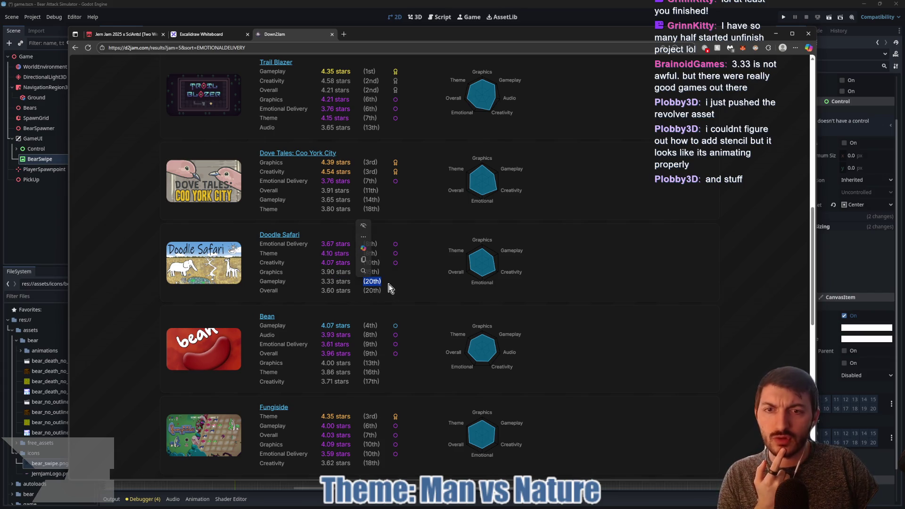
{"action": "scroll", "coordinate": [386, 281], "scroll_direction": "down", "scroll_amount": 9}
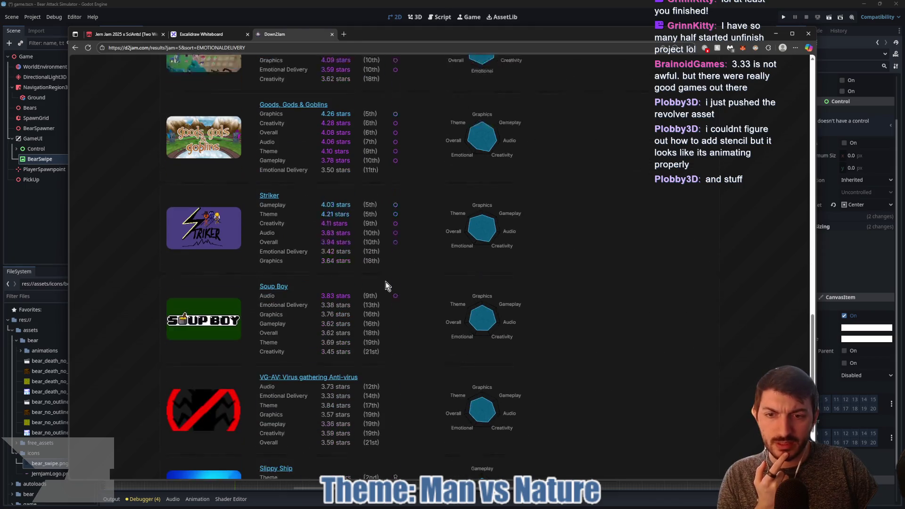
{"action": "scroll", "coordinate": [386, 282], "scroll_direction": "up", "scroll_amount": 15}
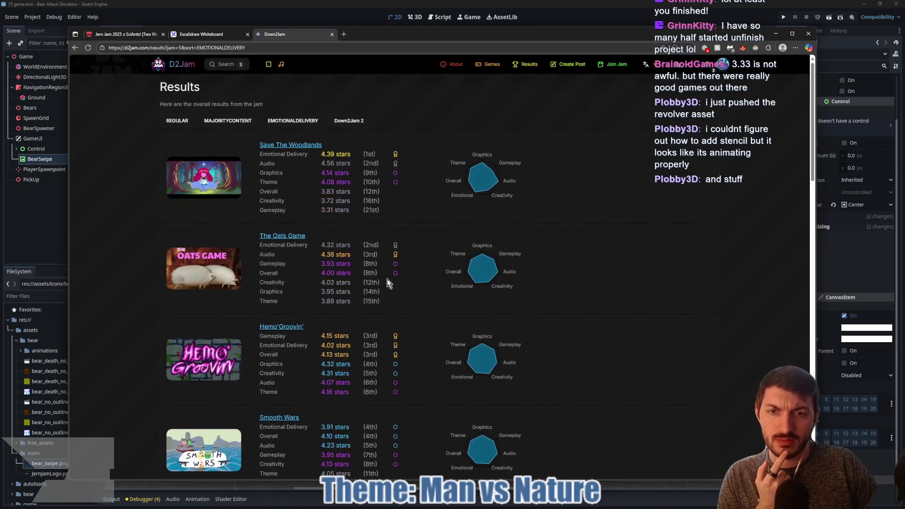
- Sort the D2Jam results by the Gameplay category
{"action": "left_click", "coordinate": [293, 121]}
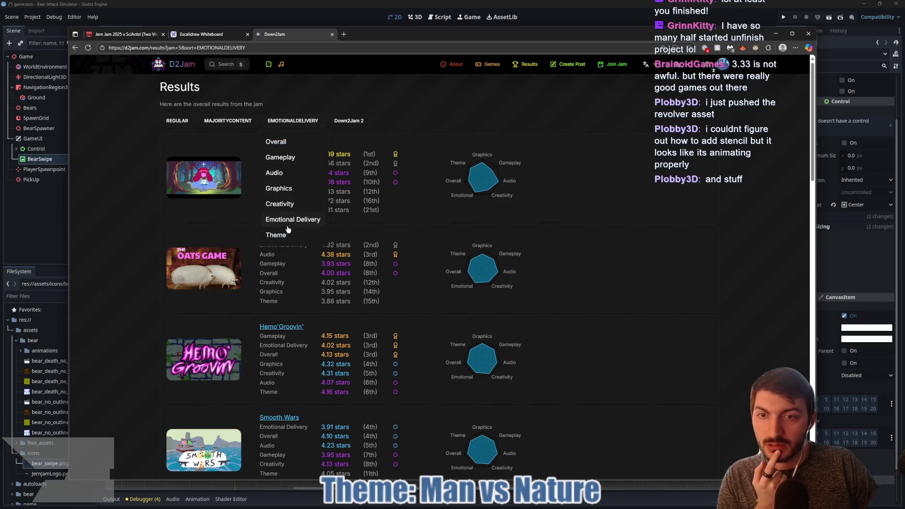
{"action": "left_click", "coordinate": [280, 157]}
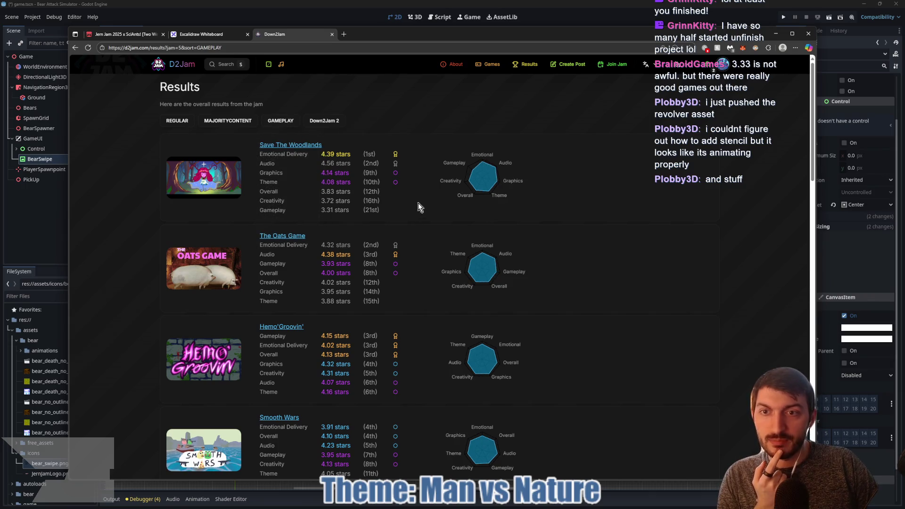
{"action": "scroll", "coordinate": [414, 205], "scroll_direction": "down", "scroll_amount": 15}
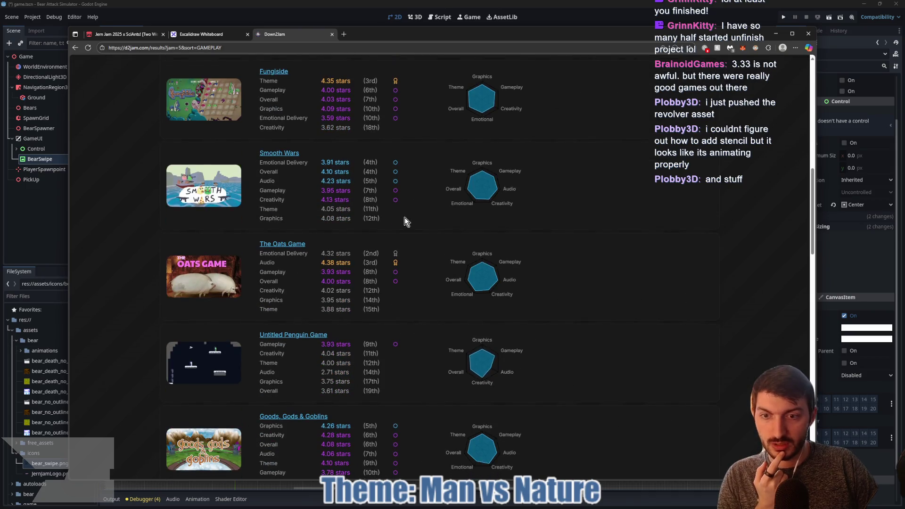
{"action": "scroll", "coordinate": [406, 236], "scroll_direction": "up", "scroll_amount": 2}
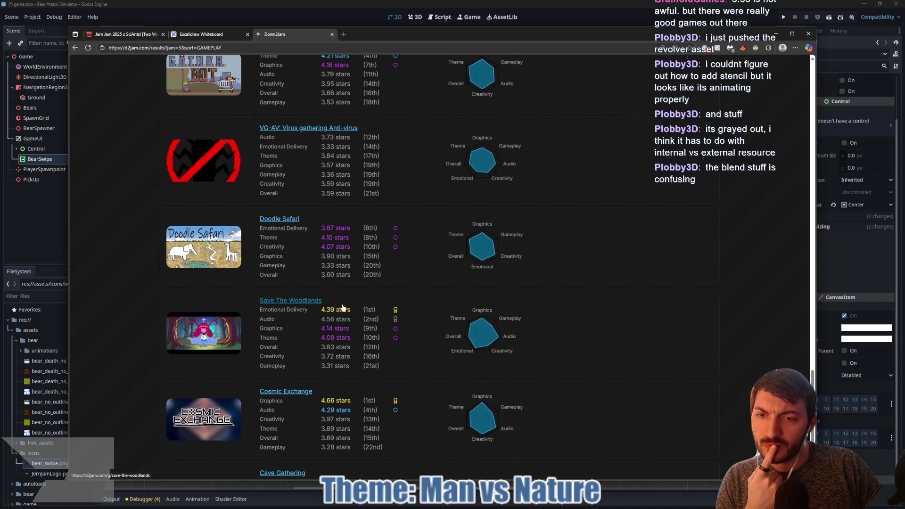
- Highlight Save The Woodlands' 1st-place Emotional Delivery and 21st-place Gameplay ratings
{"action": "left_click_drag", "start_coordinate": [385, 312], "coordinate": [274, 311]}
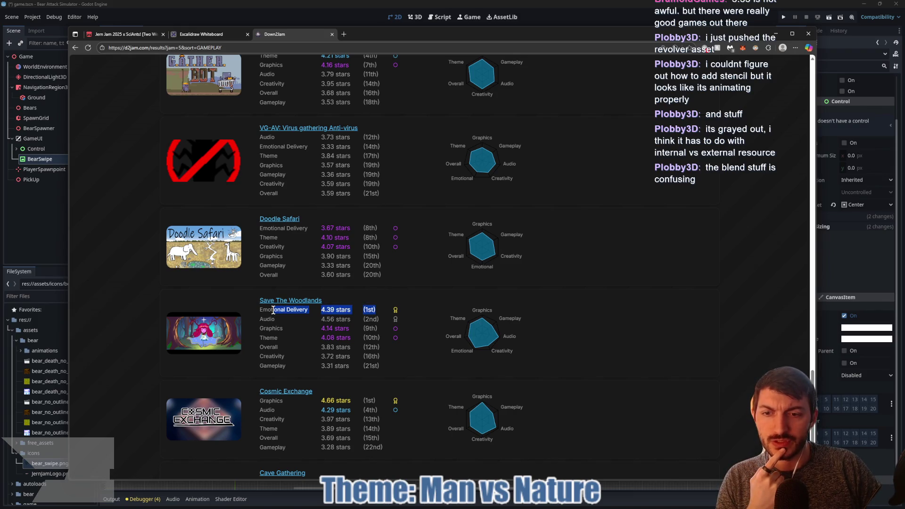
{"action": "left_click_drag", "start_coordinate": [381, 367], "coordinate": [260, 367]}
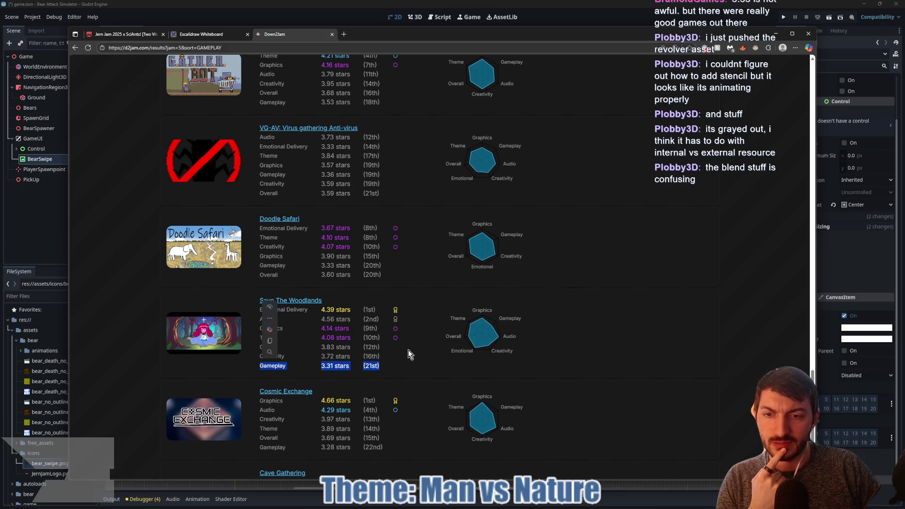
{"action": "left_click", "coordinate": [380, 358]}
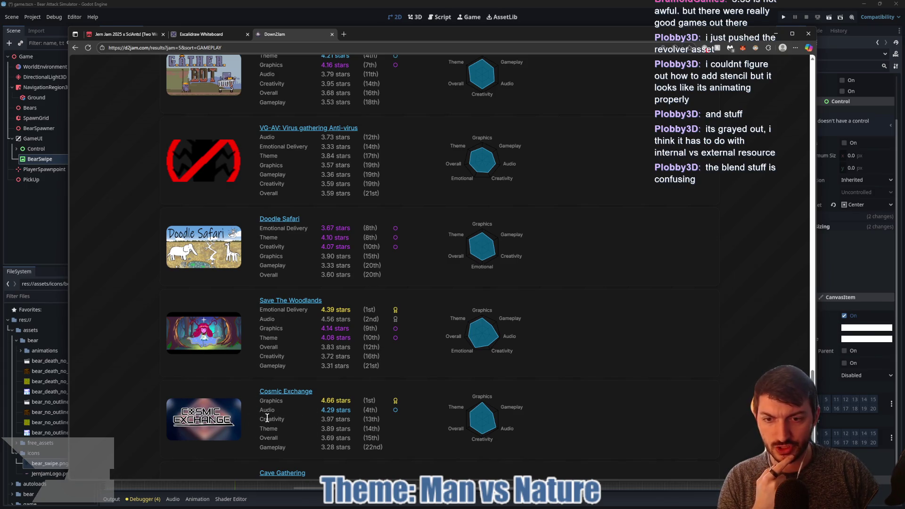
{"action": "scroll", "coordinate": [330, 436], "scroll_direction": "down", "scroll_amount": 3}
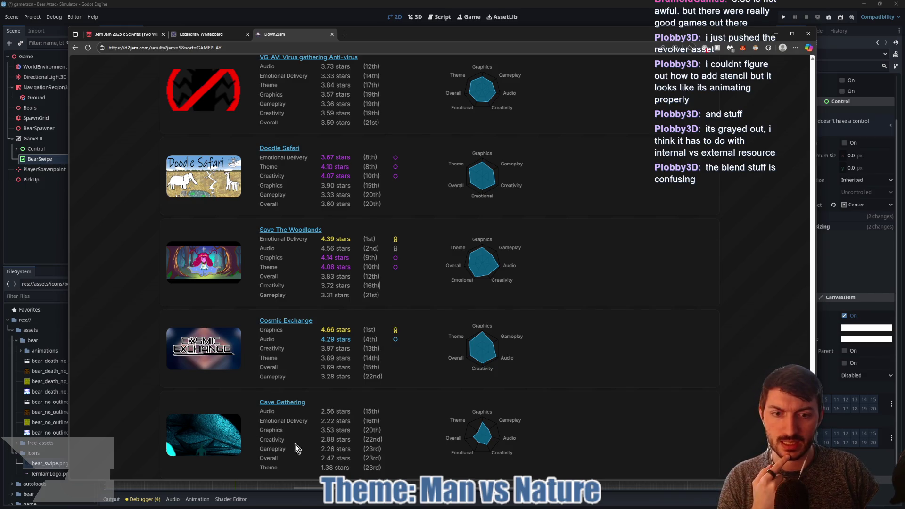
{"action": "scroll", "coordinate": [373, 415], "scroll_direction": "up", "scroll_amount": 3}
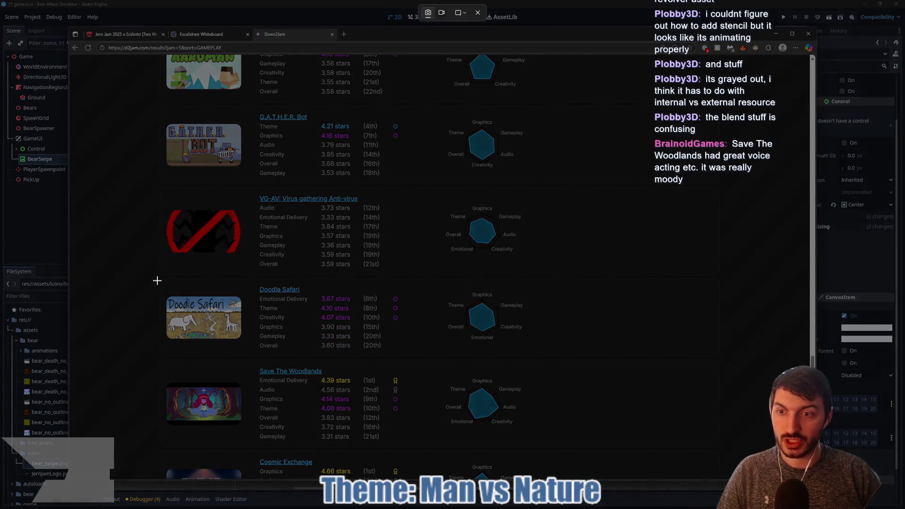
- Capture Doodle Safari's ratings block and save it to the Desktop as d2jamrating
{"action": "mouse_move", "coordinate": [157, 281]}
{"action": "left_mouse_down"}
{"action": "mouse_move", "coordinate": [519, 354]}
{"action": "mouse_move", "coordinate": [700, 354]}
{"action": "mouse_move", "coordinate": [539, 355]}
{"action": "left_mouse_up"}
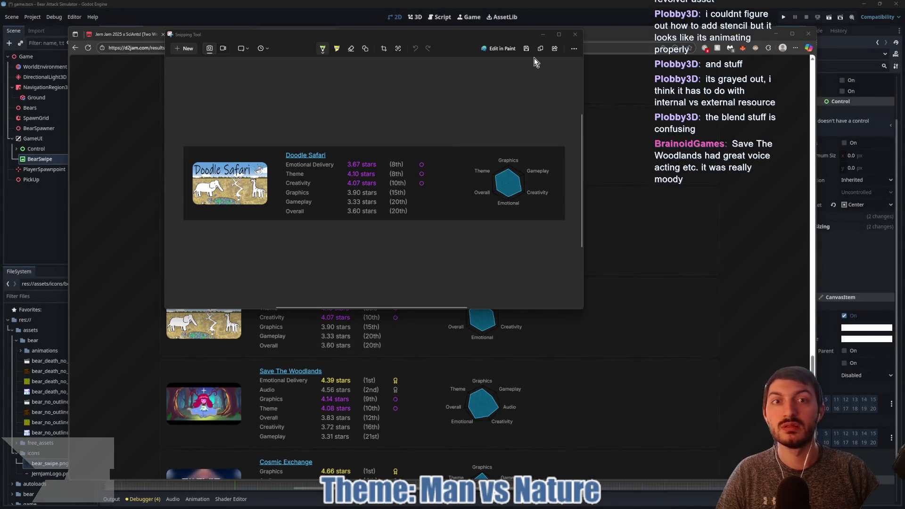
{"action": "left_click", "coordinate": [527, 49]}
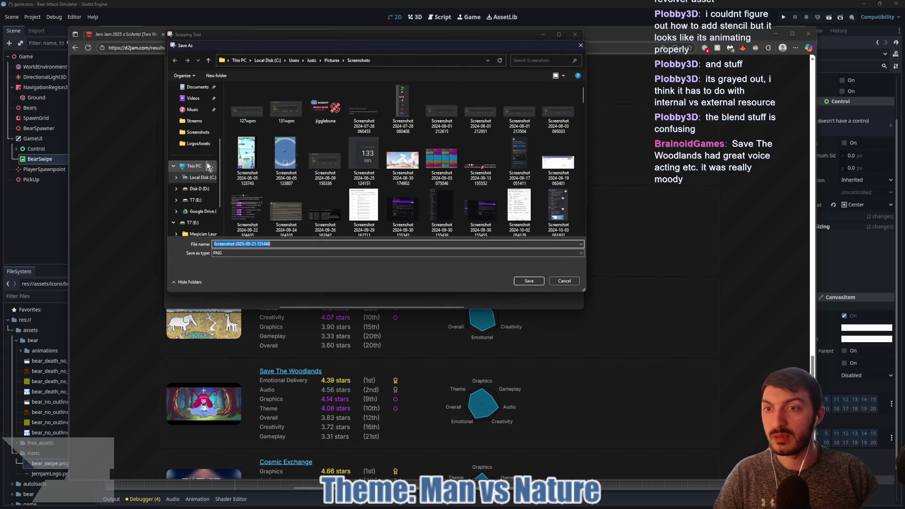
{"action": "left_click", "coordinate": [193, 167]}
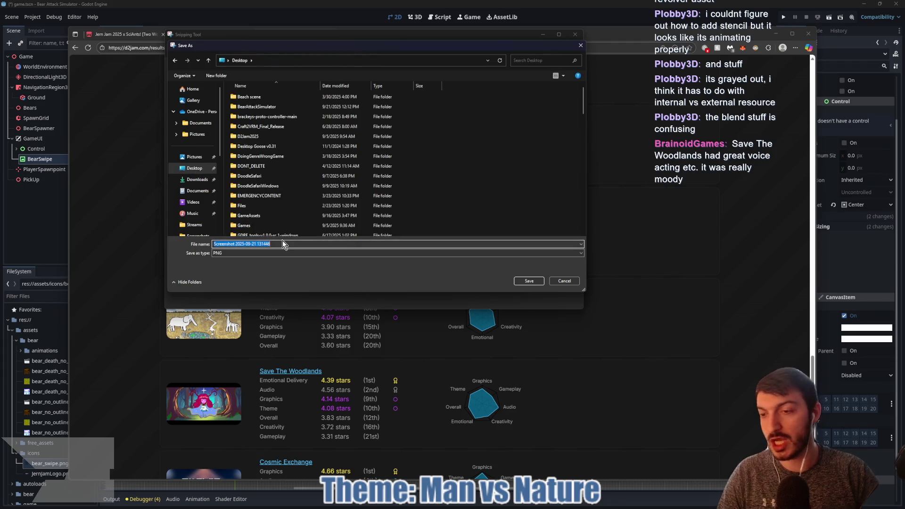
{"action": "type", "text": "d2jamra"}
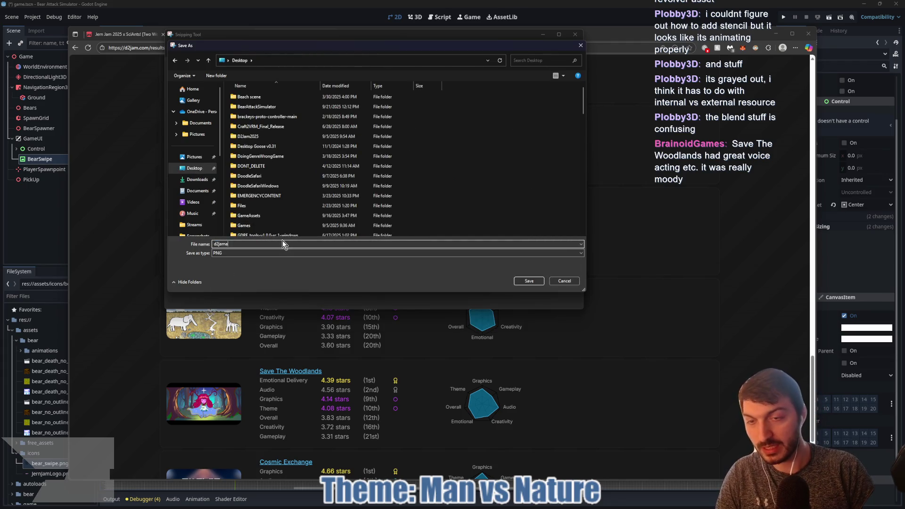
{"action": "type", "text": "ting"}
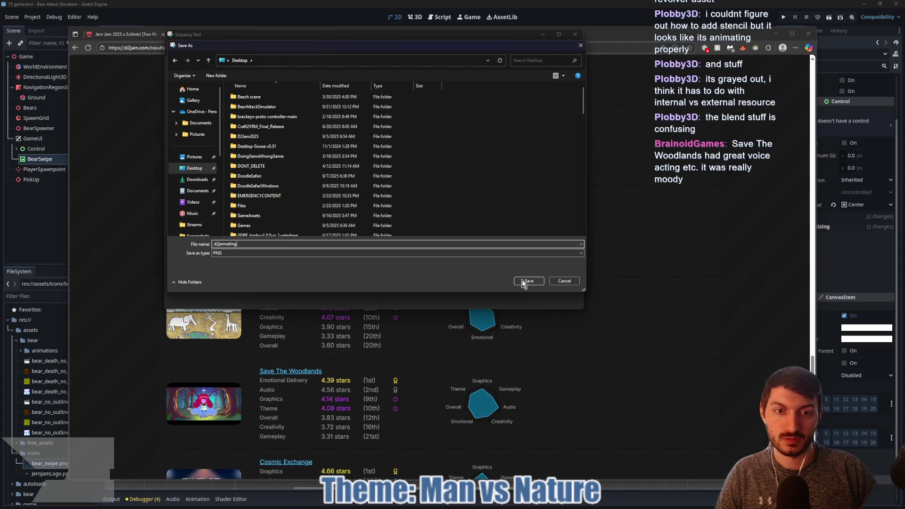
{"action": "left_click", "coordinate": [522, 280]}
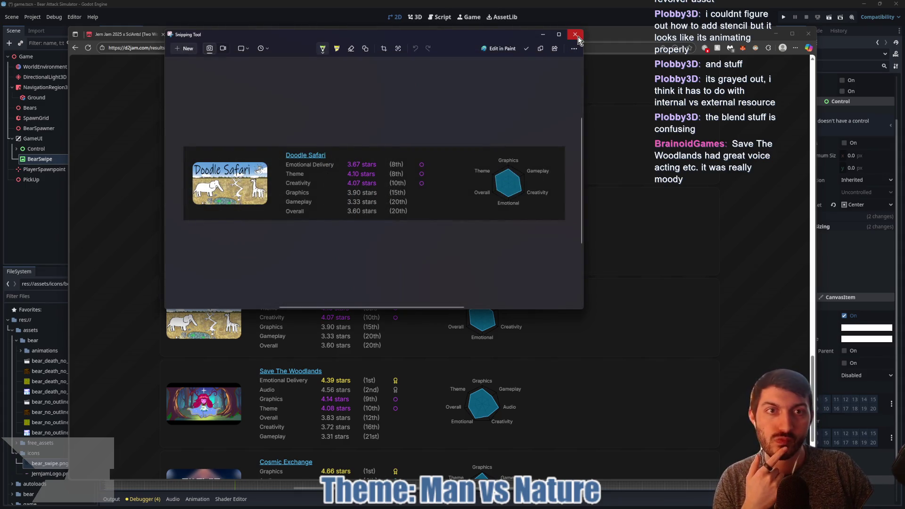
{"action": "left_click", "coordinate": [576, 35]}
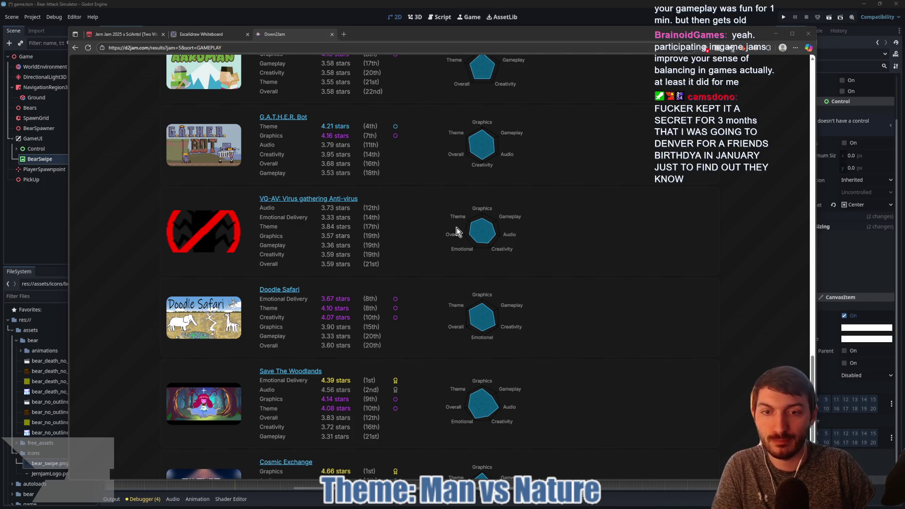
- Scroll to Doodle Safari's entry and highlight its Overall, Graphics and Gameplay ratings
{"action": "scroll", "coordinate": [457, 226], "scroll_direction": "up", "scroll_amount": 3}
{"action": "scroll", "coordinate": [499, 231], "scroll_direction": "down", "scroll_amount": 4}
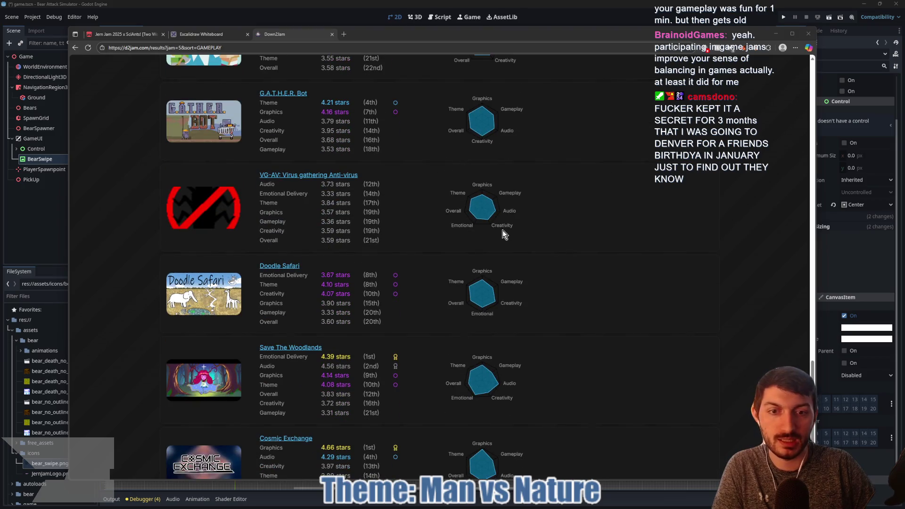
{"action": "scroll", "coordinate": [495, 219], "scroll_direction": "down", "scroll_amount": 3}
{"action": "mouse_move", "coordinate": [382, 178]}
{"action": "left_mouse_down"}
{"action": "mouse_move", "coordinate": [331, 160]}
{"action": "mouse_move", "coordinate": [254, 158]}
{"action": "left_mouse_up"}
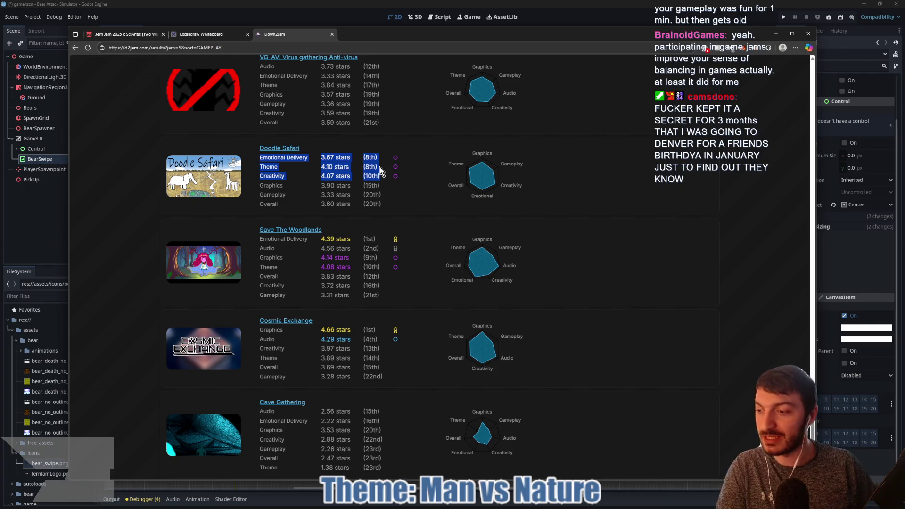
{"action": "left_click", "coordinate": [386, 201]}
{"action": "mouse_move", "coordinate": [386, 203]}
{"action": "left_mouse_down"}
{"action": "mouse_move", "coordinate": [253, 205]}
{"action": "mouse_move", "coordinate": [303, 204]}
{"action": "left_mouse_up"}
{"action": "left_click_drag", "start_coordinate": [389, 194], "coordinate": [257, 186]}
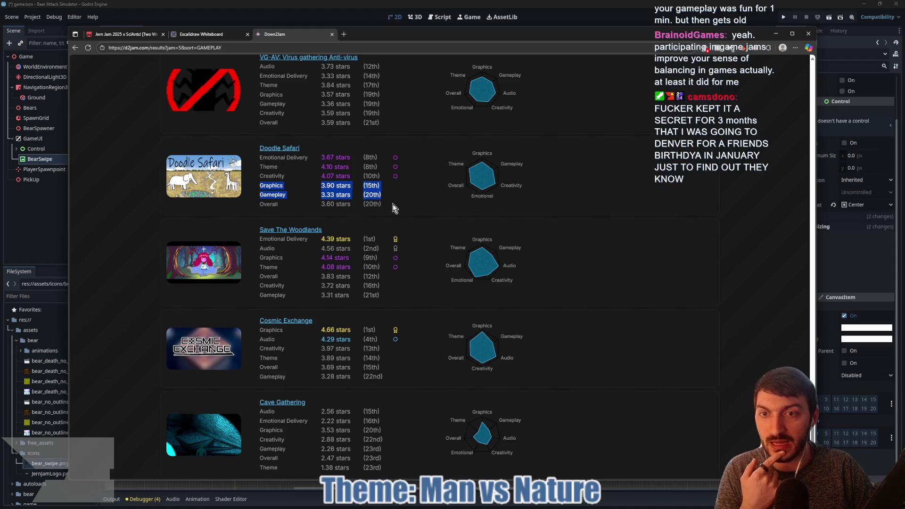
{"action": "left_click", "coordinate": [296, 193]}
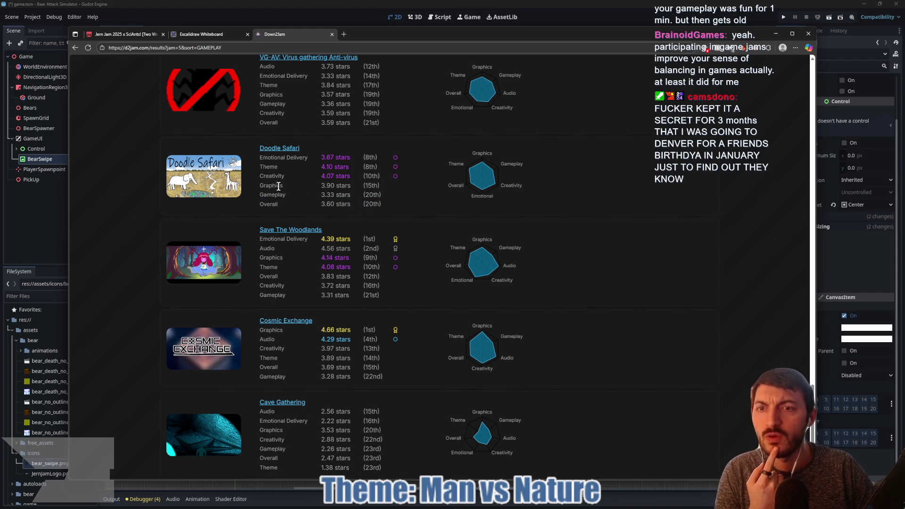
- Re-highlight the Graphics and Gameplay ratings, then close the Down2Jam results tab
{"action": "left_click_drag", "start_coordinate": [388, 187], "coordinate": [254, 188]}
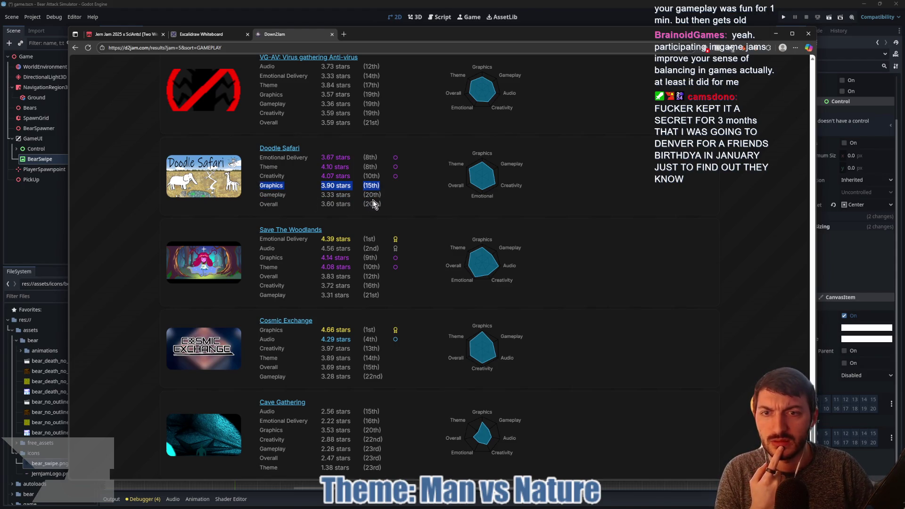
{"action": "mouse_move", "coordinate": [393, 195]}
{"action": "left_mouse_down"}
{"action": "mouse_move", "coordinate": [282, 195]}
{"action": "mouse_move", "coordinate": [332, 191]}
{"action": "mouse_move", "coordinate": [347, 141]}
{"action": "left_mouse_up"}
{"action": "left_click", "coordinate": [327, 185]}
{"action": "left_click", "coordinate": [383, 189]}
{"action": "mouse_move", "coordinate": [384, 188]}
{"action": "left_mouse_down"}
{"action": "mouse_move", "coordinate": [261, 147]}
{"action": "mouse_move", "coordinate": [263, 189]}
{"action": "mouse_move", "coordinate": [354, 203]}
{"action": "mouse_move", "coordinate": [362, 195]}
{"action": "left_mouse_up"}
{"action": "left_click", "coordinate": [361, 196]}
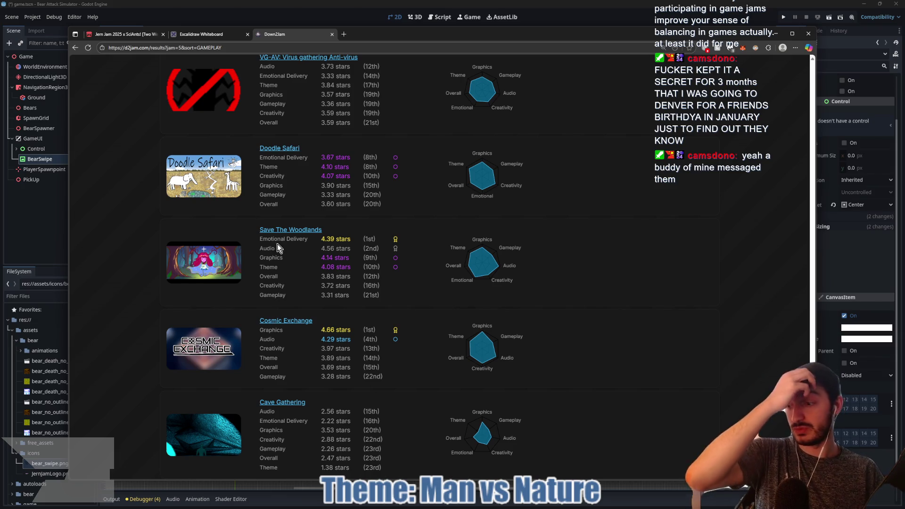
{"action": "left_click", "coordinate": [332, 34]}
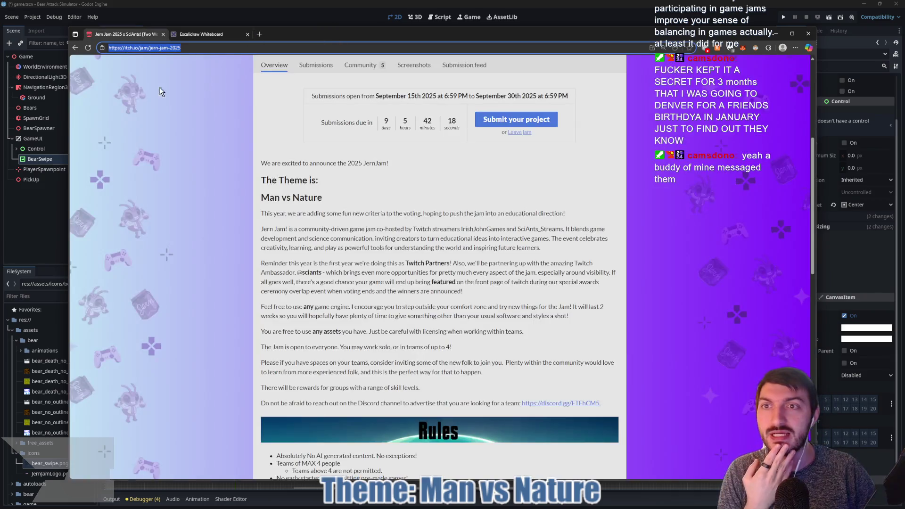
- Bring the Godot editor window back in front of the browser
{"action": "left_click", "coordinate": [311, 17]}
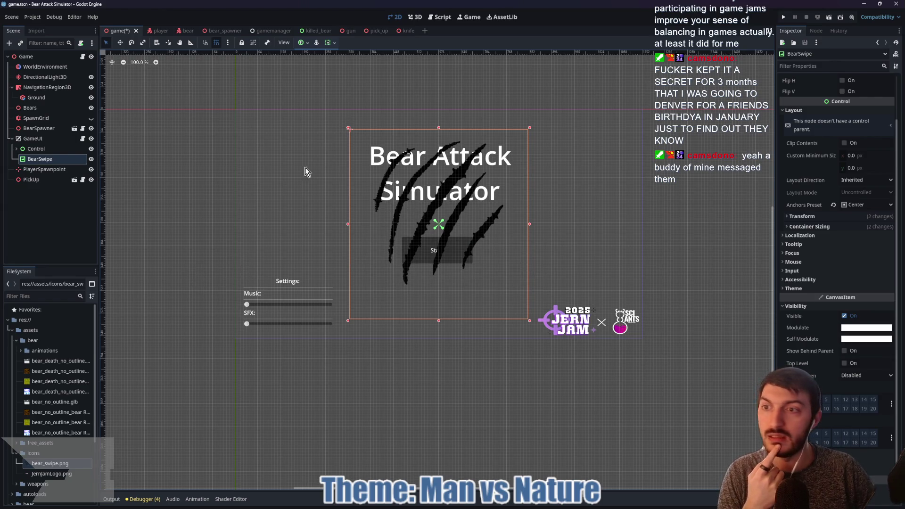
- Hide the BearSwipe claw overlay, save the game scene, and switch to the gun scene
{"action": "left_click", "coordinate": [91, 160]}
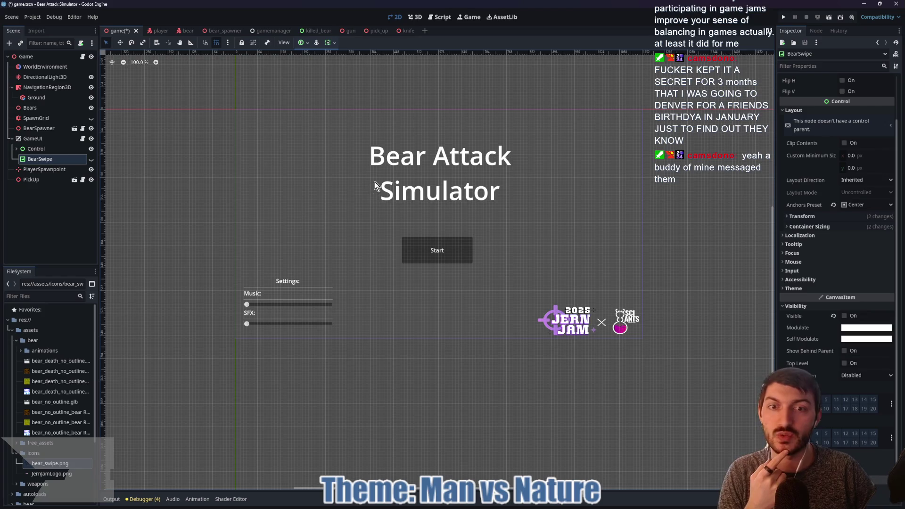
{"action": "key", "text": "ctrl+s"}
{"action": "left_click", "coordinate": [341, 32]}
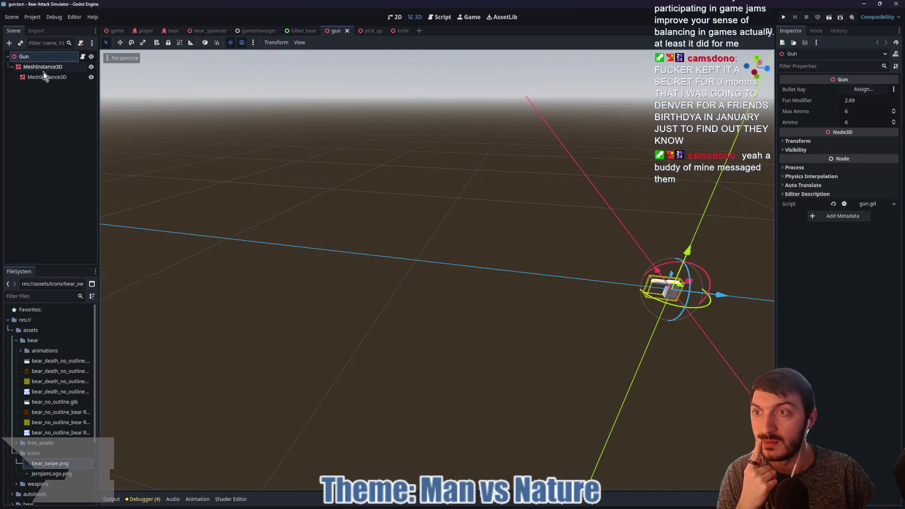
{"action": "key", "text": "f"}
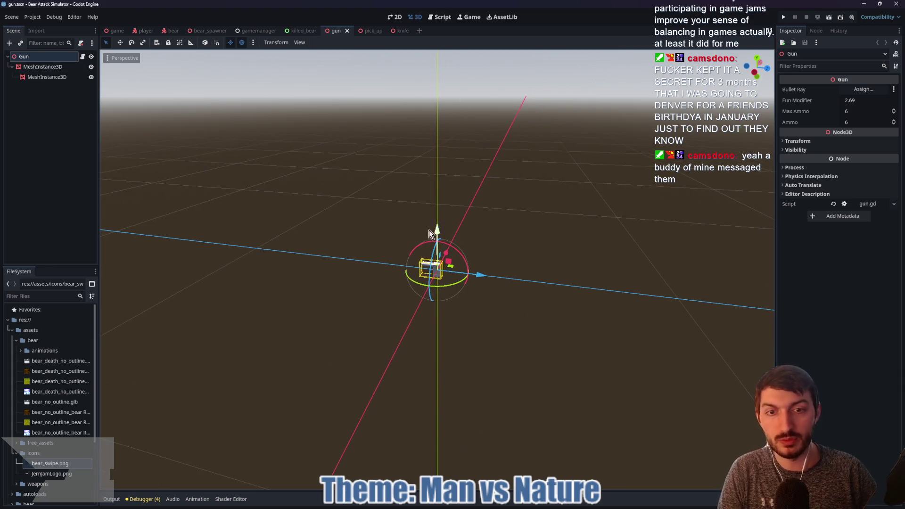
- Drag revolver.blend from assets/weapons/revolver into the gun scene as revolver2
{"action": "left_click", "coordinate": [17, 341]}
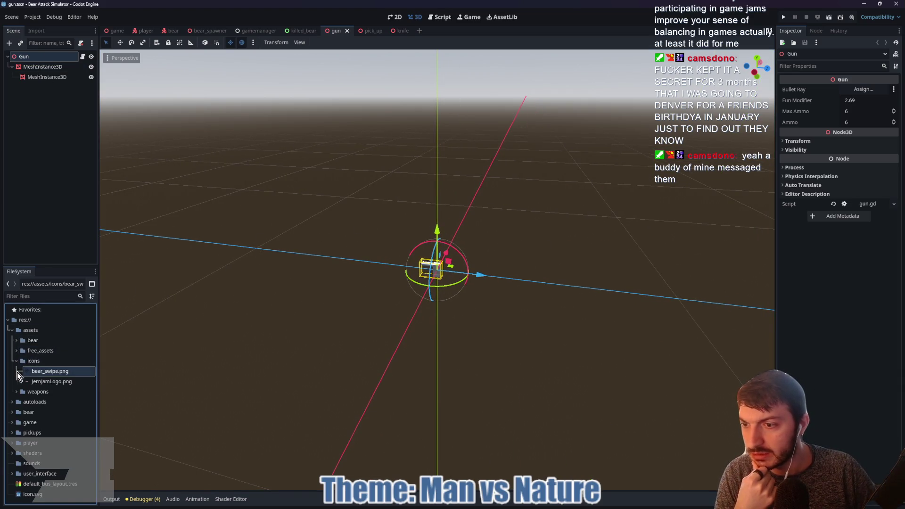
{"action": "left_click", "coordinate": [15, 361]}
{"action": "left_click", "coordinate": [17, 371]}
{"action": "left_click", "coordinate": [21, 382]}
{"action": "left_click", "coordinate": [36, 404]}
{"action": "left_click", "coordinate": [25, 391]}
{"action": "left_click", "coordinate": [25, 391]}
{"action": "mouse_move", "coordinate": [43, 402]}
{"action": "left_mouse_down"}
{"action": "mouse_move", "coordinate": [432, 304]}
{"action": "mouse_move", "coordinate": [408, 297]}
{"action": "left_mouse_up"}
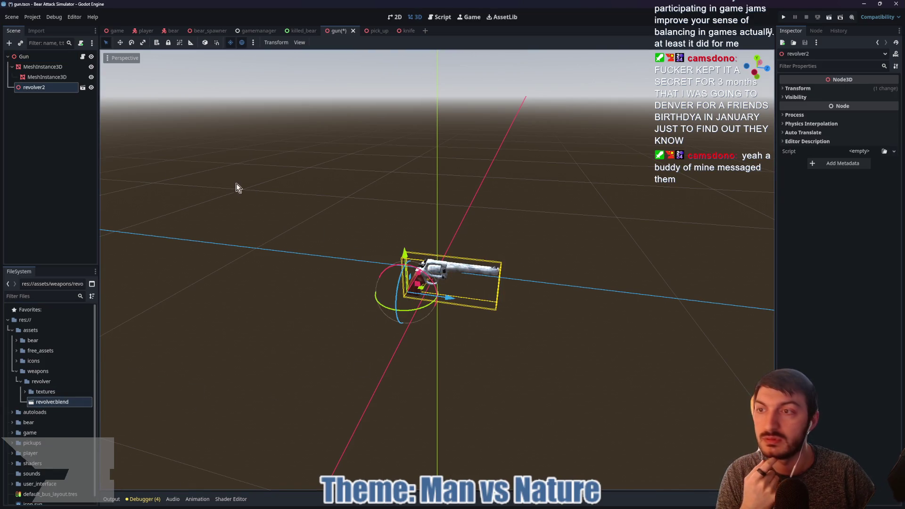
{"action": "left_click", "coordinate": [47, 70]}
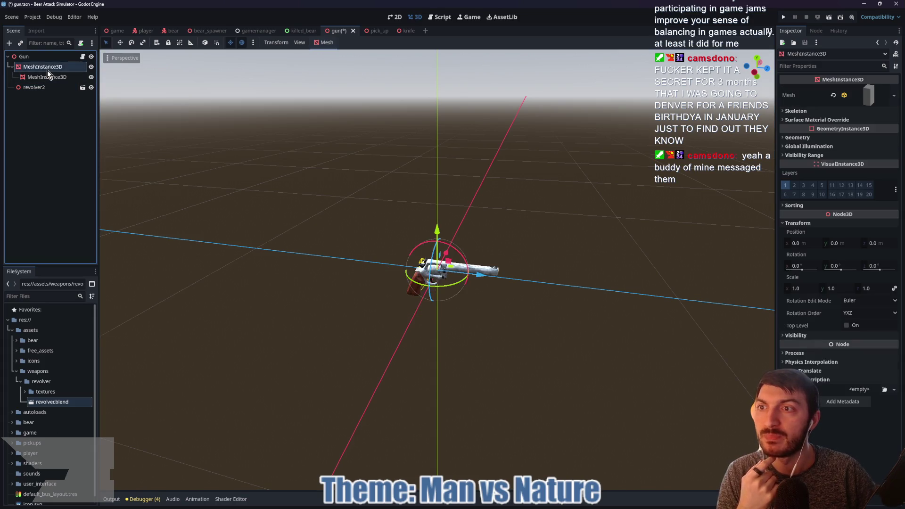
- Delete the old MeshInstance3D node from the gun scene
{"action": "key", "text": "Delete"}
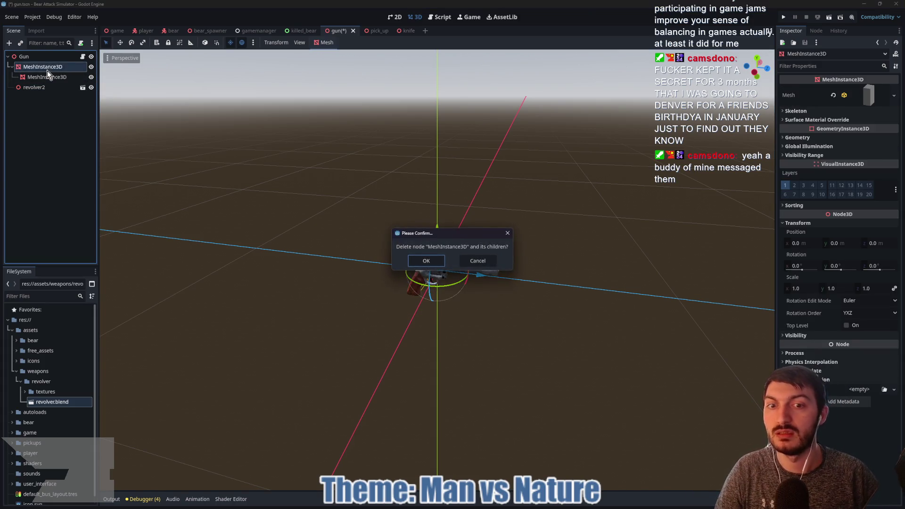
{"action": "left_click", "coordinate": [34, 66]}
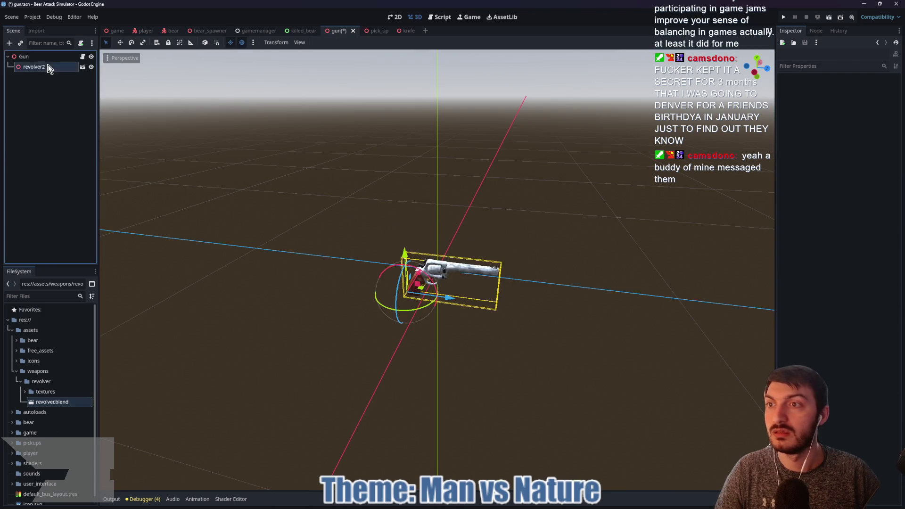
{"action": "left_click", "coordinate": [813, 97]}
{"action": "left_click", "coordinate": [809, 88]}
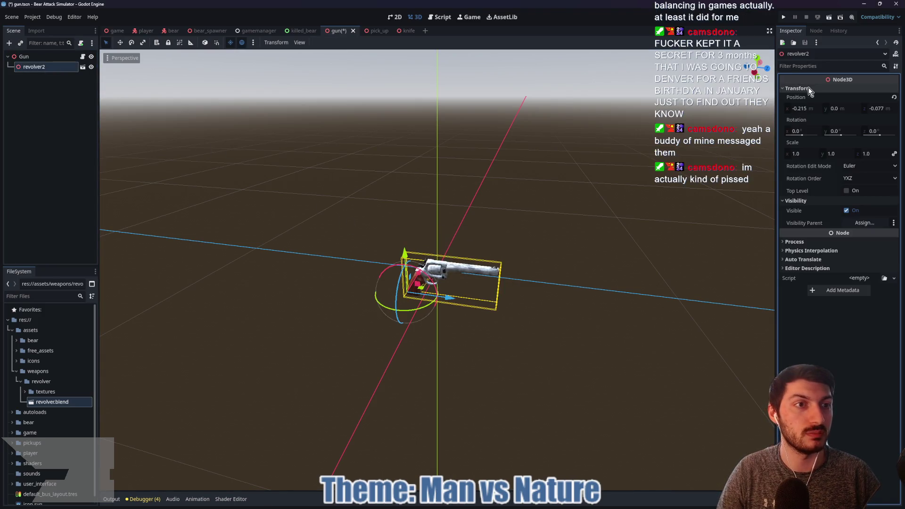
- Set revolver2's position to 0, 0, 0 and its Y rotation to -180
{"action": "left_click", "coordinate": [806, 109]}
{"action": "key", "text": "Tab"}
{"action": "key", "text": "Tab"}
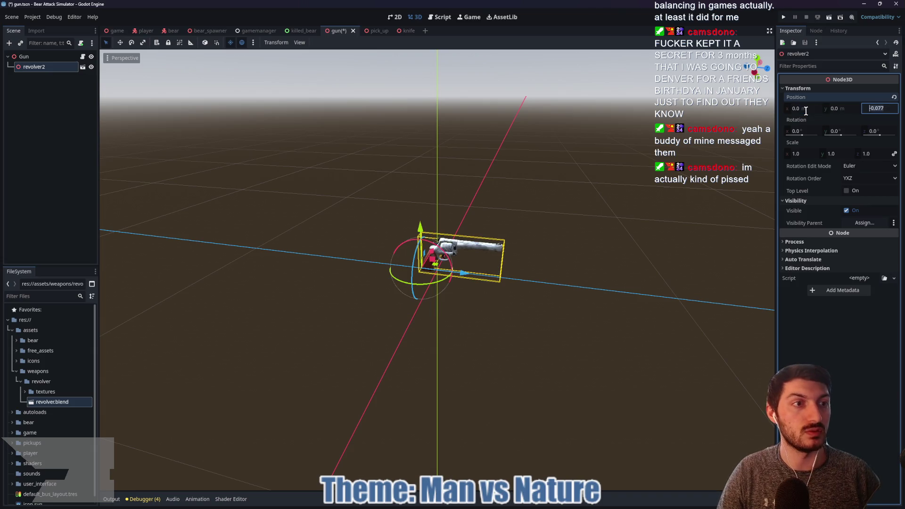
{"action": "type", "text": "0"}
{"action": "key", "text": "Return"}
{"action": "left_click", "coordinate": [836, 132]}
{"action": "type", "text": "-1"}
{"action": "key", "text": "Return"}
{"action": "scroll", "coordinate": [491, 284], "scroll_direction": "up", "scroll_amount": 2}
{"action": "scroll", "coordinate": [536, 315], "scroll_direction": "up", "scroll_amount": 2}
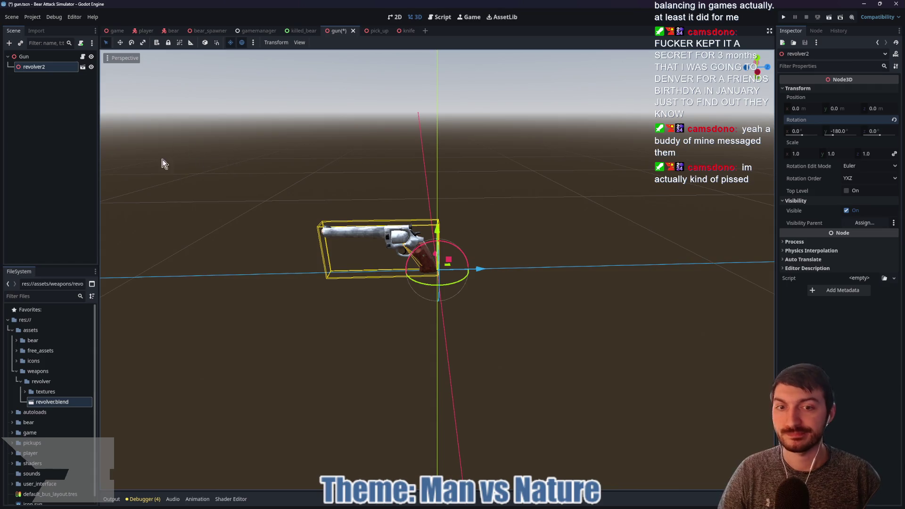
{"action": "left_click", "coordinate": [44, 85]}
{"action": "left_click", "coordinate": [45, 66]}
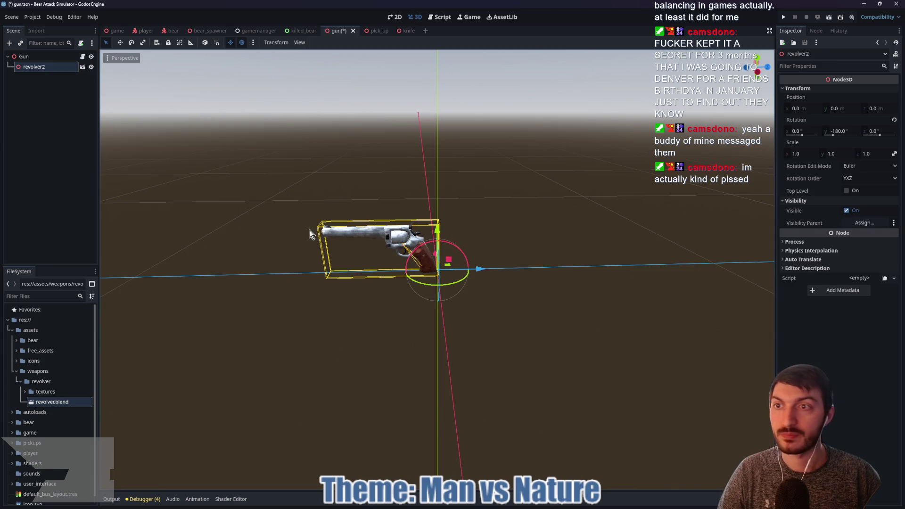
- Make revolver2's children editable and play cycle_bullet from its AnimationPlayer
{"action": "right_click", "coordinate": [48, 69]}
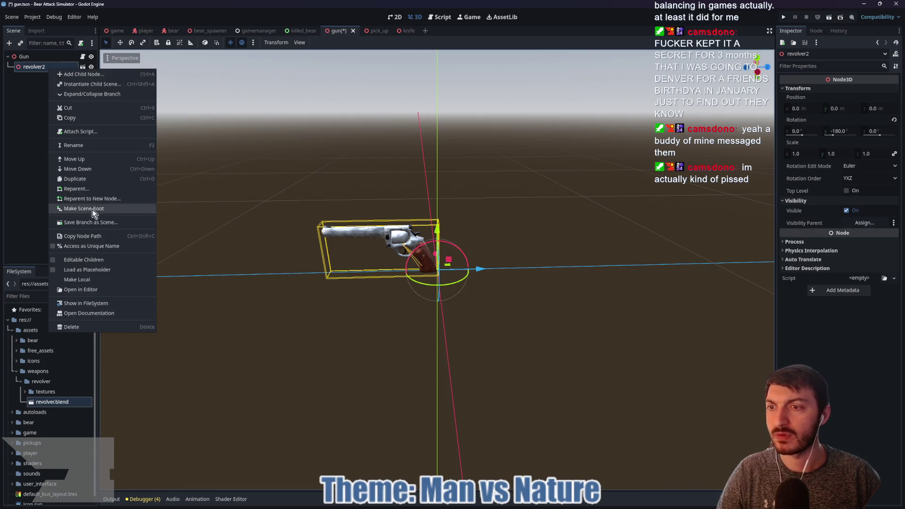
{"action": "left_click", "coordinate": [84, 260]}
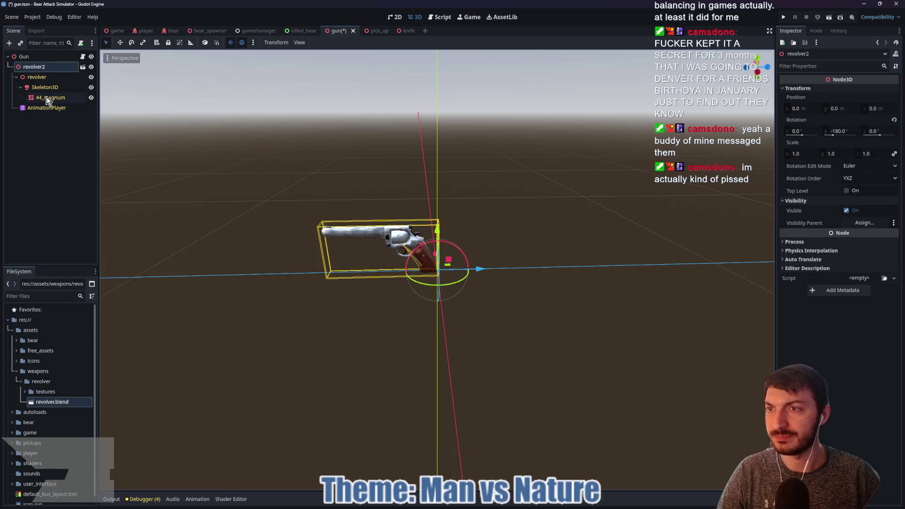
{"action": "left_click", "coordinate": [40, 109]}
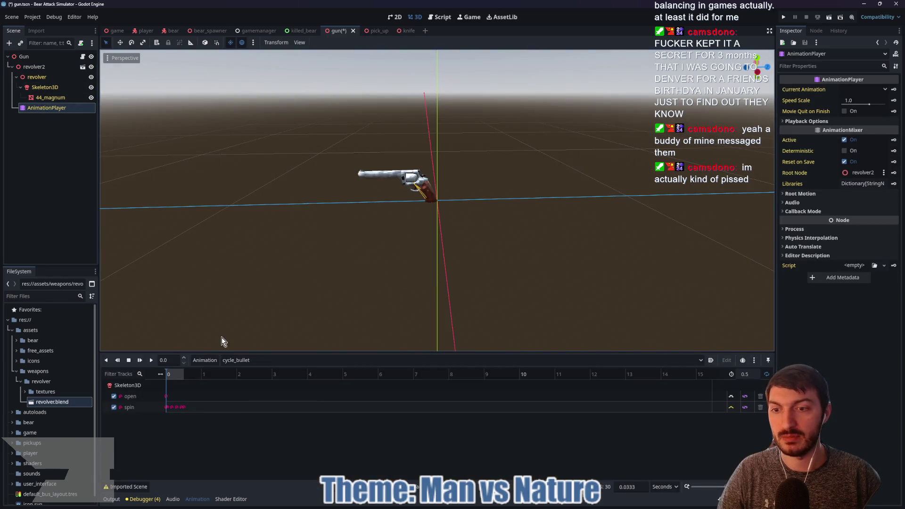
{"action": "left_click", "coordinate": [151, 361]}
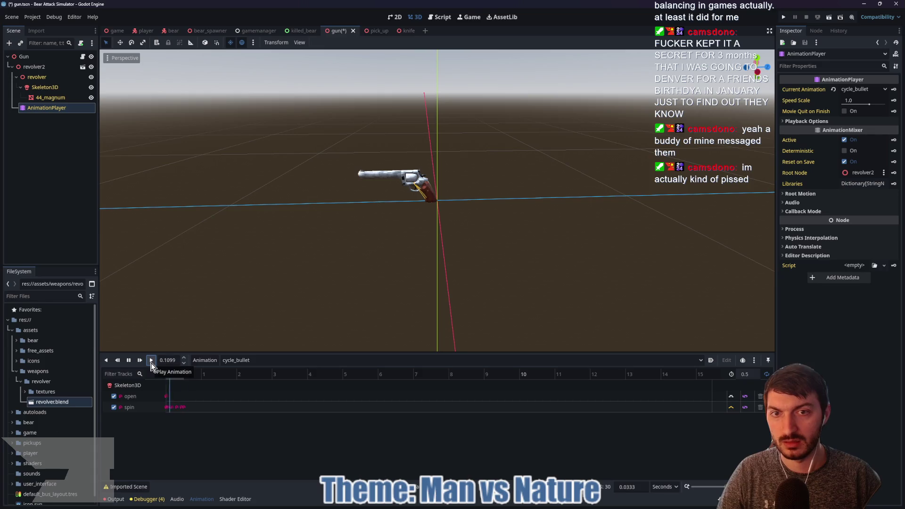
- Preview the reload and trigger_pull animations, rewinding trigger_pull to frame 0
{"action": "left_click", "coordinate": [273, 361]}
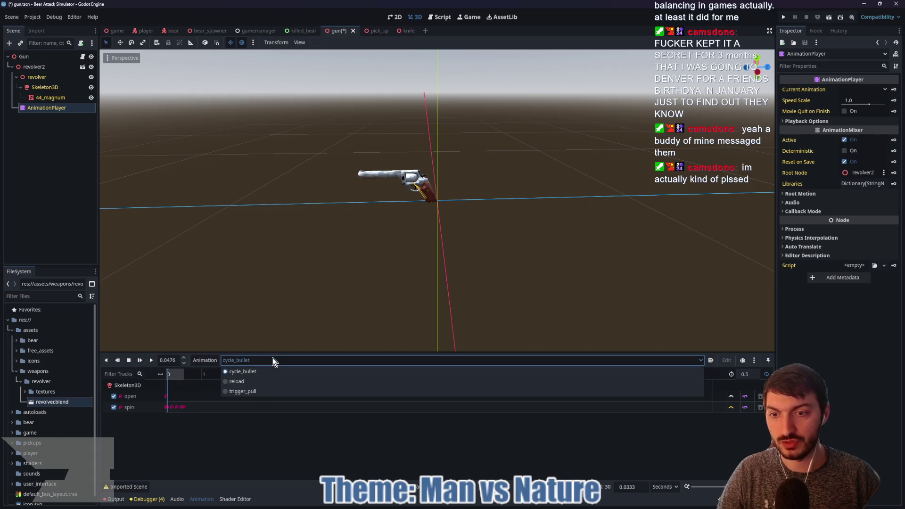
{"action": "left_click", "coordinate": [253, 381]}
{"action": "left_click", "coordinate": [150, 362]}
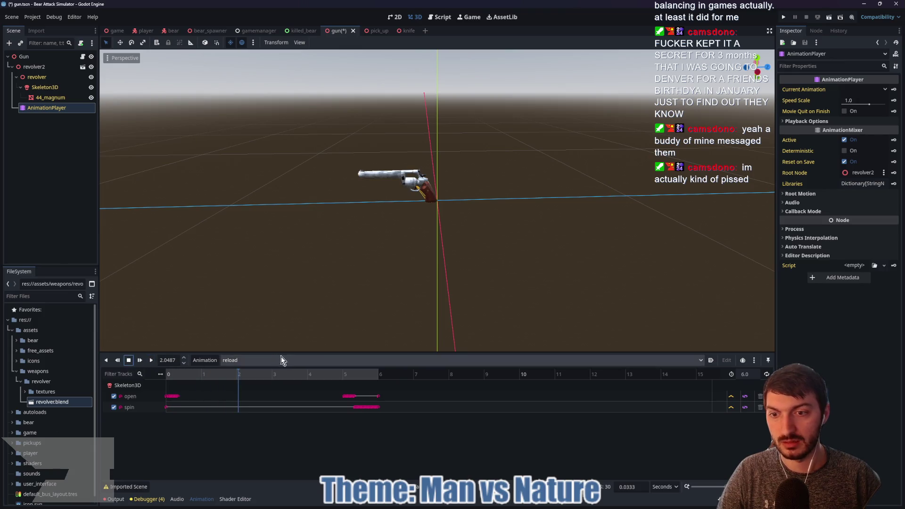
{"action": "left_click", "coordinate": [281, 359]}
{"action": "left_click", "coordinate": [254, 391]}
{"action": "left_click", "coordinate": [151, 360]}
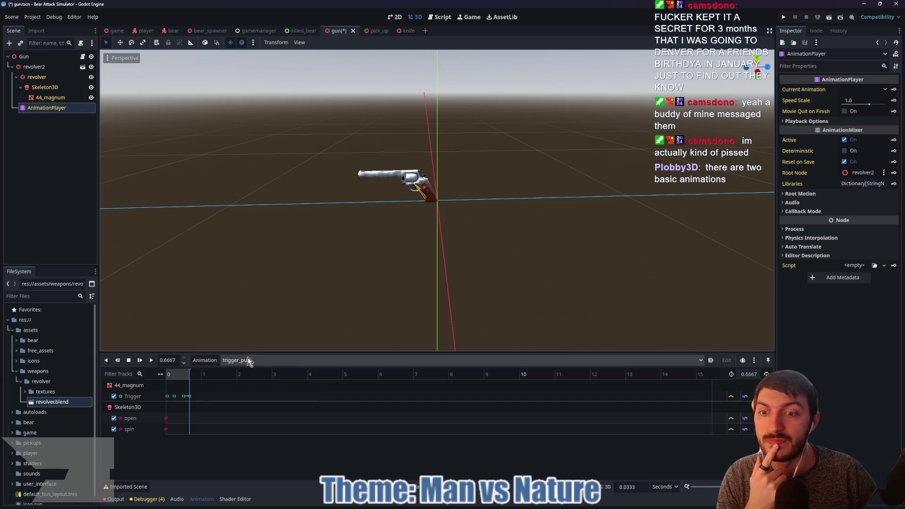
{"action": "left_click", "coordinate": [65, 165]}
{"action": "left_click_drag", "start_coordinate": [188, 379], "coordinate": [163, 377]}
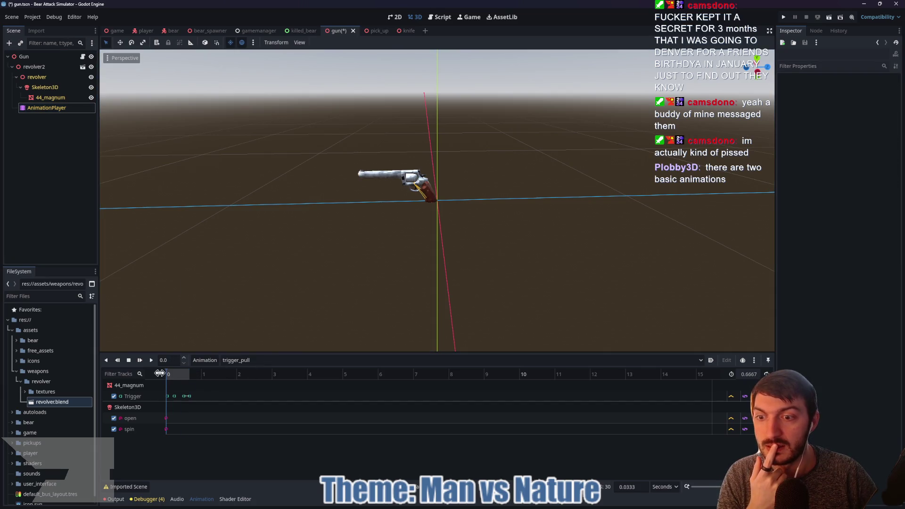
- Copy 44_magnum's surface material and paste it into Surface Material Override 0
{"action": "left_click", "coordinate": [50, 97]}
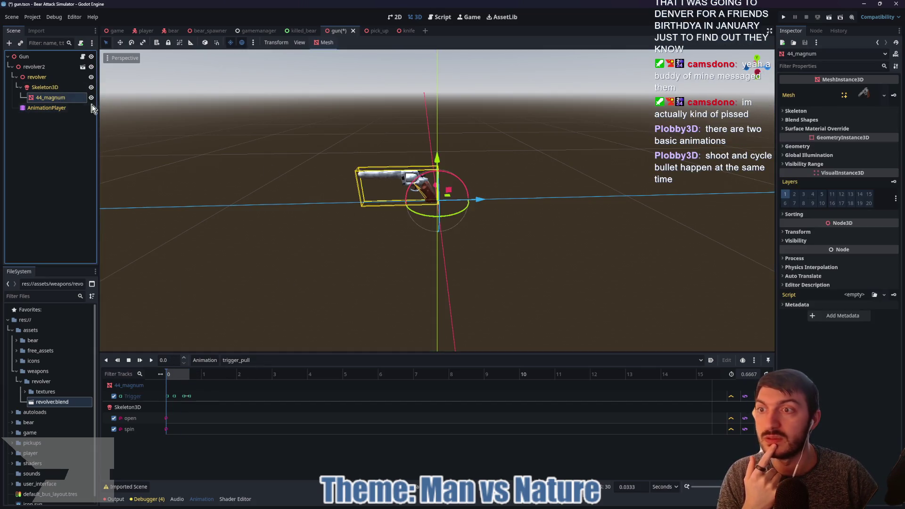
{"action": "left_click", "coordinate": [822, 128]}
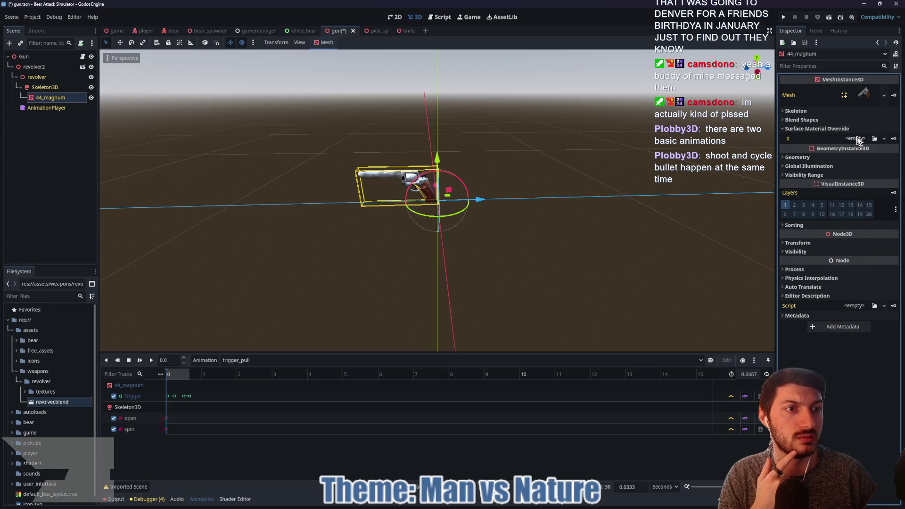
{"action": "left_click", "coordinate": [865, 97]}
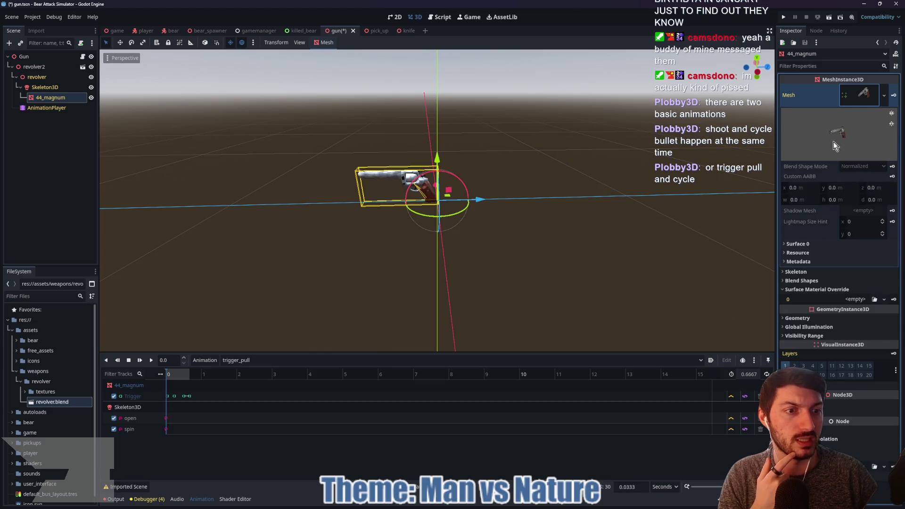
{"action": "left_click", "coordinate": [809, 243]}
{"action": "right_click", "coordinate": [867, 273]}
{"action": "left_click", "coordinate": [877, 291]}
{"action": "left_click", "coordinate": [861, 95]}
{"action": "left_click", "coordinate": [855, 139]}
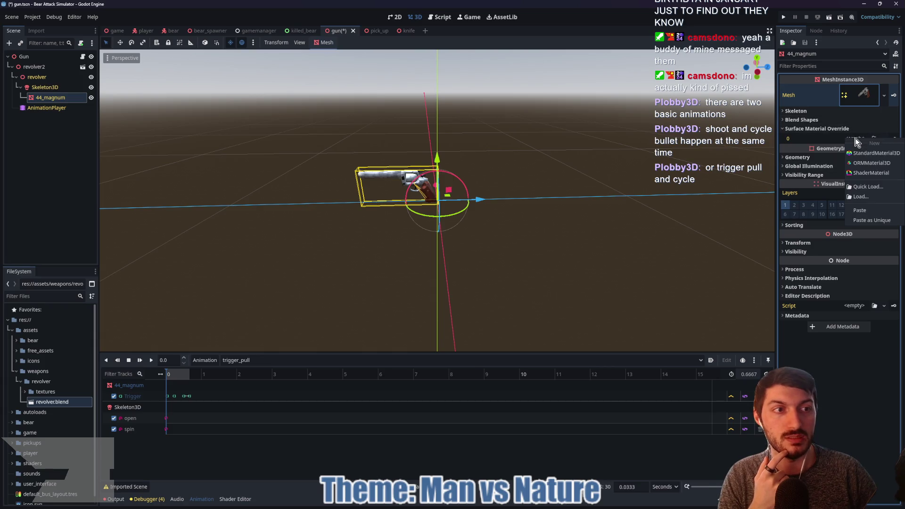
{"action": "left_click", "coordinate": [863, 211]}
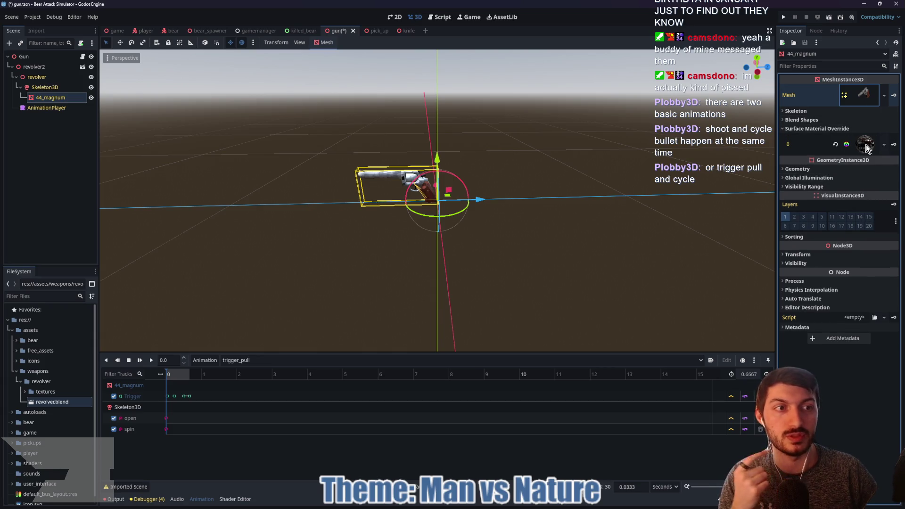
- Set the override material's Stencil Mode to Outline
{"action": "left_click", "coordinate": [866, 143]}
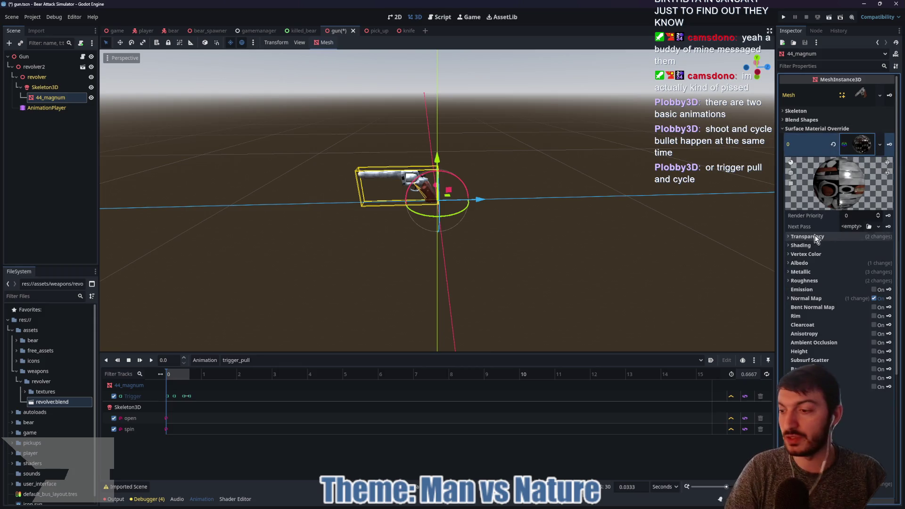
{"action": "scroll", "coordinate": [835, 283], "scroll_direction": "down", "scroll_amount": 5}
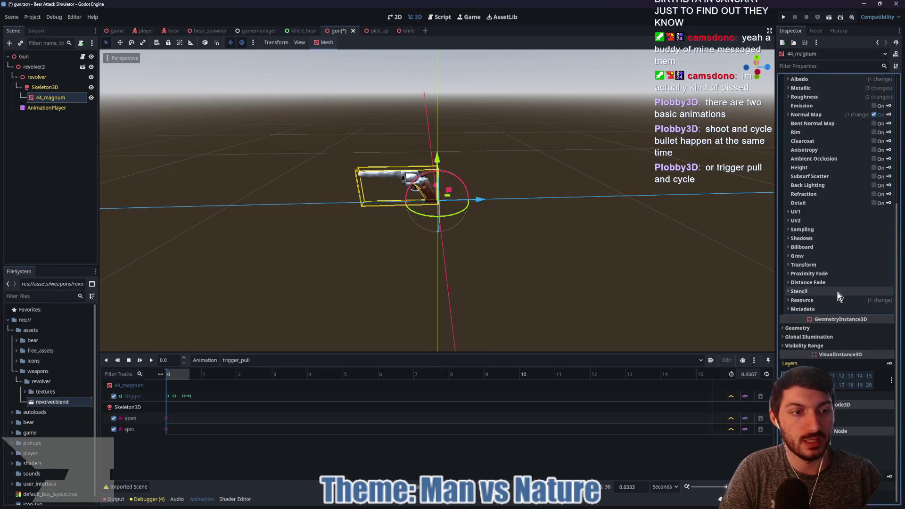
{"action": "left_click", "coordinate": [813, 291]}
{"action": "left_click", "coordinate": [861, 301]}
{"action": "left_click", "coordinate": [863, 321]}
{"action": "scroll", "coordinate": [577, 266], "scroll_direction": "up", "scroll_amount": 3}
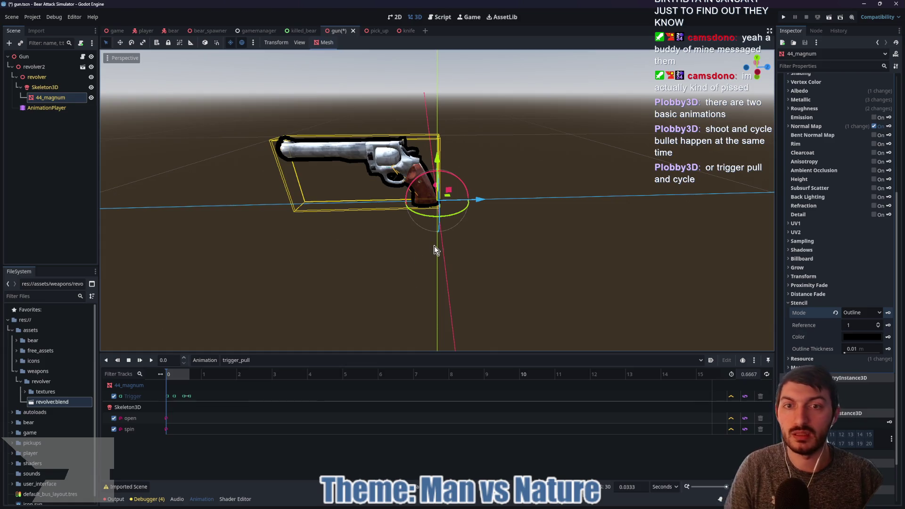
{"action": "scroll", "coordinate": [431, 247], "scroll_direction": "up", "scroll_amount": 4}
{"action": "scroll", "coordinate": [377, 261], "scroll_direction": "up", "scroll_amount": 3}
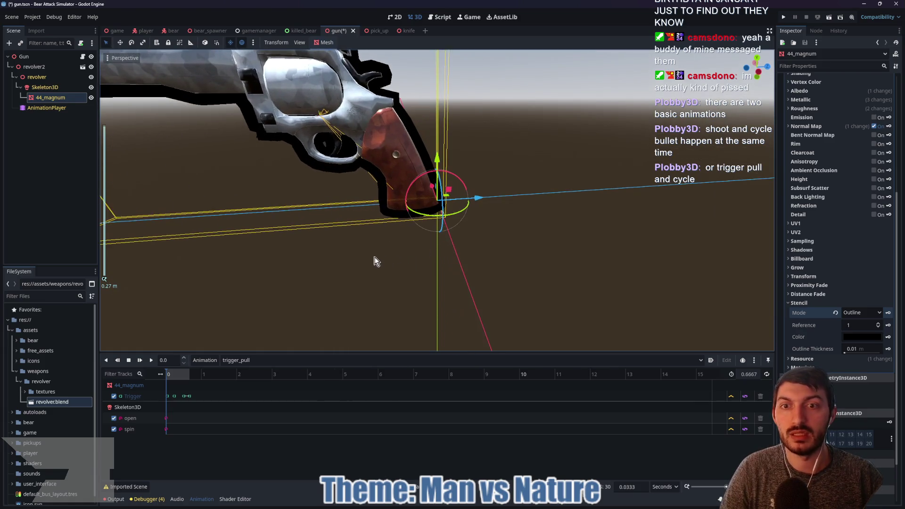
{"action": "scroll", "coordinate": [377, 261], "scroll_direction": "down", "scroll_amount": 4}
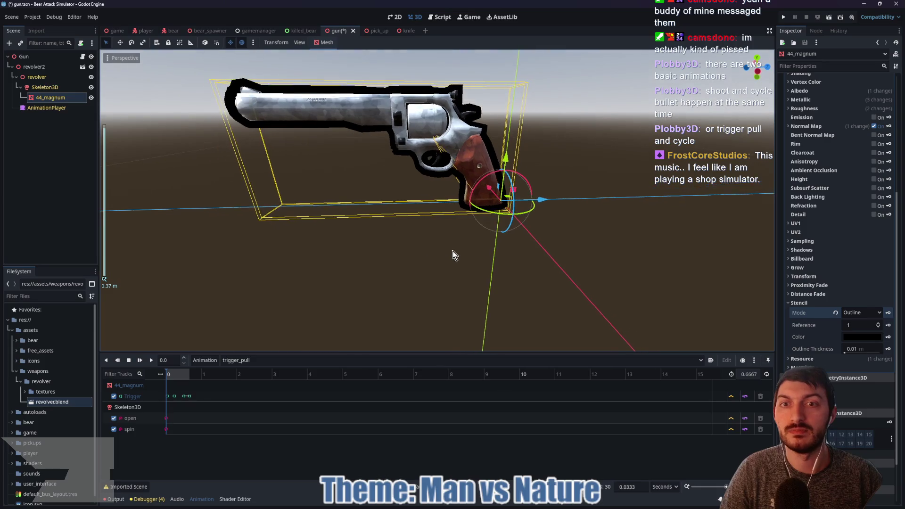
- Set the outline thickness to 0.002 and save the gun scene
{"action": "left_click", "coordinate": [864, 348]}
{"action": "key", "text": "BackSpace"}
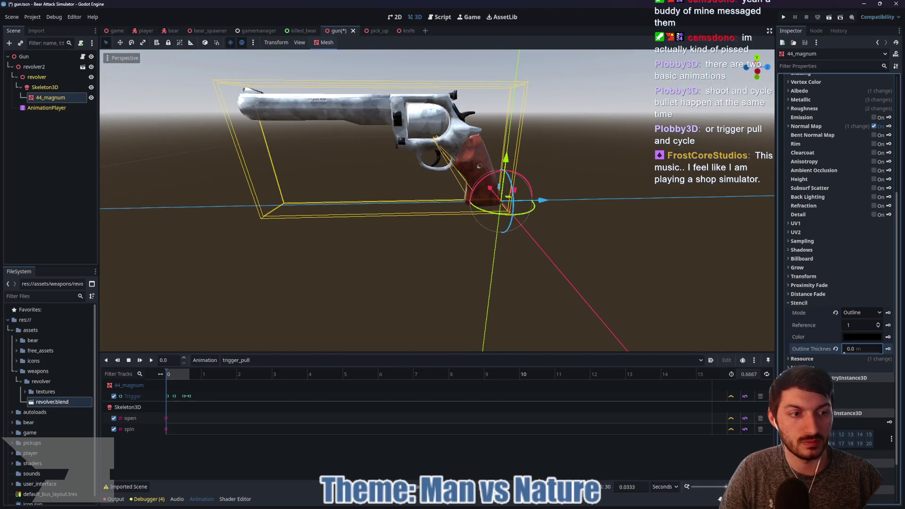
{"action": "type", "text": "03"}
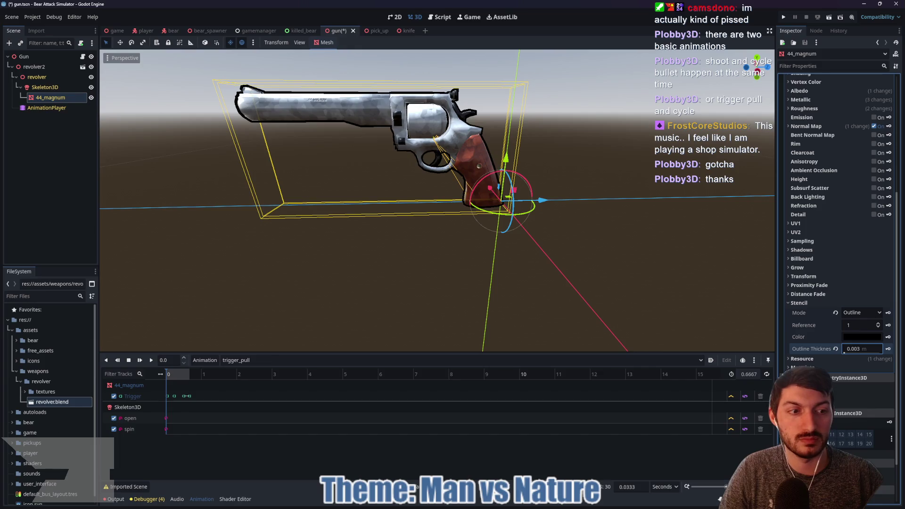
{"action": "key", "text": "BackSpace"}
{"action": "type", "text": "1"}
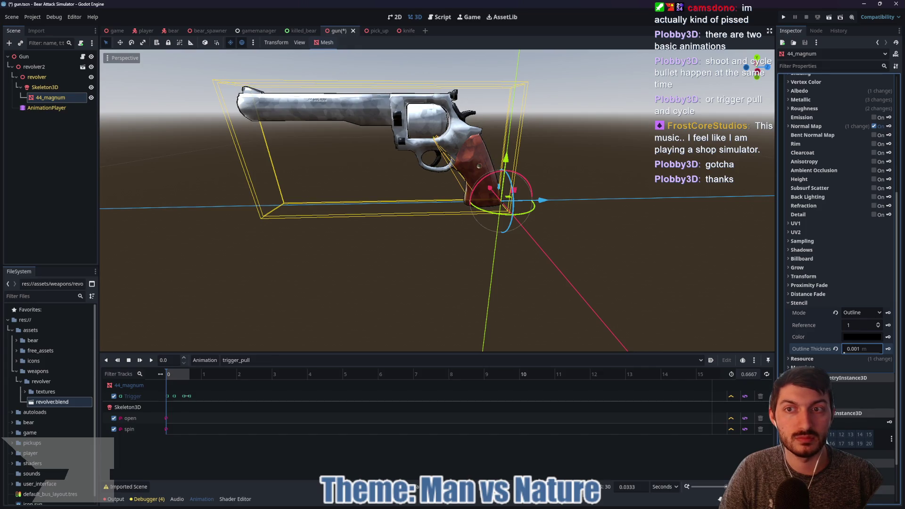
{"action": "key", "text": "BackSpace"}
{"action": "type", "text": "2"}
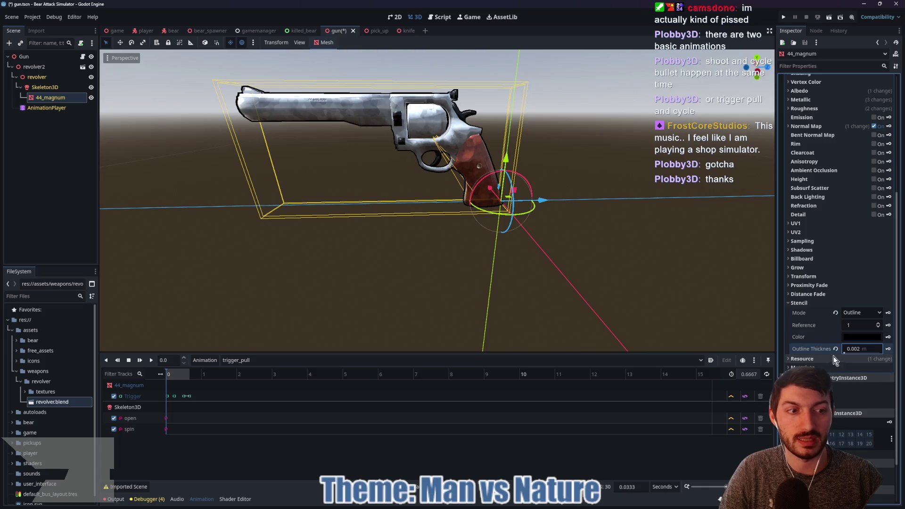
{"action": "scroll", "coordinate": [479, 244], "scroll_direction": "down", "scroll_amount": 5}
{"action": "mouse_move", "coordinate": [479, 243]}
{"action": "left_mouse_down"}
{"action": "mouse_move", "coordinate": [585, 253]}
{"action": "mouse_move", "coordinate": [378, 231]}
{"action": "mouse_move", "coordinate": [603, 251]}
{"action": "mouse_move", "coordinate": [539, 247]}
{"action": "left_mouse_up"}
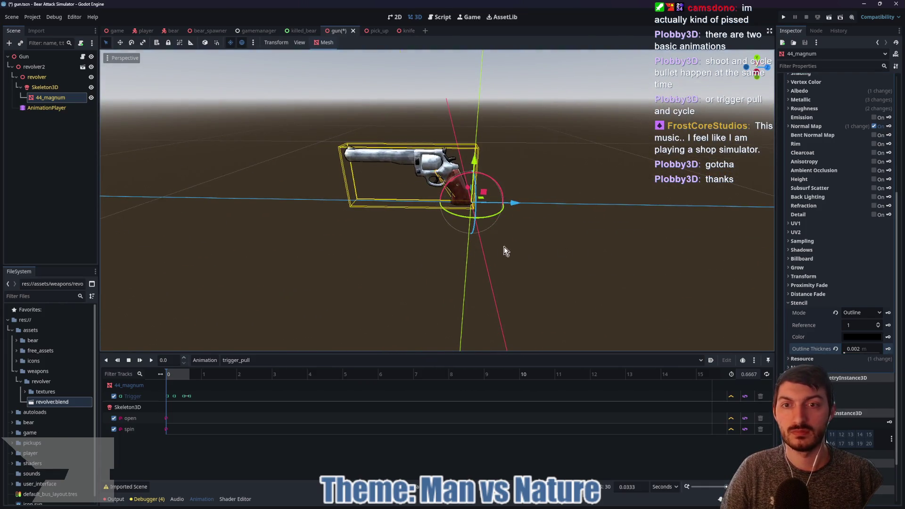
{"action": "key", "text": "ctrl+s"}
- Look over gun.gd briefly, then return to the 3D view with 44_magnum selected
{"action": "scroll", "coordinate": [474, 278], "scroll_direction": "up", "scroll_amount": 3}
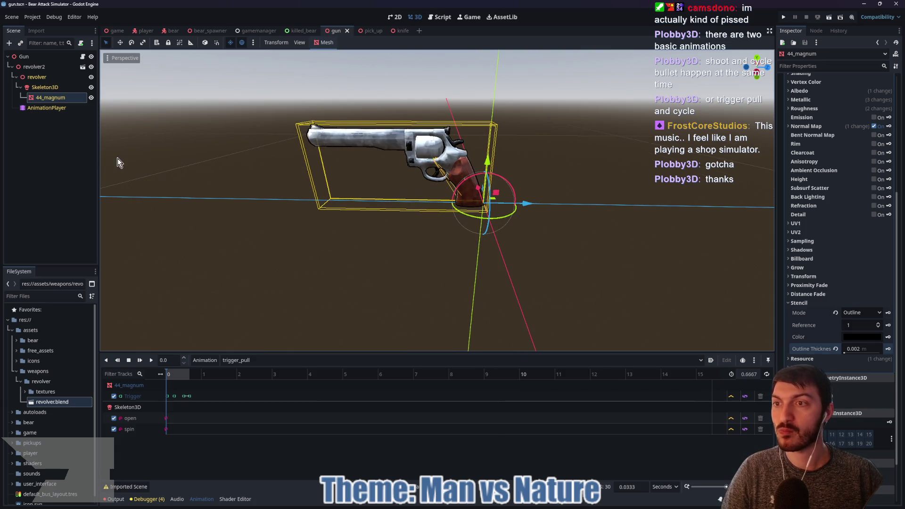
{"action": "left_click", "coordinate": [82, 57]}
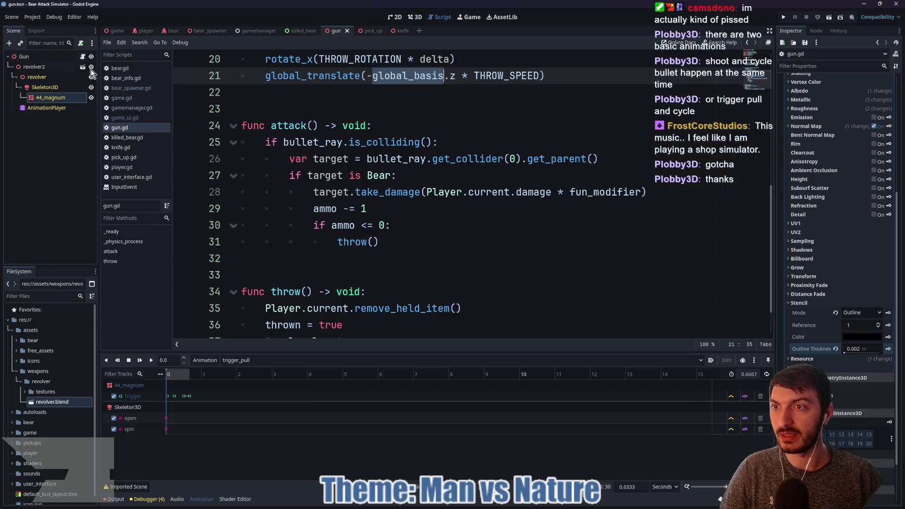
{"action": "scroll", "coordinate": [447, 201], "scroll_direction": "up", "scroll_amount": 6}
{"action": "left_click", "coordinate": [454, 198]}
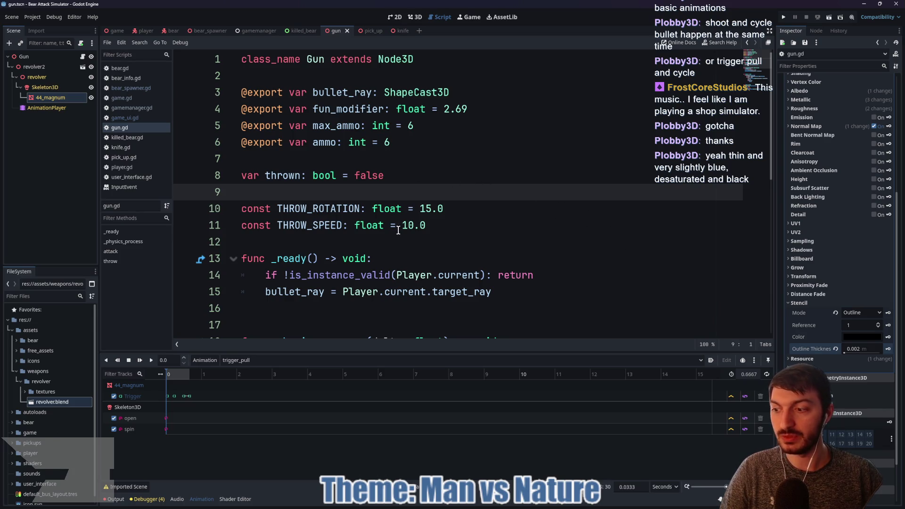
{"action": "left_click", "coordinate": [27, 56]}
{"action": "left_click", "coordinate": [415, 17]}
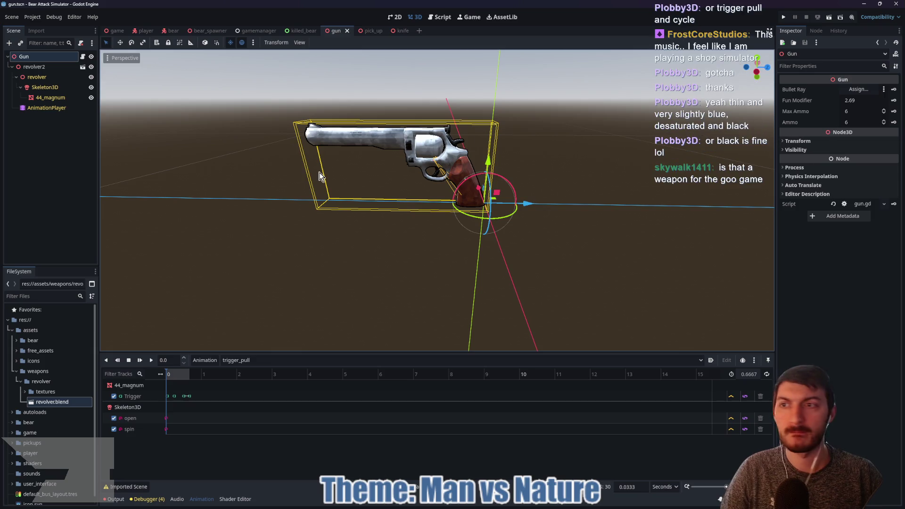
{"action": "left_click", "coordinate": [50, 98]}
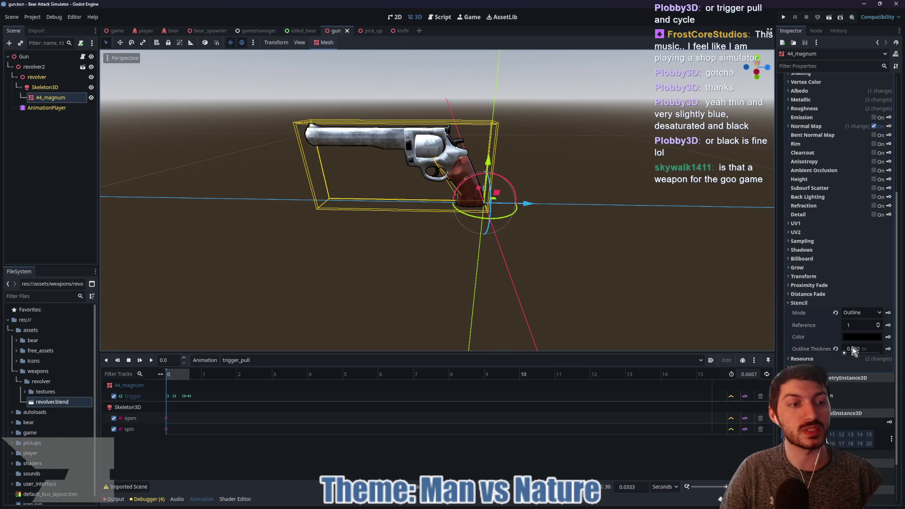
{"action": "scroll", "coordinate": [508, 238], "scroll_direction": "up", "scroll_amount": 2}
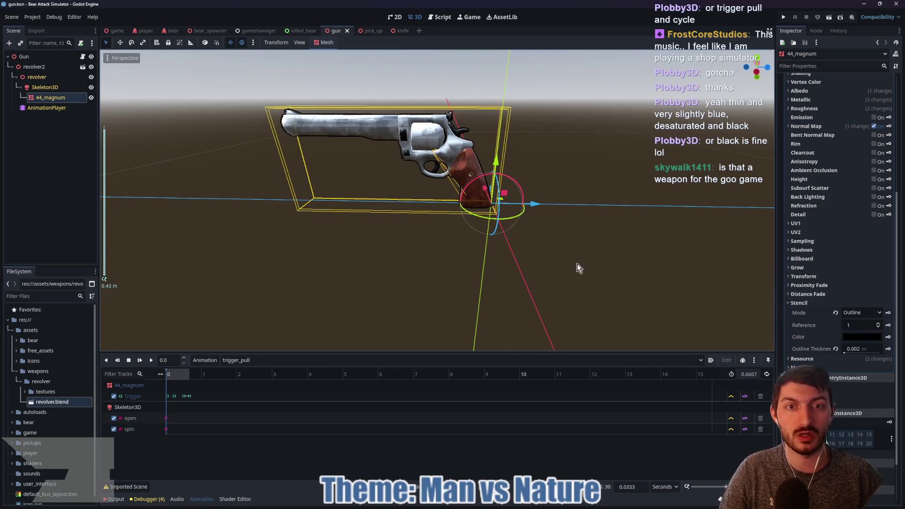
{"action": "left_click", "coordinate": [854, 338]}
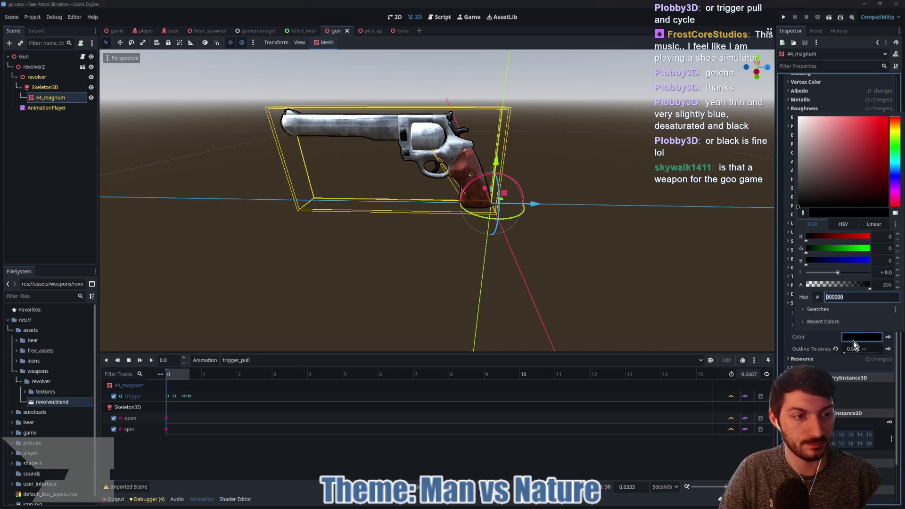
- Pick a near-black, slightly blue outline colour and lower its saturation
{"action": "left_click", "coordinate": [896, 178]}
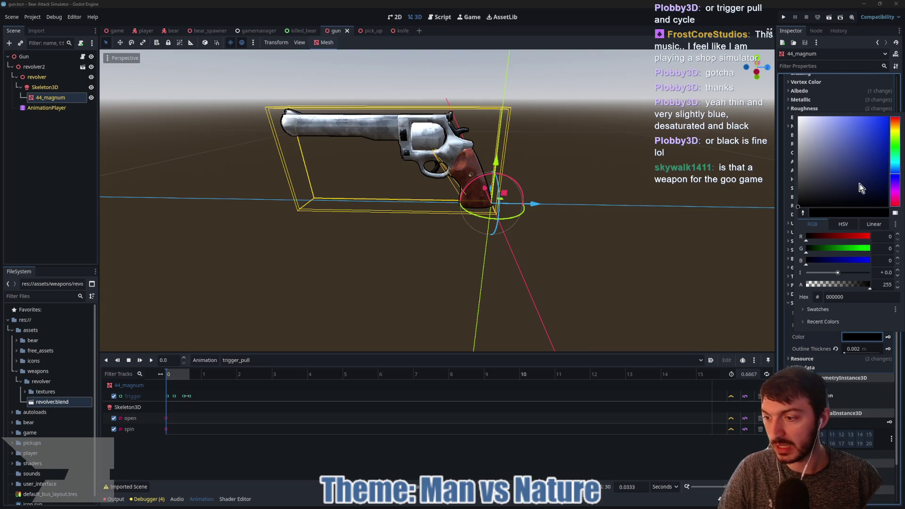
{"action": "left_click", "coordinate": [801, 202]}
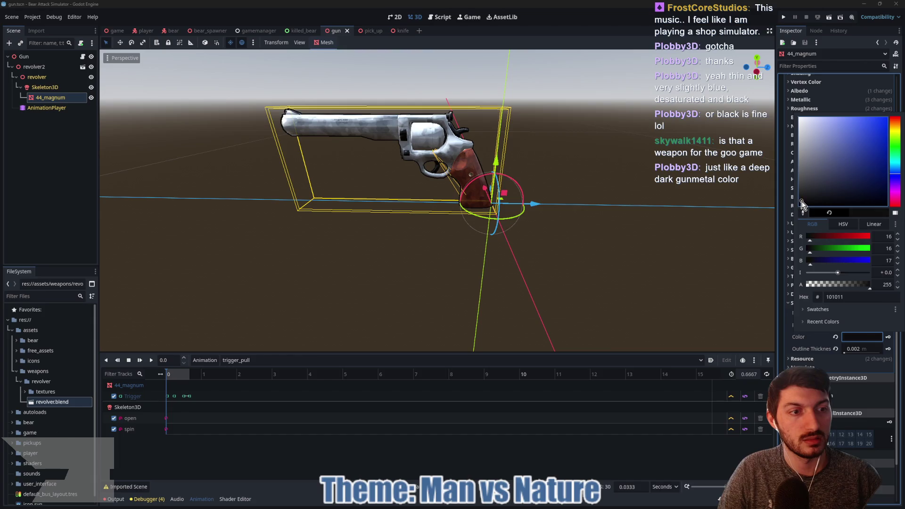
{"action": "left_click_drag", "start_coordinate": [811, 263], "coordinate": [814, 263]}
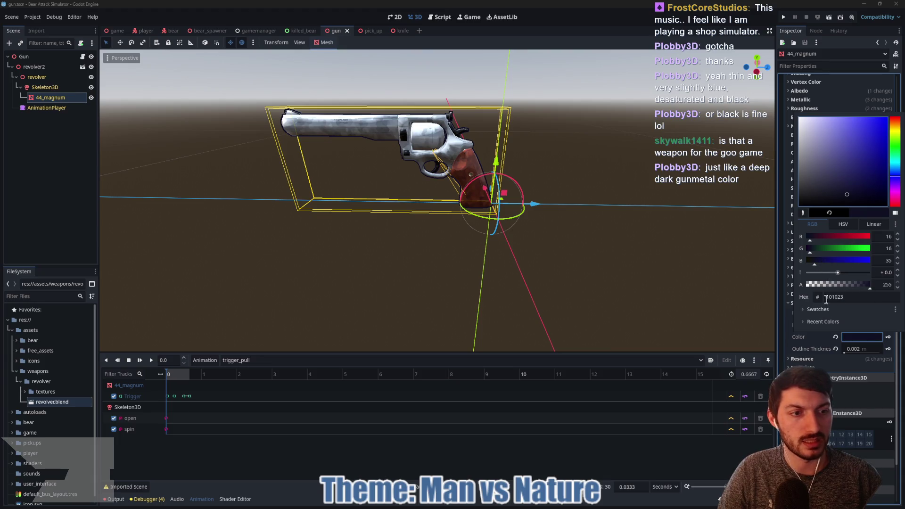
{"action": "left_click", "coordinate": [844, 224]}
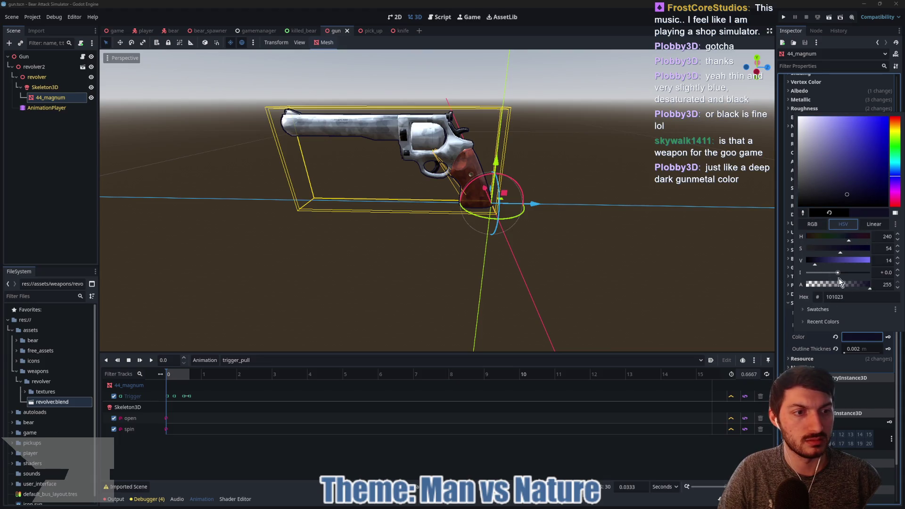
{"action": "left_click", "coordinate": [834, 247]}
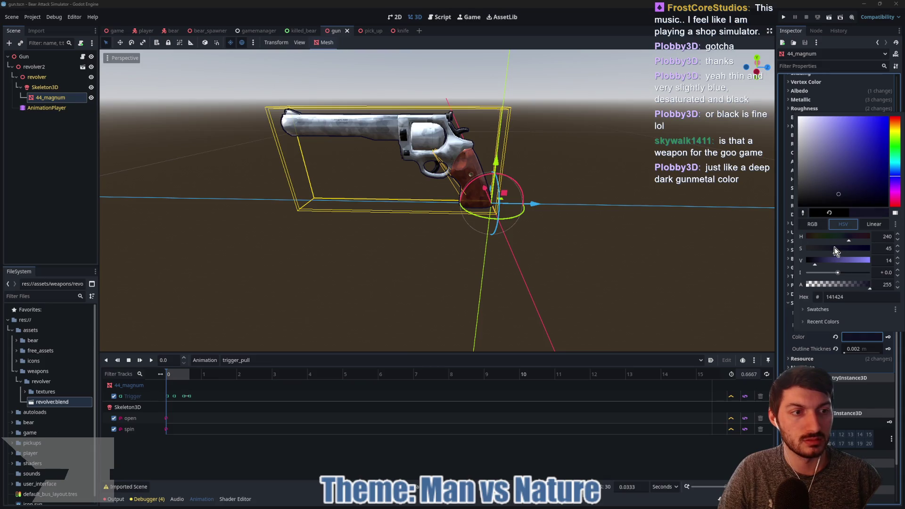
{"action": "left_click_drag", "start_coordinate": [832, 248], "coordinate": [816, 245]}
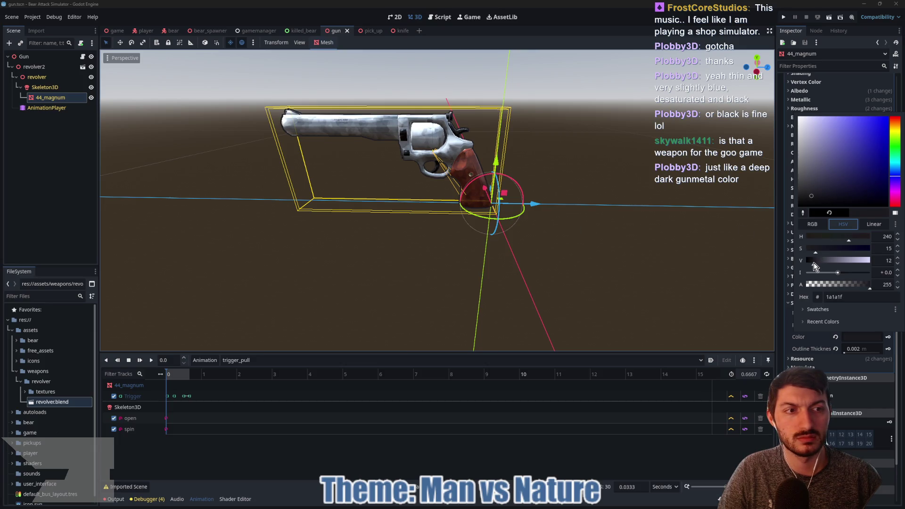
{"action": "left_click", "coordinate": [613, 231]}
- Fine-tune the outline colour's saturation to 1b1b1f and save the gun scene
{"action": "scroll", "coordinate": [543, 241], "scroll_direction": "up", "scroll_amount": 4}
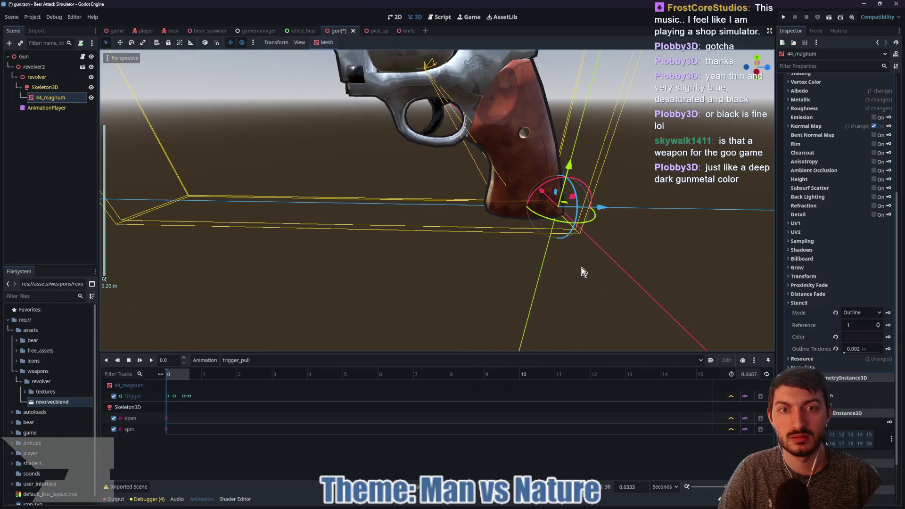
{"action": "scroll", "coordinate": [582, 268], "scroll_direction": "down", "scroll_amount": 4}
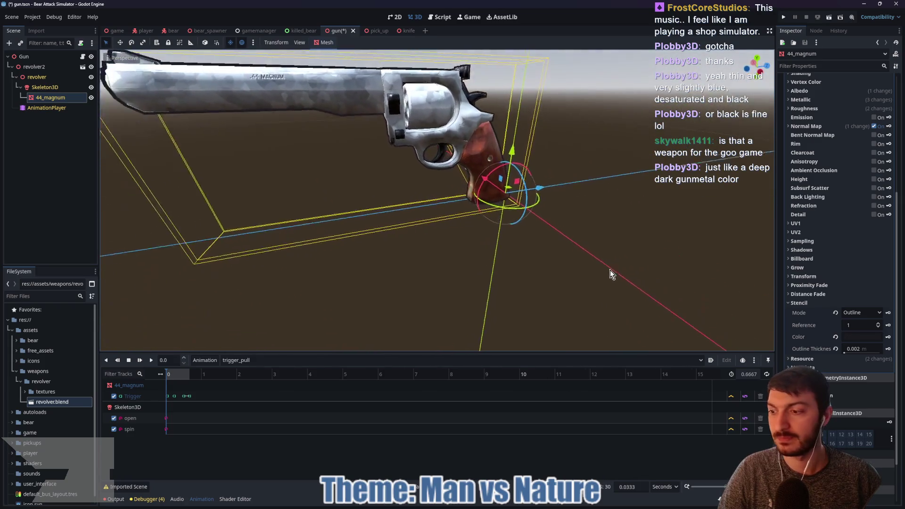
{"action": "scroll", "coordinate": [599, 262], "scroll_direction": "down", "scroll_amount": 3}
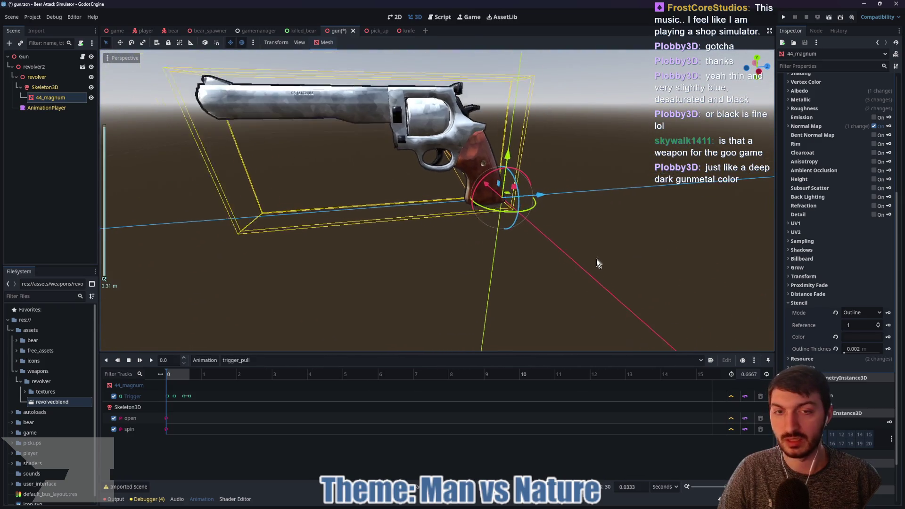
{"action": "scroll", "coordinate": [596, 259], "scroll_direction": "up", "scroll_amount": 2}
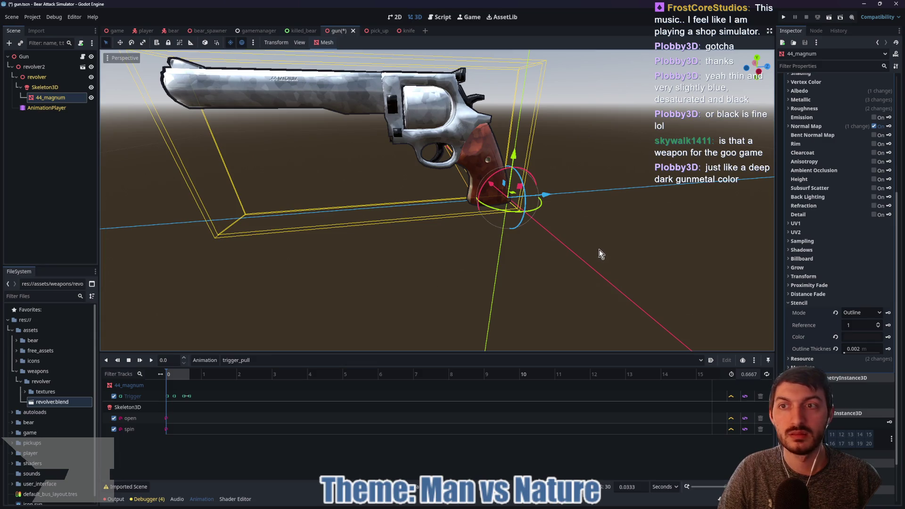
{"action": "left_click", "coordinate": [857, 334]}
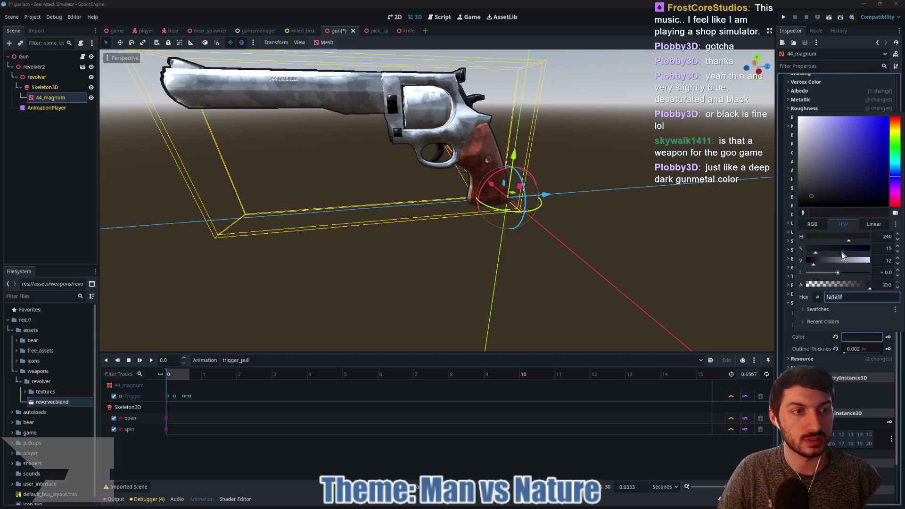
{"action": "left_click", "coordinate": [815, 251]}
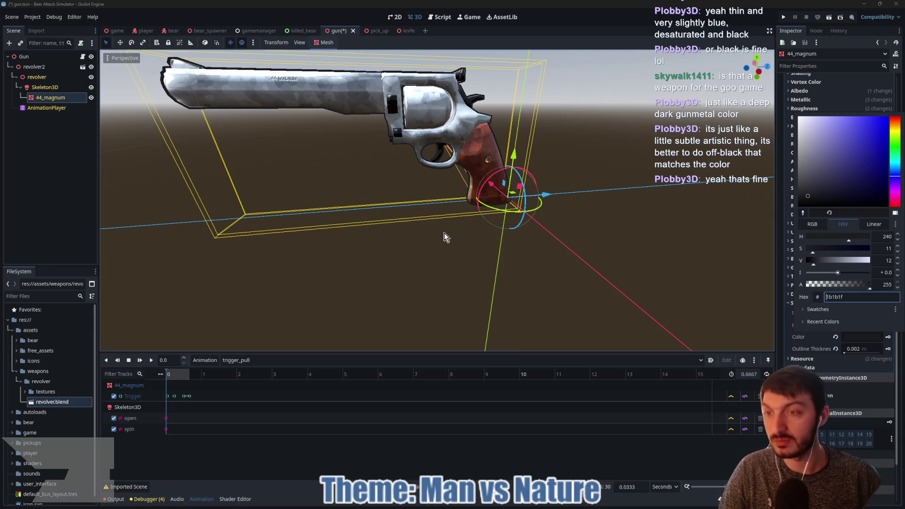
{"action": "left_click", "coordinate": [262, 263]}
{"action": "key", "text": "ctrl+s"}
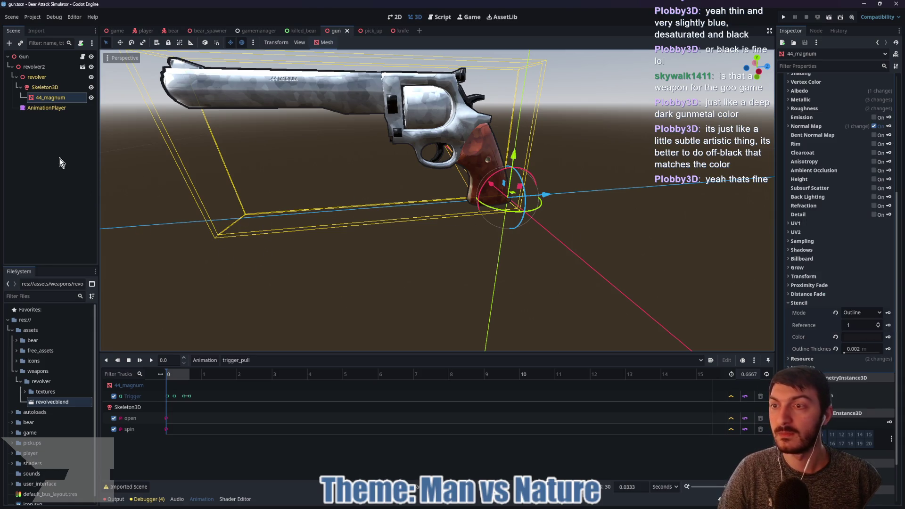
{"action": "left_click", "coordinate": [42, 56]}
{"action": "left_click", "coordinate": [82, 56]}
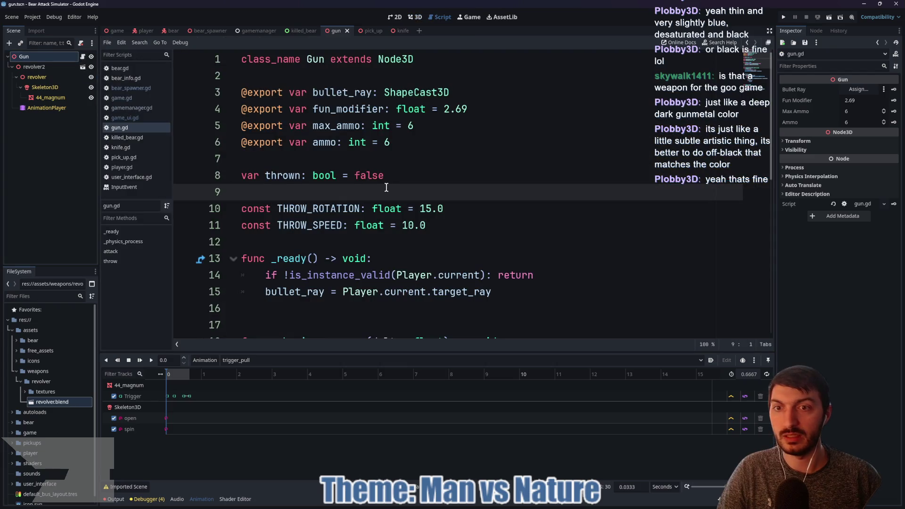
{"action": "left_click", "coordinate": [416, 157]}
{"action": "key", "text": "Return"}
{"action": "key", "text": "Return"}
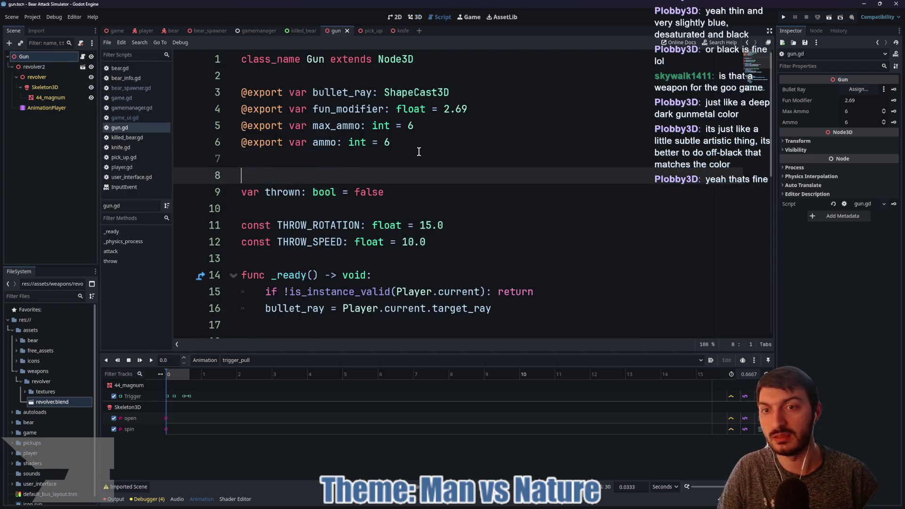
{"action": "key", "text": "Up"}
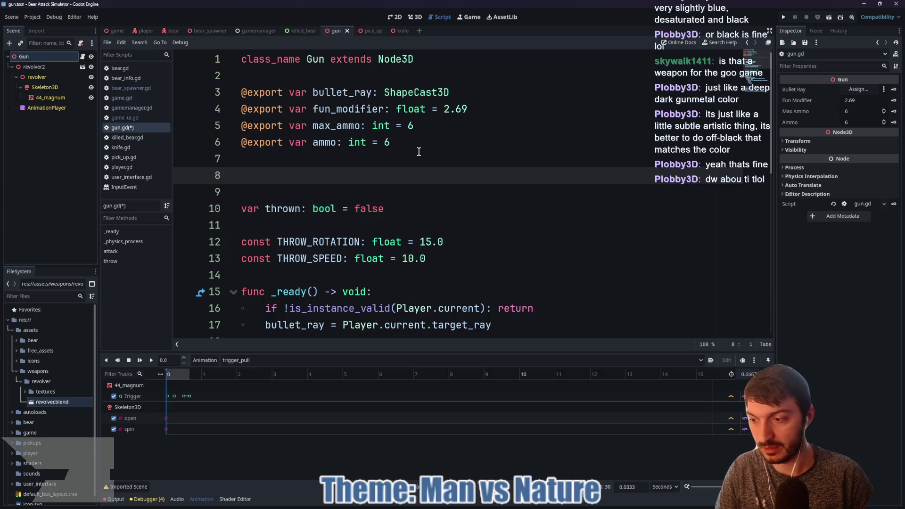
{"action": "type", "text": "@export "}
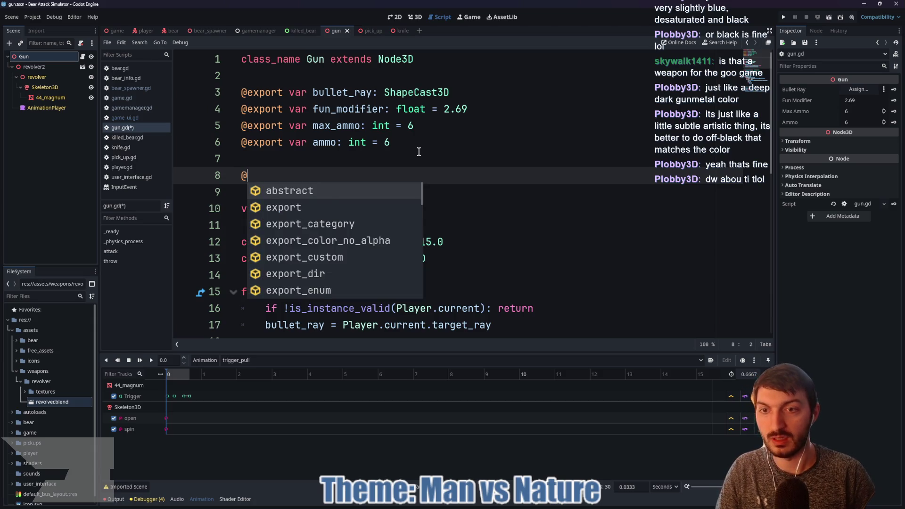
{"action": "type", "text": "var animation_player: "}
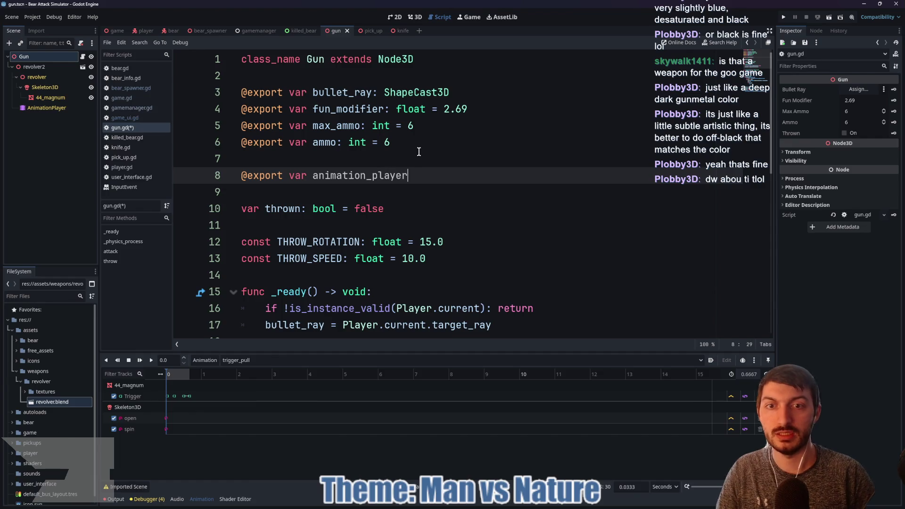
{"action": "type", "text": "AnimationPlay"}
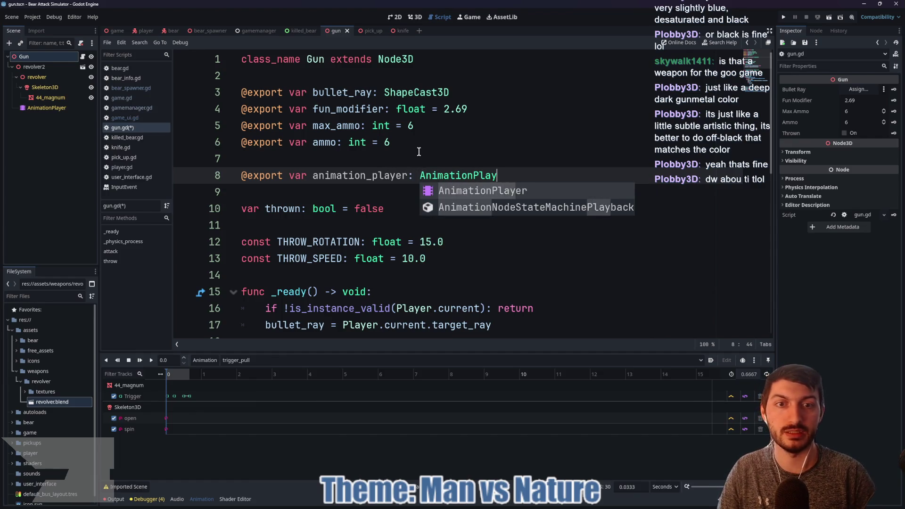
{"action": "key", "text": "Return"}
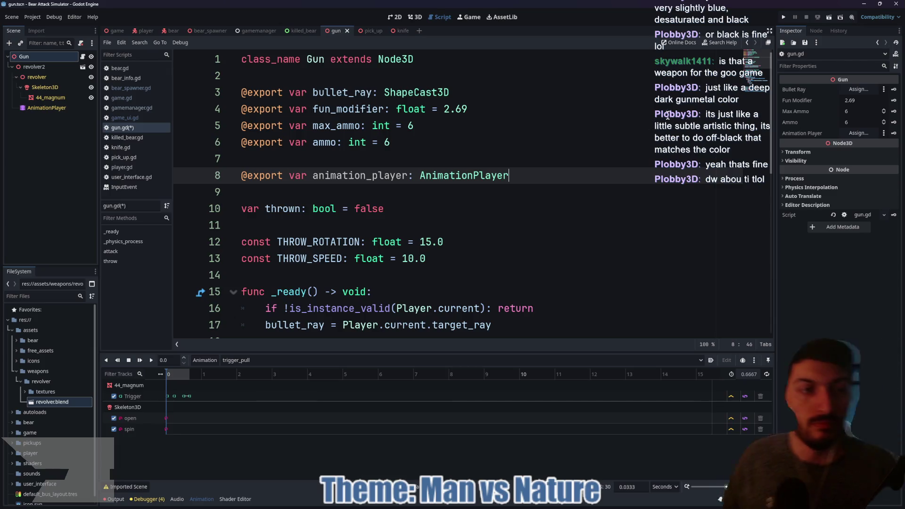
- Assign the revolver's AnimationPlayer node to Gun's Animation Player property
{"action": "left_click", "coordinate": [859, 133]}
{"action": "left_click", "coordinate": [436, 185]}
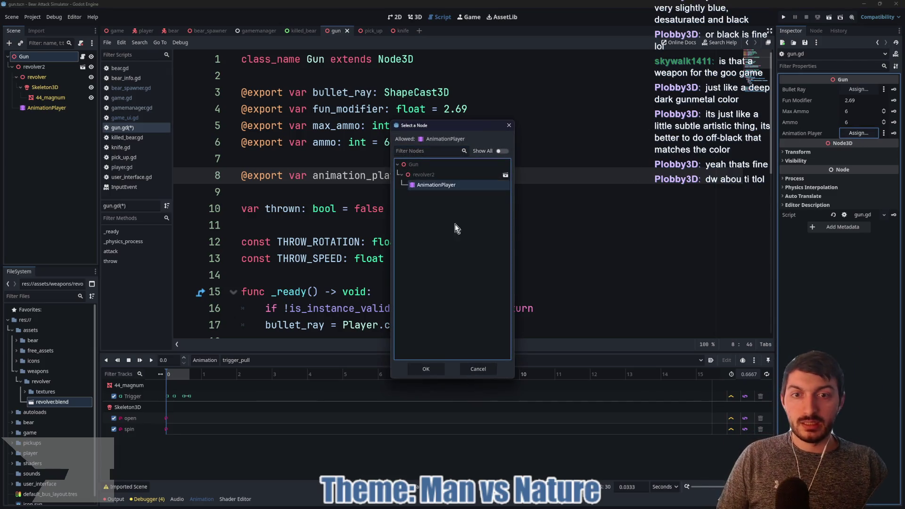
{"action": "left_click", "coordinate": [425, 370]}
{"action": "scroll", "coordinate": [458, 217], "scroll_direction": "down", "scroll_amount": 2}
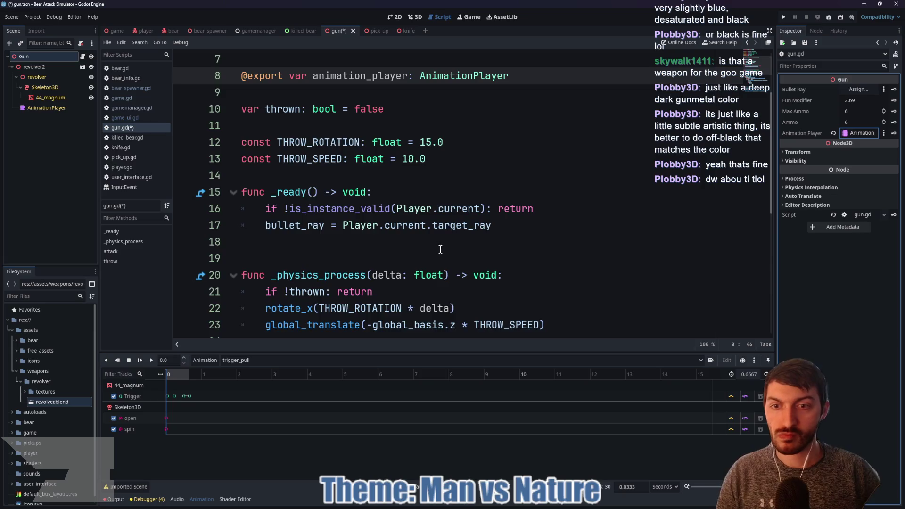
{"action": "scroll", "coordinate": [440, 249], "scroll_direction": "down", "scroll_amount": 5}
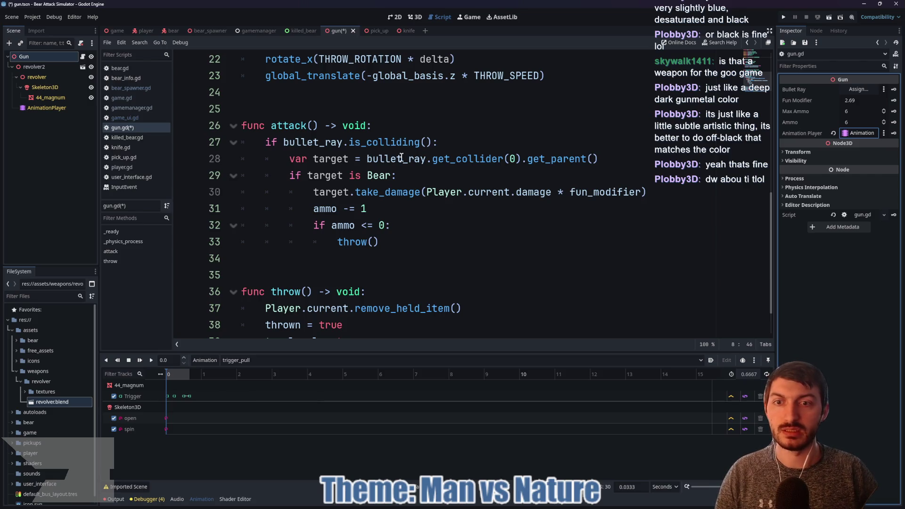
{"action": "mouse_move", "coordinate": [419, 247]}
{"action": "left_mouse_down"}
{"action": "mouse_move", "coordinate": [283, 208]}
{"action": "mouse_move", "coordinate": [238, 209]}
{"action": "left_mouse_up"}
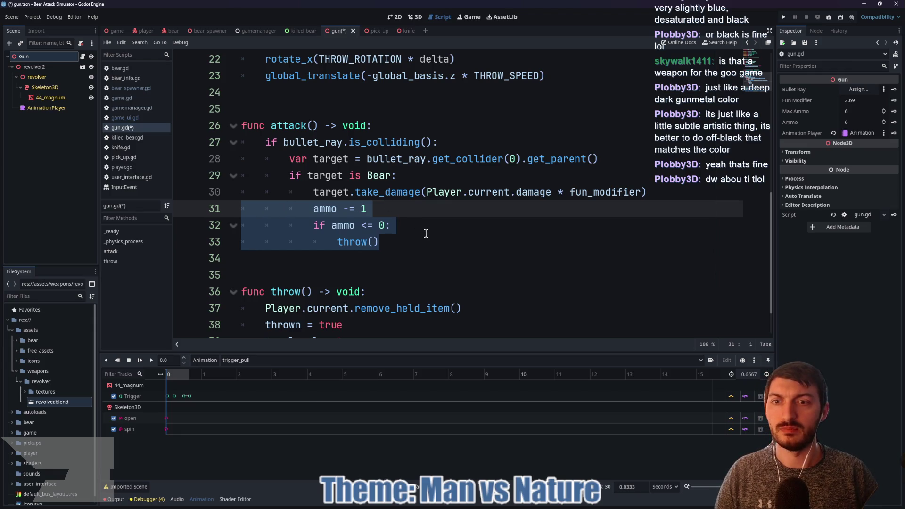
- Move the ammo lines out of the hit check and start attack() with animation_player.play("trigger_pull")
{"action": "key", "text": "shift+Tab"}
{"action": "key", "text": "shift+Tab"}
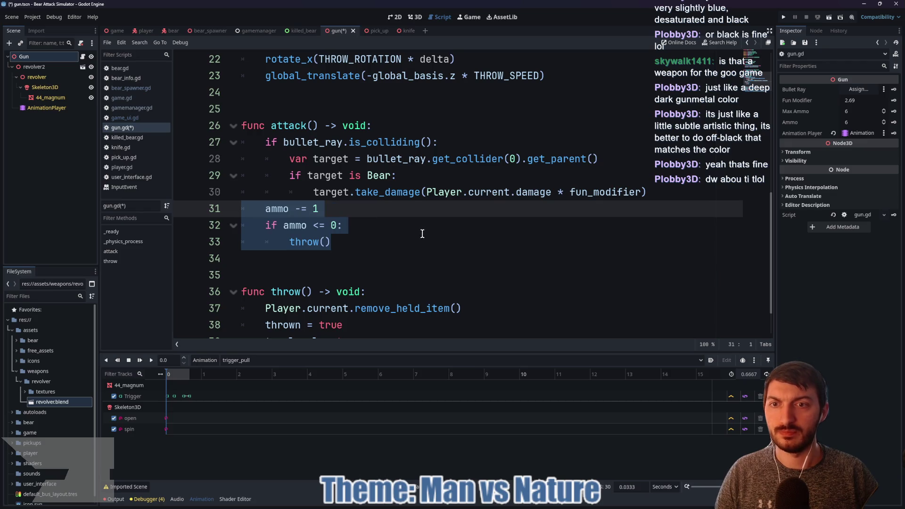
{"action": "left_click", "coordinate": [413, 126]}
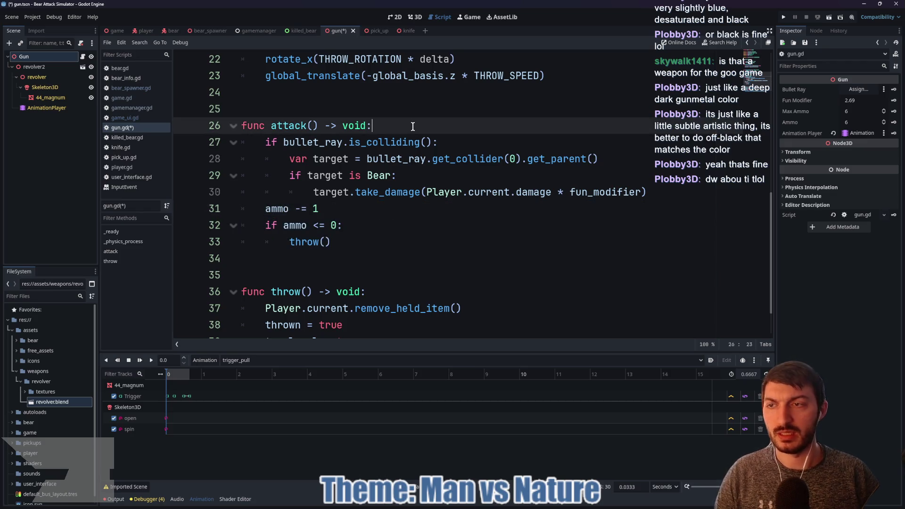
{"action": "key", "text": "Return"}
{"action": "type", "text": "anim"}
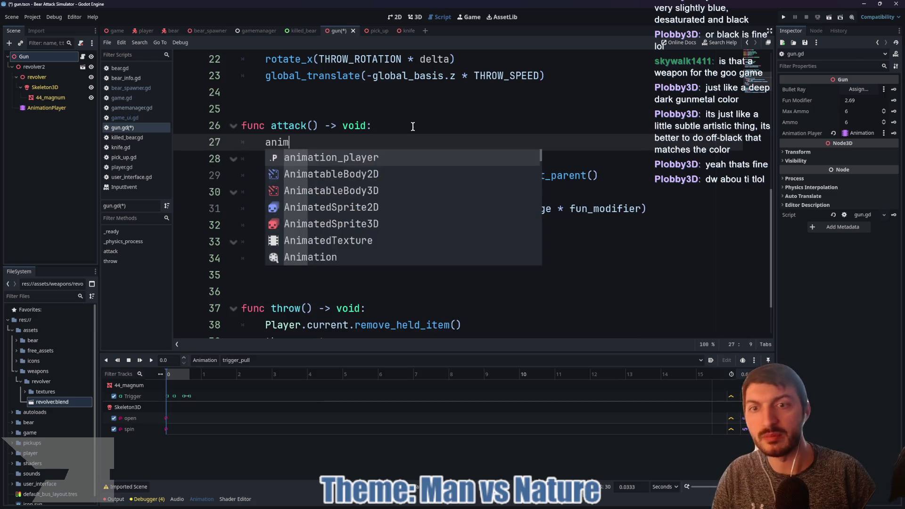
{"action": "key", "text": "Return"}
{"action": "type", "text": ".pl"}
{"action": "key", "text": "Return"}
{"action": "type", "text": "\""}
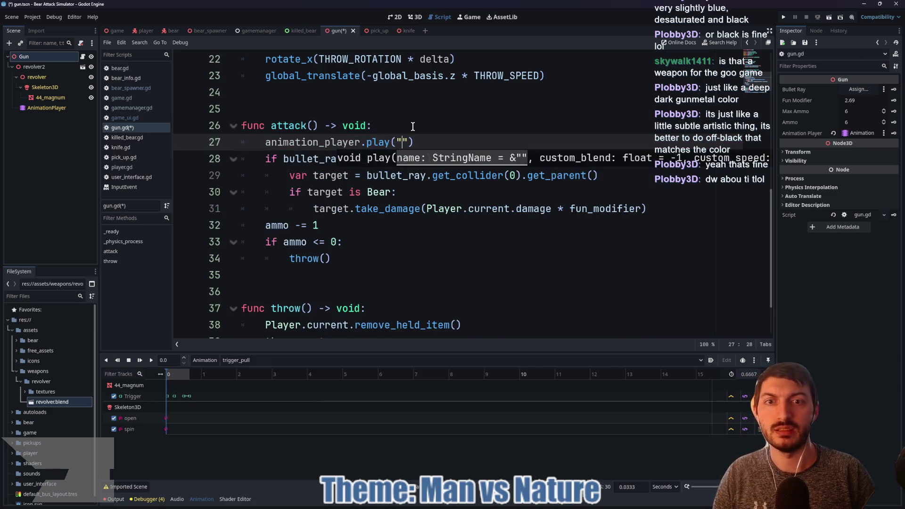
{"action": "type", "text": "trigger"}
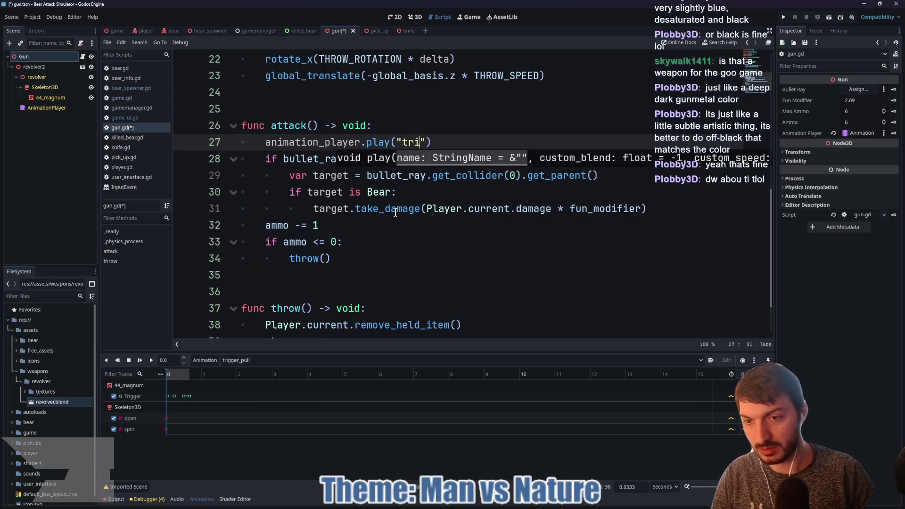
{"action": "type", "text": "_pull"}
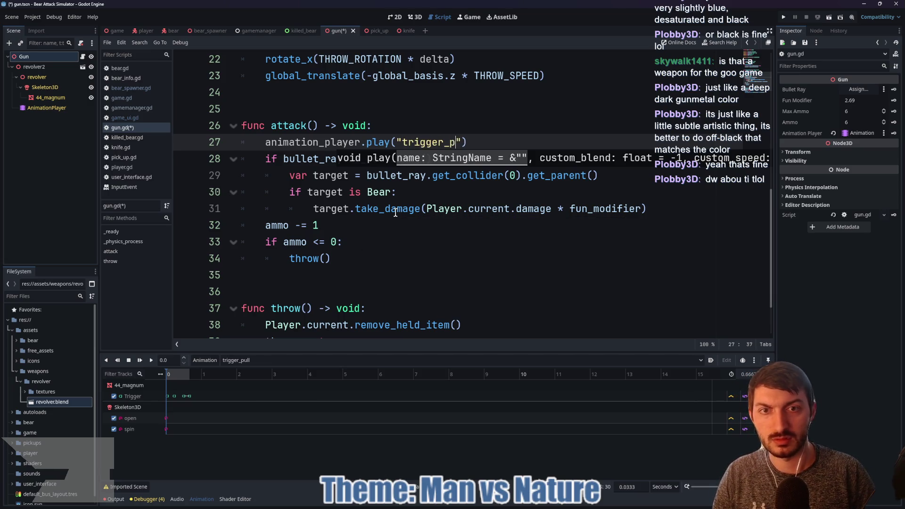
{"action": "left_click", "coordinate": [428, 197]}
{"action": "key", "text": "ctrl+s"}
- Add animation_player.play("cycle_bullet") after ammo -= 1 and save gun.gd
{"action": "left_click", "coordinate": [342, 228]}
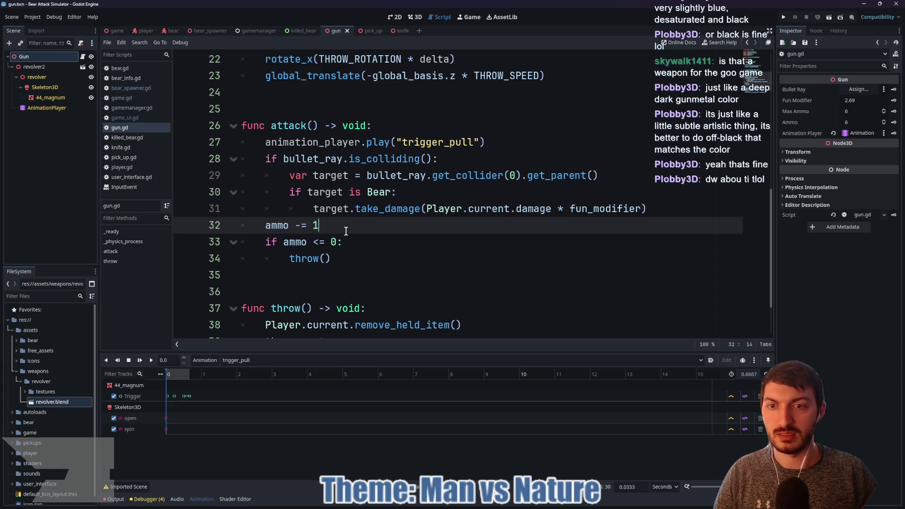
{"action": "key", "text": "Return"}
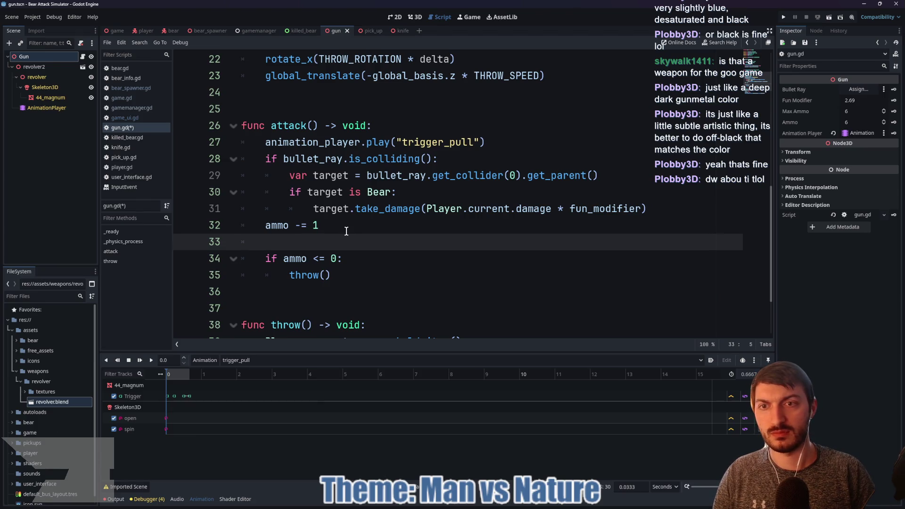
{"action": "type", "text": "anim"}
{"action": "key", "text": "Return"}
{"action": "type", "text": ".play(\"c"}
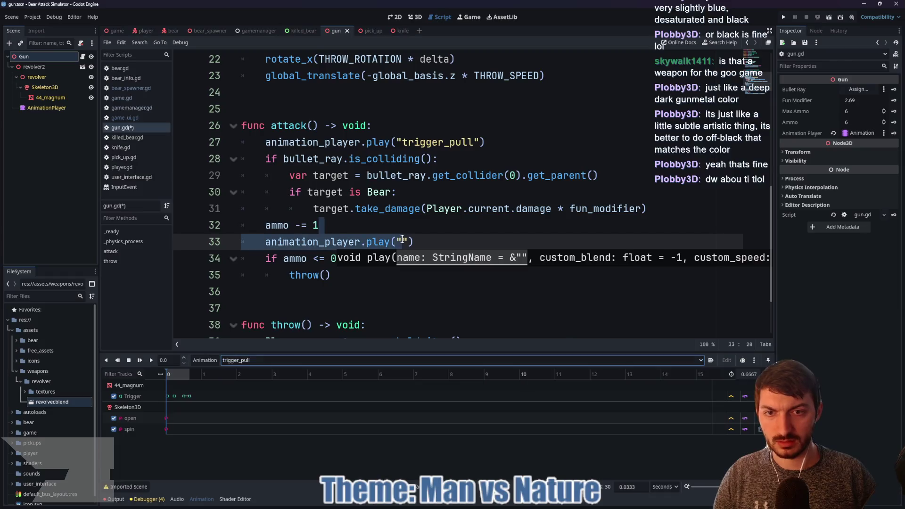
{"action": "type", "text": "ycle_bullet"}
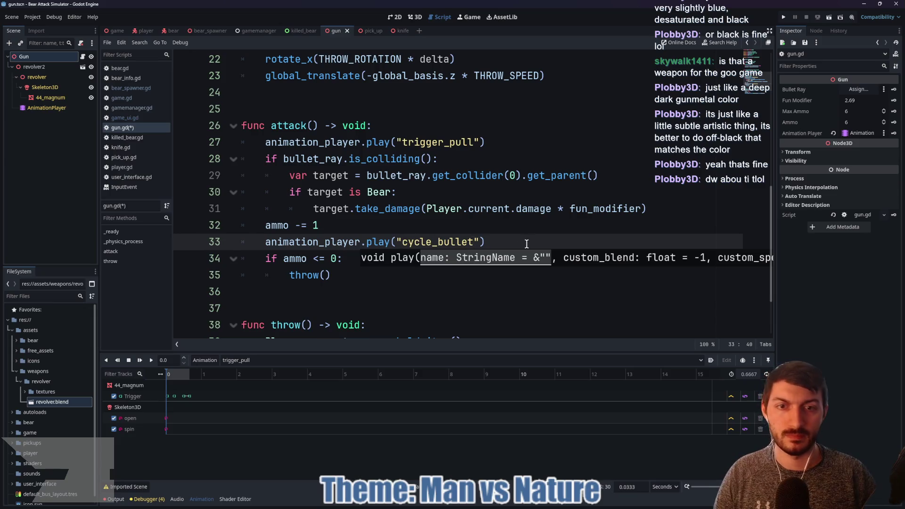
{"action": "type", "text": "\")"}
{"action": "key", "text": "ctrl+s"}
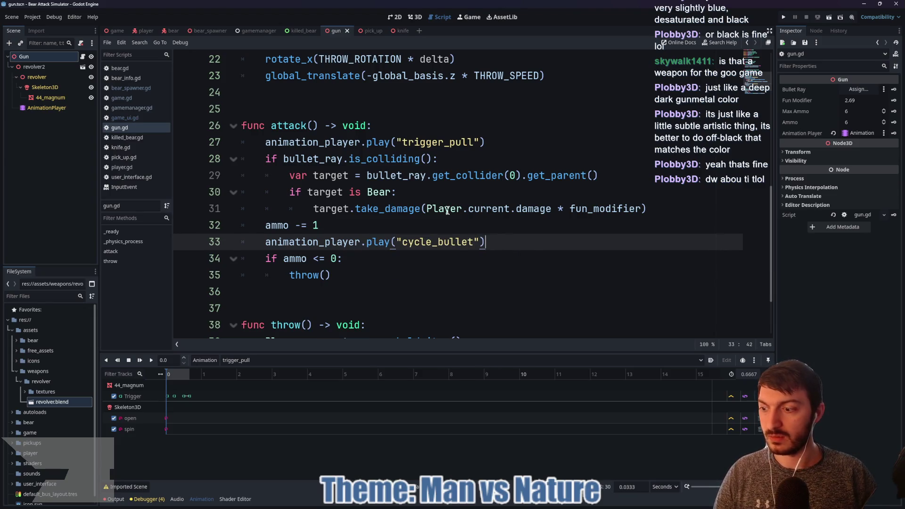
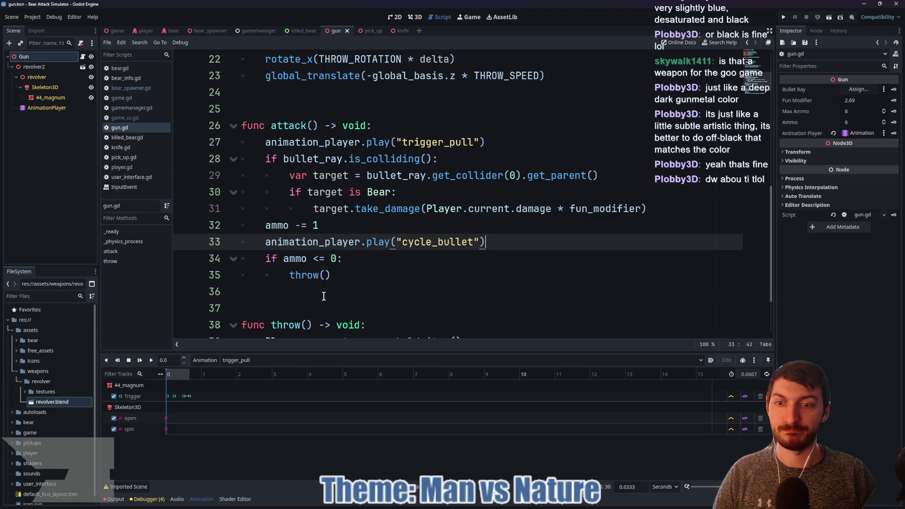
- Add an AnimationTree node as a child of the Gun node
{"action": "left_click", "coordinate": [47, 57]}
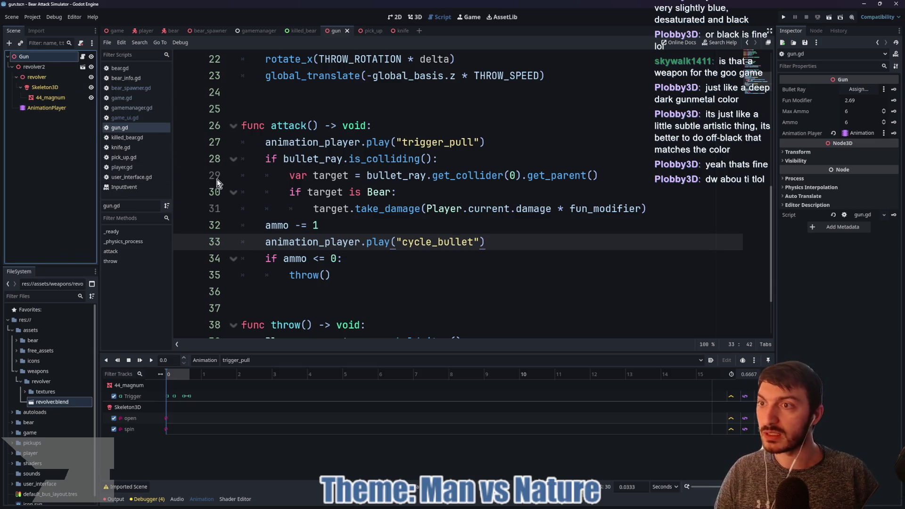
{"action": "key", "text": "ctrl+a"}
{"action": "type", "text": "anim"}
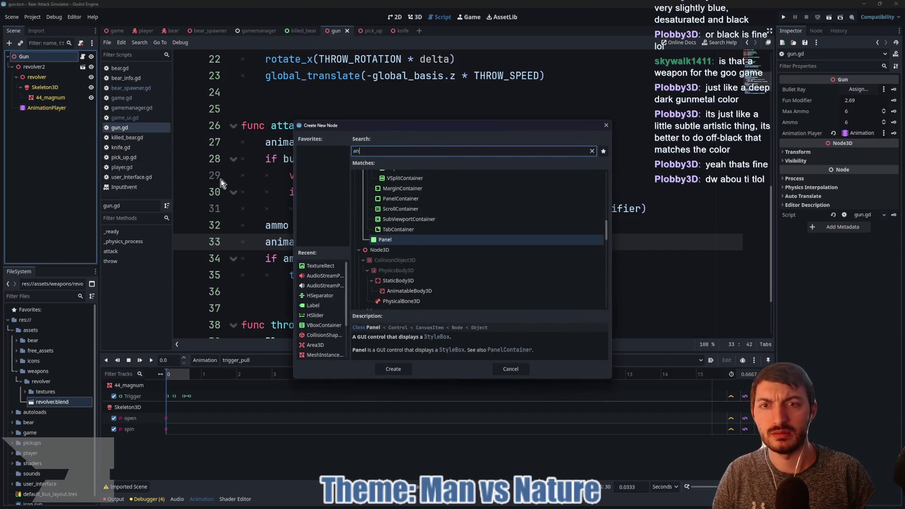
{"action": "type", "text": "ation"}
{"action": "key", "text": "Return"}
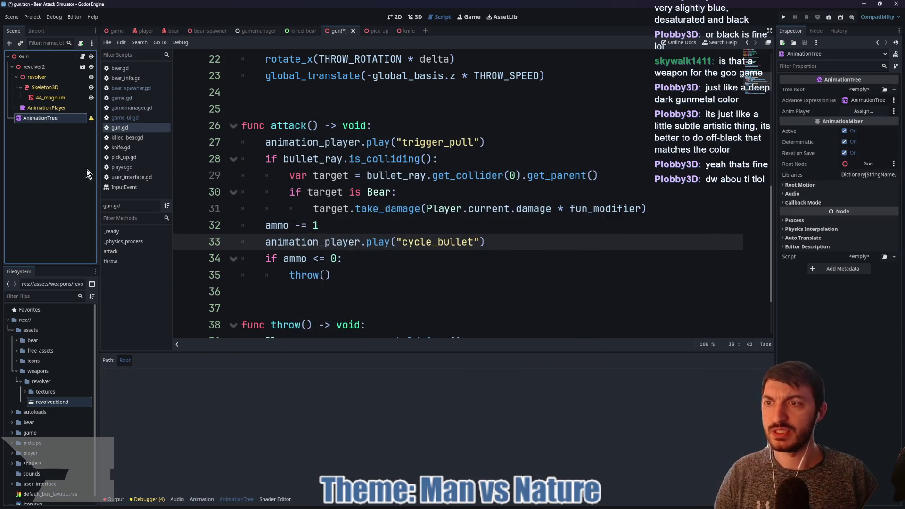
- Set the tree root to a new AnimationNodeStateMachine and assign the revolver's AnimationPlayer
{"action": "left_click", "coordinate": [865, 89]}
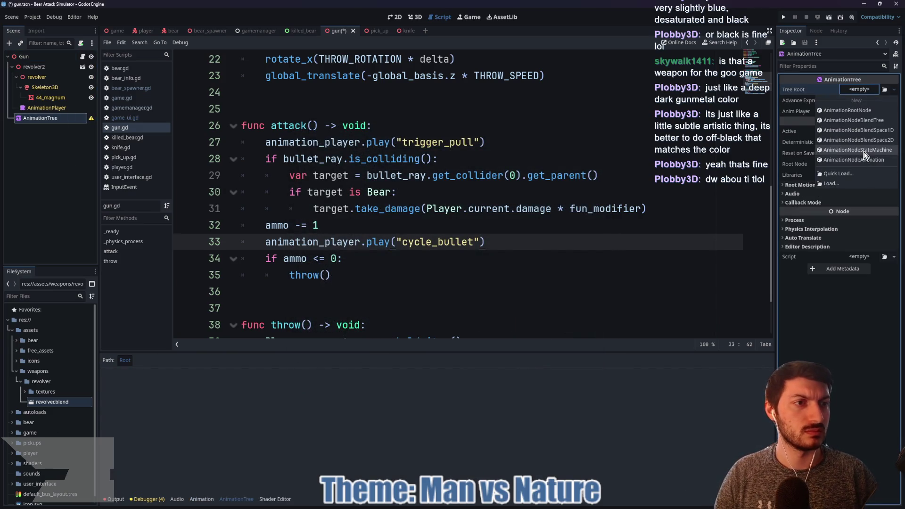
{"action": "left_click", "coordinate": [863, 149]}
{"action": "left_click", "coordinate": [864, 112]}
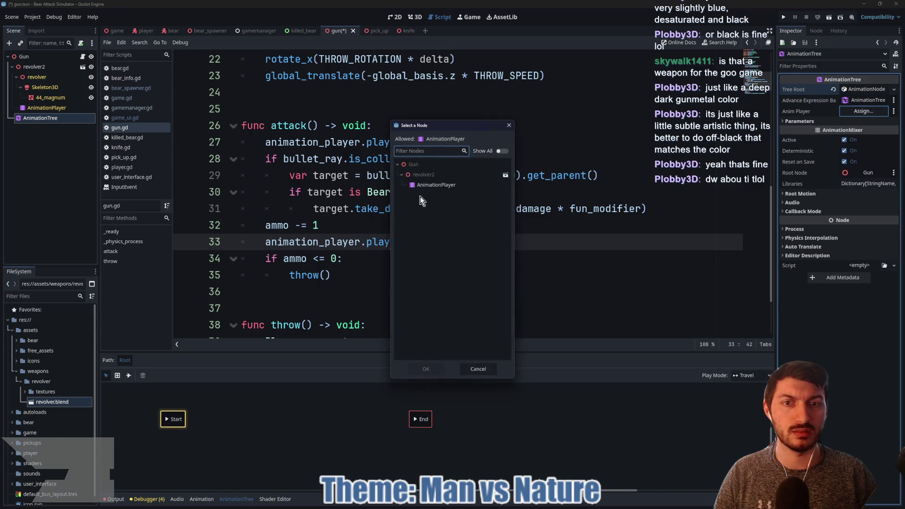
{"action": "left_click", "coordinate": [422, 185]}
{"action": "left_click", "coordinate": [426, 370]}
{"action": "scroll", "coordinate": [401, 160], "scroll_direction": "up", "scroll_amount": 7}
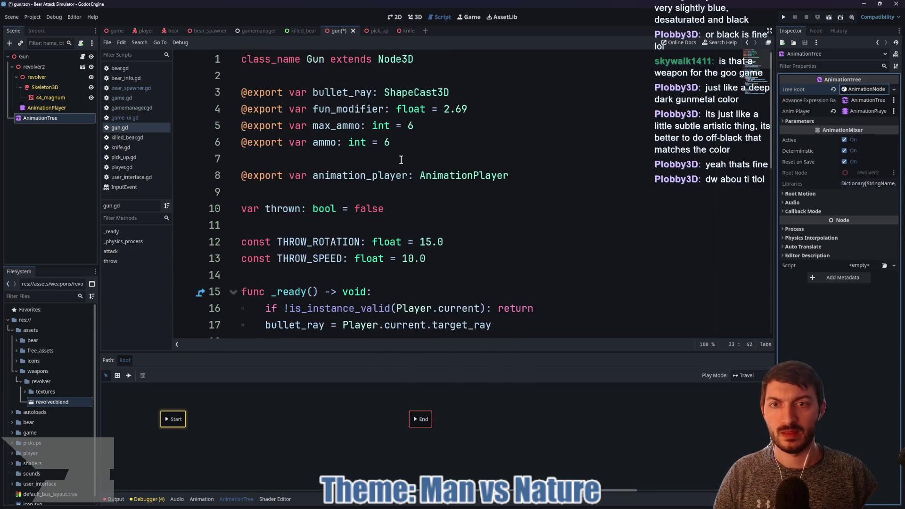
- In gun.gd, change the animation_player export to animation_tree of type AnimationTree
{"action": "left_click_drag", "start_coordinate": [407, 176], "coordinate": [372, 174]}
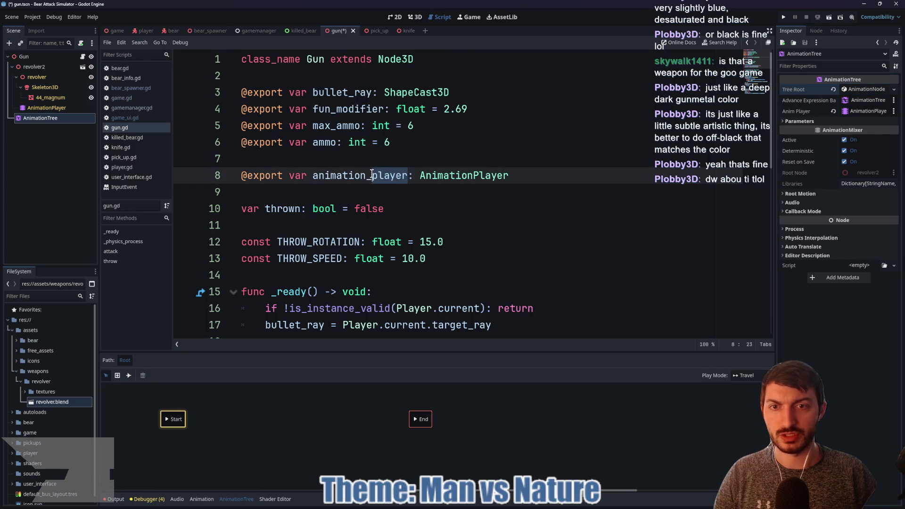
{"action": "type", "text": "tree"}
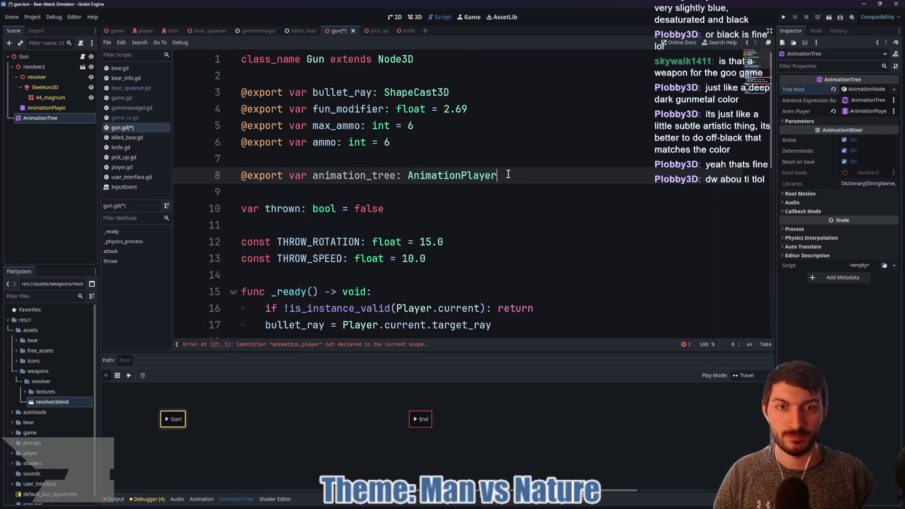
{"action": "left_click_drag", "start_coordinate": [497, 175], "coordinate": [462, 175]}
{"action": "type", "text": "Tree"}
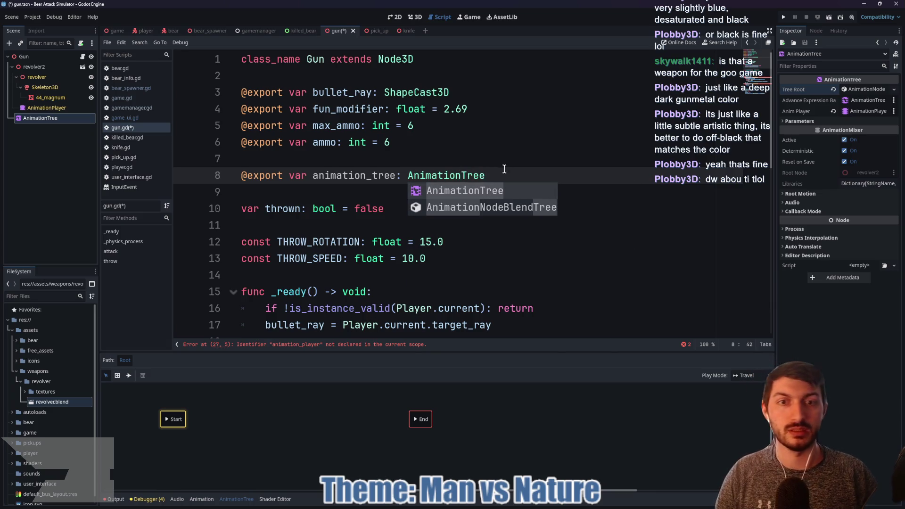
- Delete the trigger_pull and cycle_bullet play lines from attack() and enlarge the graph panel
{"action": "scroll", "coordinate": [505, 233], "scroll_direction": "down", "scroll_amount": 5}
{"action": "left_click_drag", "start_coordinate": [488, 242], "coordinate": [259, 245]}
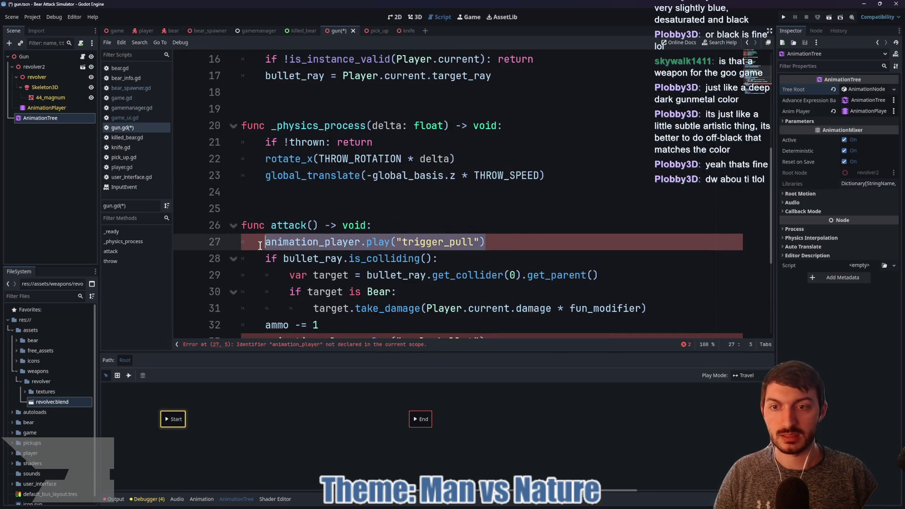
{"action": "key", "text": "BackSpace"}
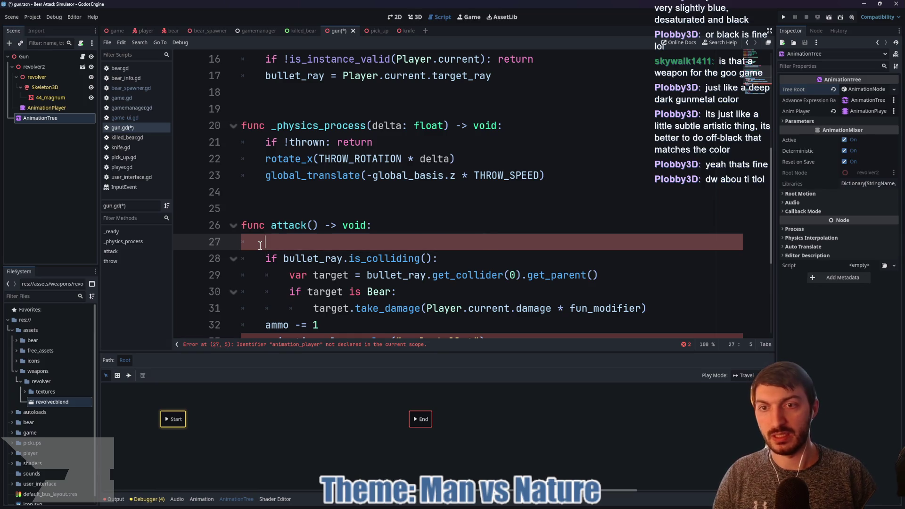
{"action": "scroll", "coordinate": [415, 213], "scroll_direction": "down", "scroll_amount": 4}
{"action": "left_click", "coordinate": [438, 159]}
{"action": "triple_click", "coordinate": [415, 162]}
{"action": "key", "text": "BackSpace"}
{"action": "key", "text": "BackSpace"}
{"action": "scroll", "coordinate": [354, 229], "scroll_direction": "up", "scroll_amount": 4}
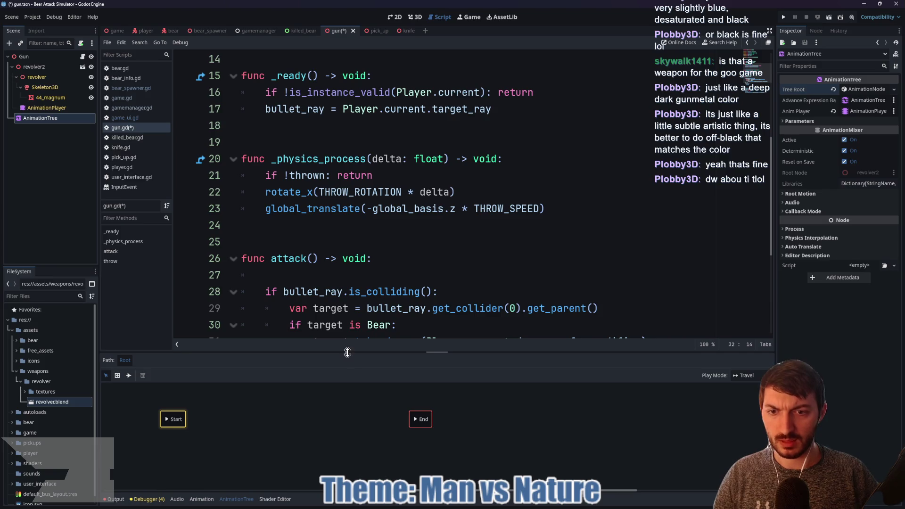
{"action": "left_click_drag", "start_coordinate": [347, 355], "coordinate": [348, 307]}
- Add trigger_pull and cycle_bullet animation states to the state machine graph
{"action": "left_click", "coordinate": [418, 18]}
{"action": "right_click", "coordinate": [235, 370]}
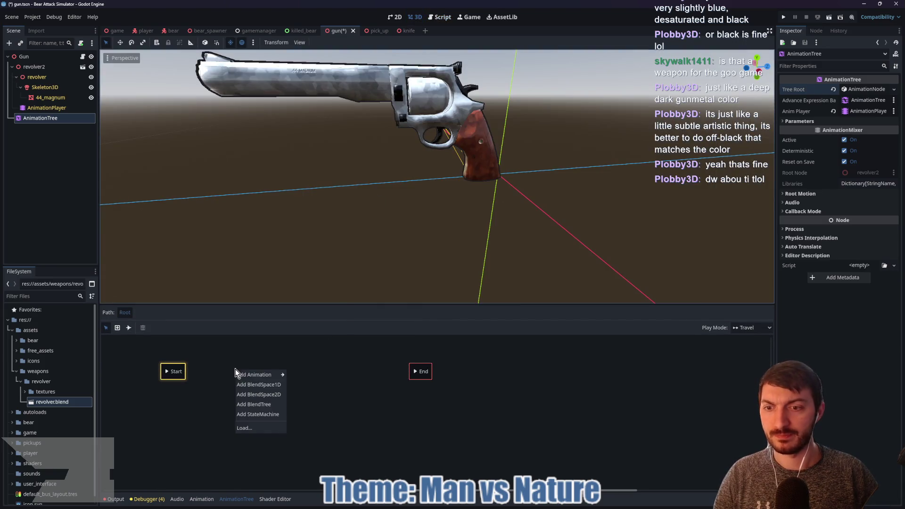
{"action": "mouse_move", "coordinate": [252, 376]}
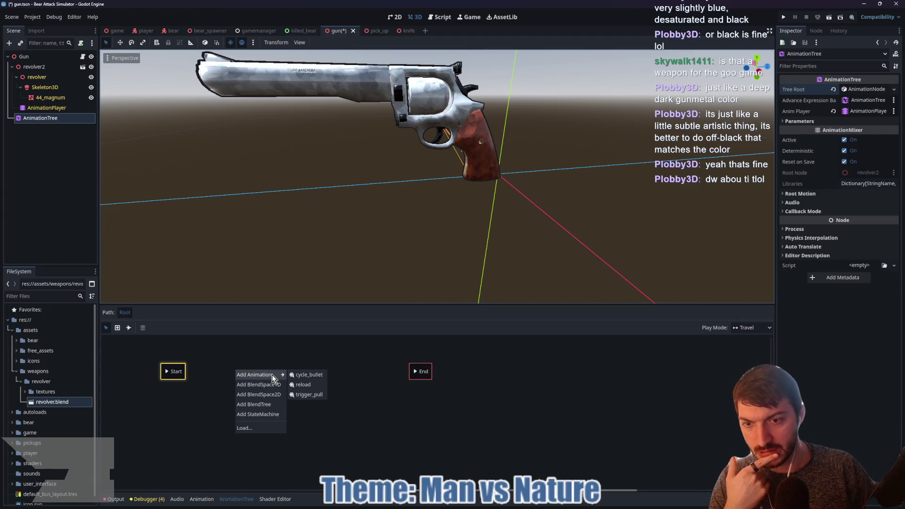
{"action": "left_click", "coordinate": [311, 395]}
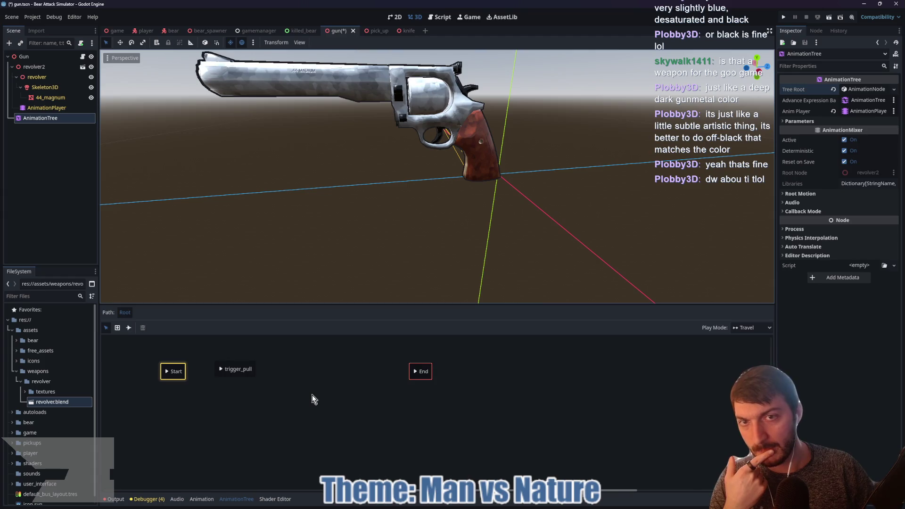
{"action": "left_click_drag", "start_coordinate": [244, 367], "coordinate": [251, 370]}
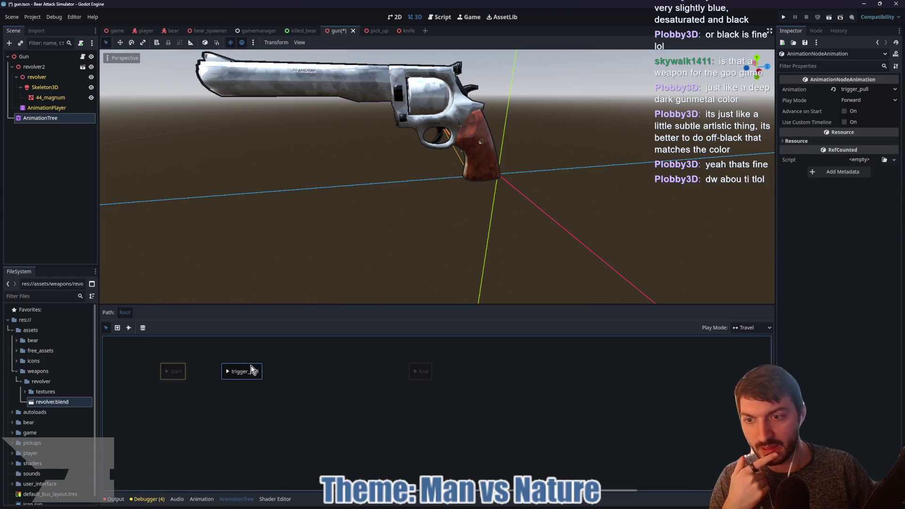
{"action": "right_click", "coordinate": [299, 374]}
{"action": "mouse_move", "coordinate": [318, 378]}
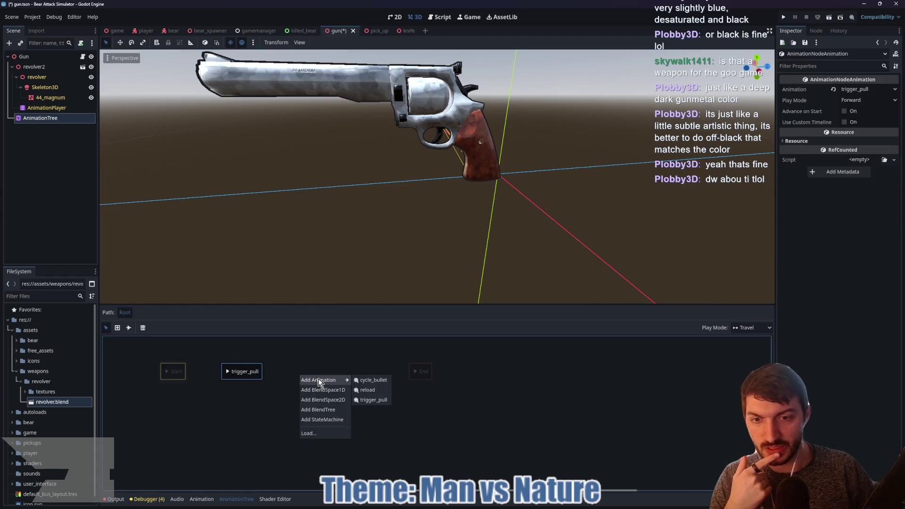
{"action": "left_click", "coordinate": [366, 379]}
- Connect trigger_pull to cycle_bullet with a transition whose switch mode is At End
{"action": "left_click", "coordinate": [129, 328]}
{"action": "mouse_move", "coordinate": [262, 367]}
{"action": "left_mouse_down"}
{"action": "mouse_move", "coordinate": [277, 377]}
{"action": "mouse_move", "coordinate": [303, 374]}
{"action": "left_mouse_up"}
{"action": "right_click", "coordinate": [300, 361]}
{"action": "key", "text": "Escape"}
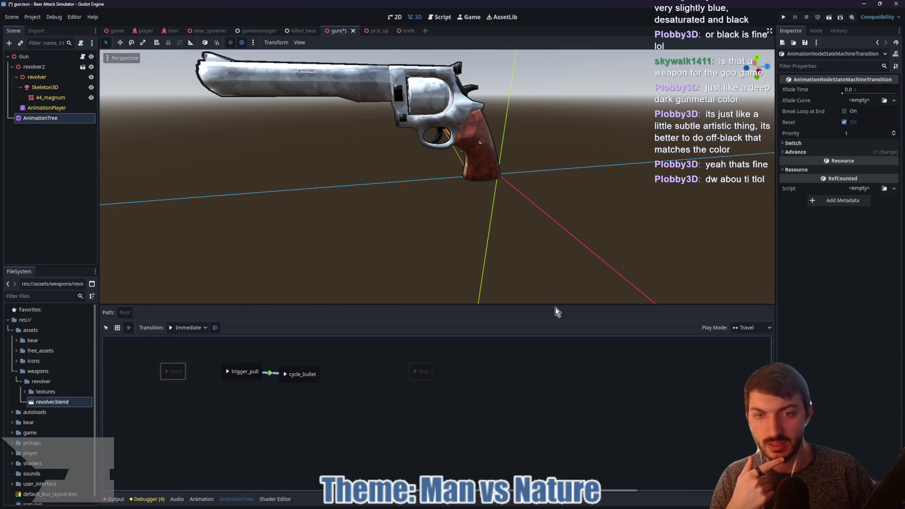
{"action": "left_click", "coordinate": [797, 144]}
{"action": "left_click", "coordinate": [849, 152]}
{"action": "left_click", "coordinate": [866, 183]}
{"action": "left_click", "coordinate": [829, 161]}
{"action": "left_click", "coordinate": [862, 173]}
{"action": "left_click", "coordinate": [868, 195]}
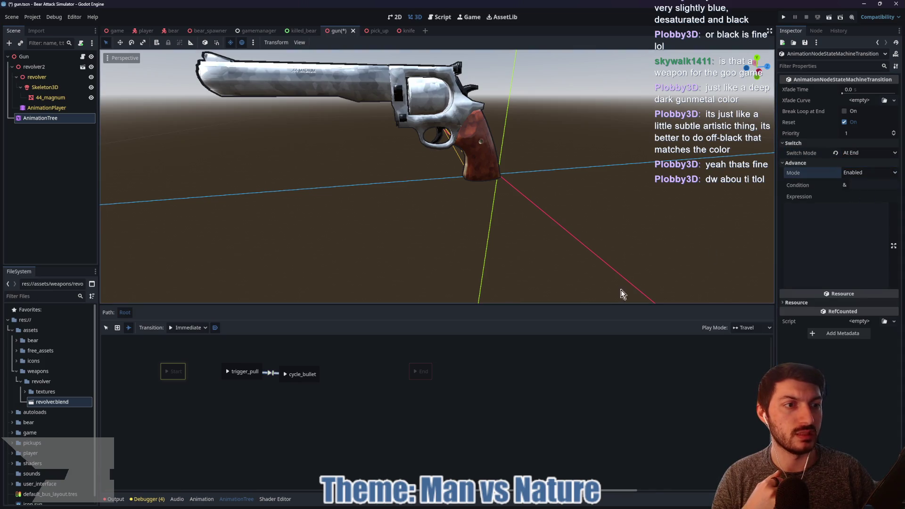
- Inspect the trigger_pull state, the cycle_bullet state and the transition between them
{"action": "right_click", "coordinate": [227, 372]}
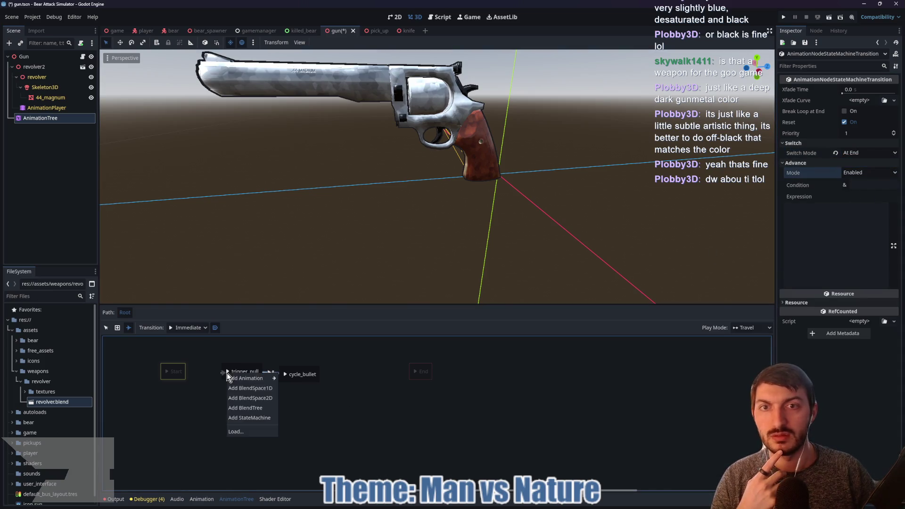
{"action": "left_click", "coordinate": [113, 330]}
{"action": "left_click", "coordinate": [106, 328]}
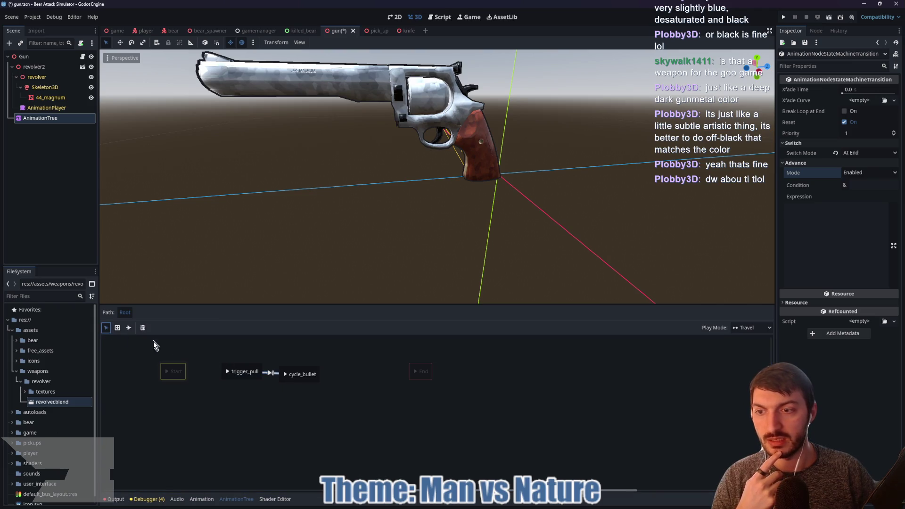
{"action": "left_click", "coordinate": [230, 375]}
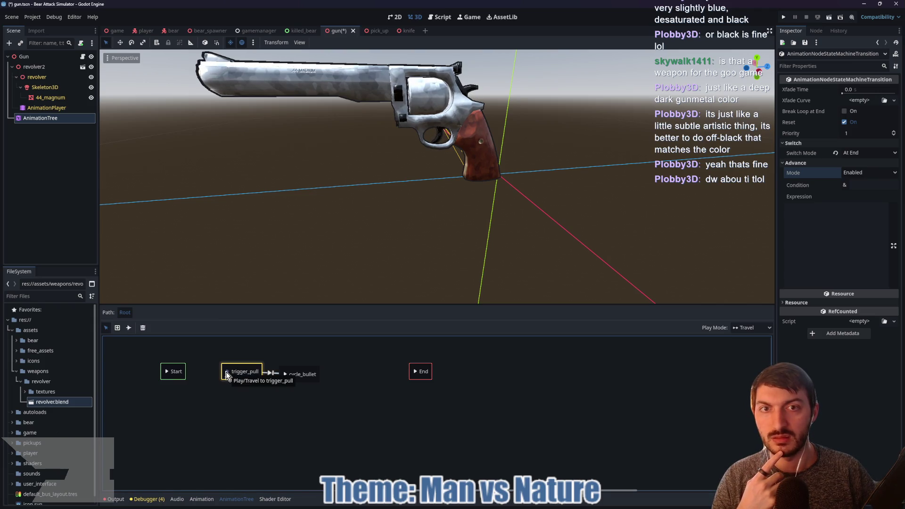
{"action": "left_click", "coordinate": [297, 370]}
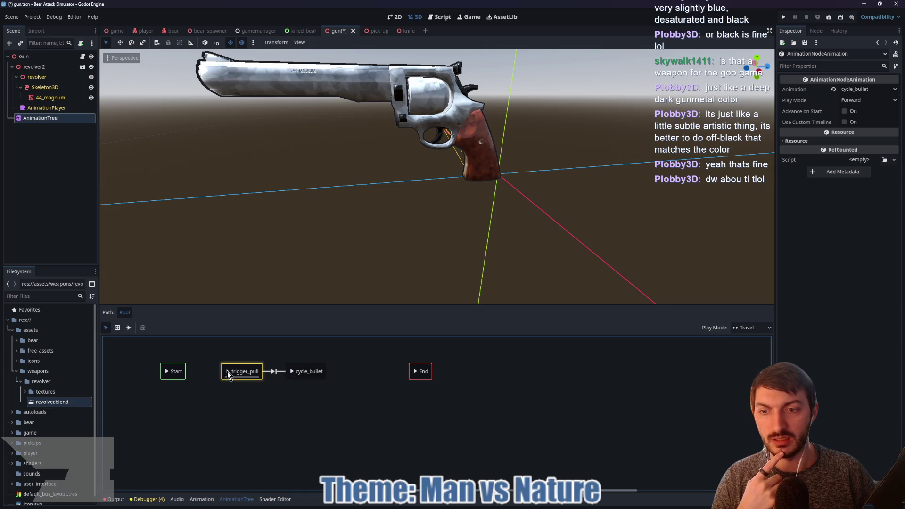
{"action": "left_click", "coordinate": [272, 372]}
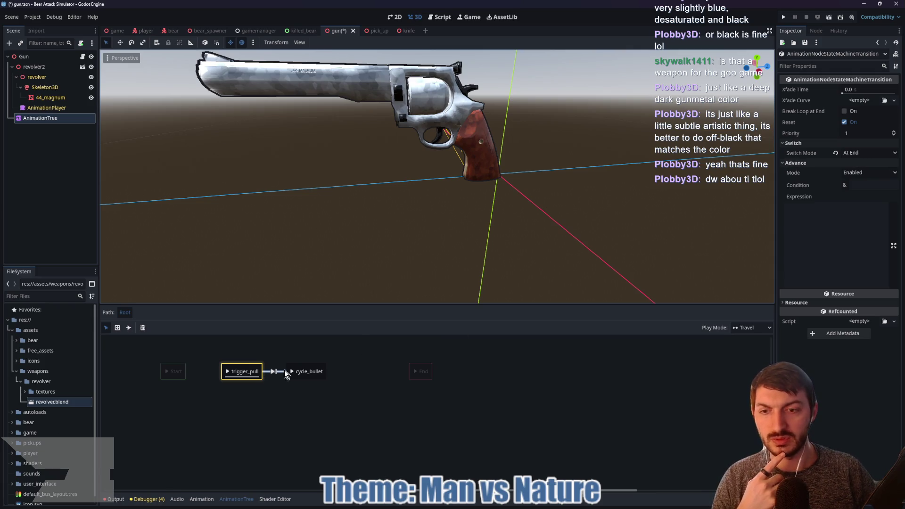
{"action": "left_click", "coordinate": [128, 328]}
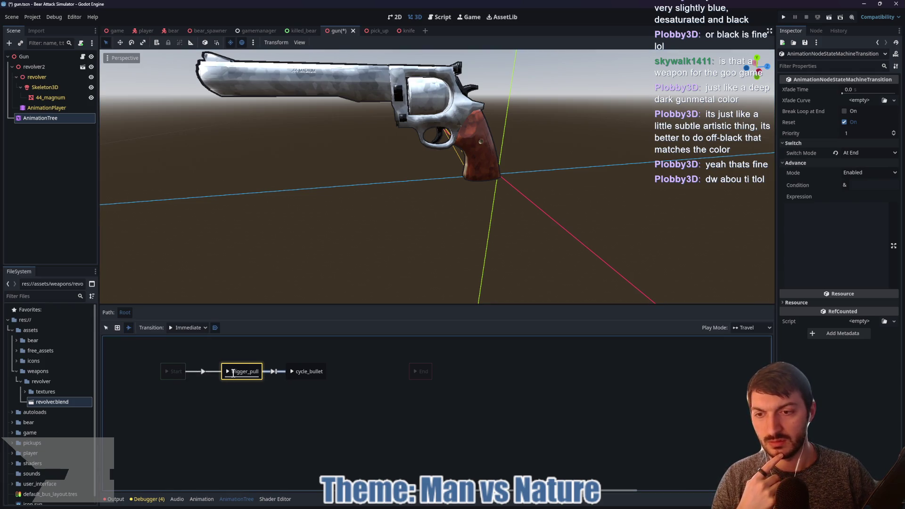
{"action": "right_click", "coordinate": [180, 376]}
{"action": "left_click", "coordinate": [233, 368]}
{"action": "left_click", "coordinate": [107, 327]}
- Move cycle_bullet below trigger_pull, preview both states, and open the AnimationPlayer timeline
{"action": "left_click_drag", "start_coordinate": [315, 370], "coordinate": [246, 406]}
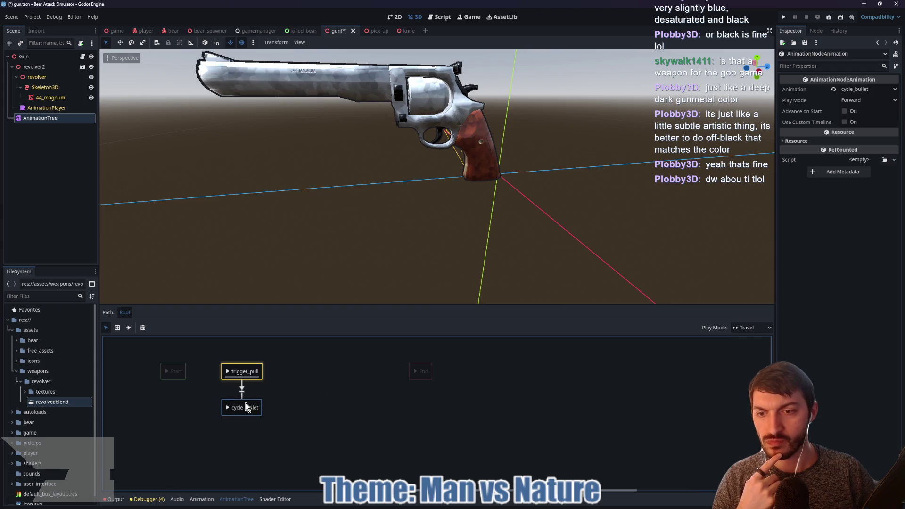
{"action": "left_click", "coordinate": [228, 408]}
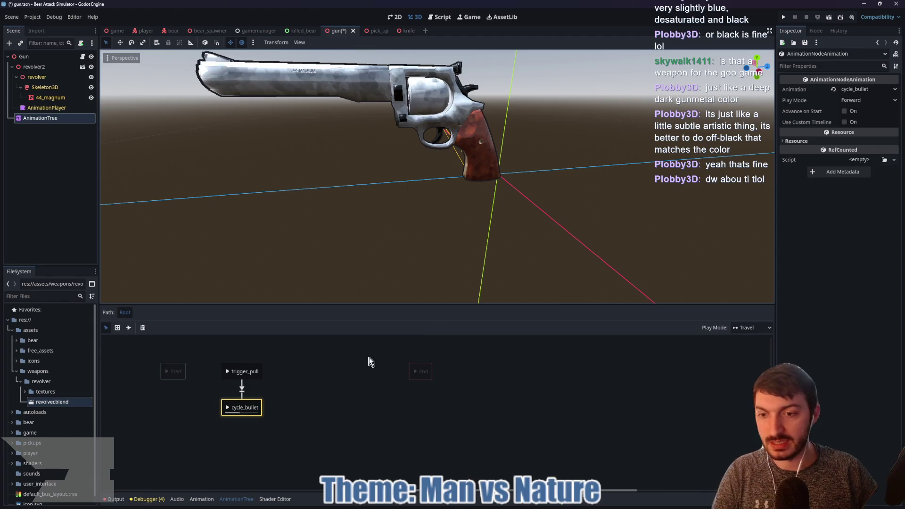
{"action": "left_click", "coordinate": [227, 372]}
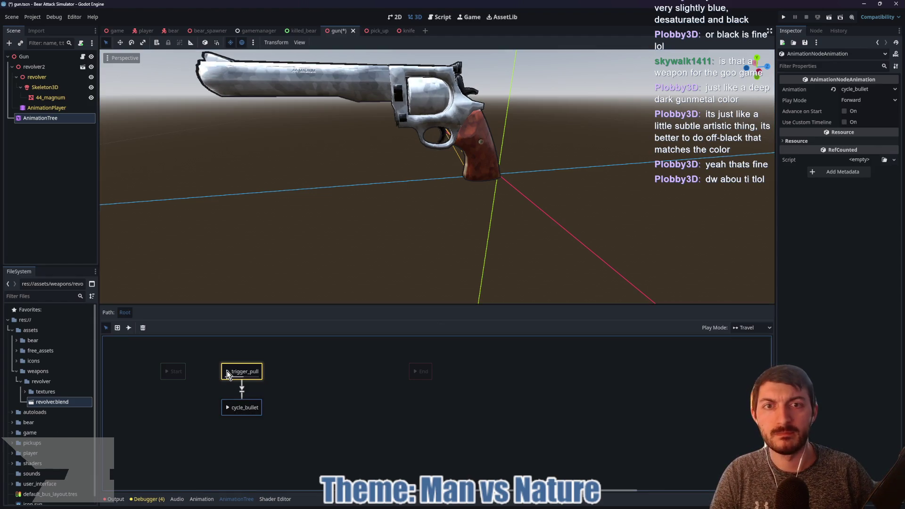
{"action": "left_click", "coordinate": [226, 408]}
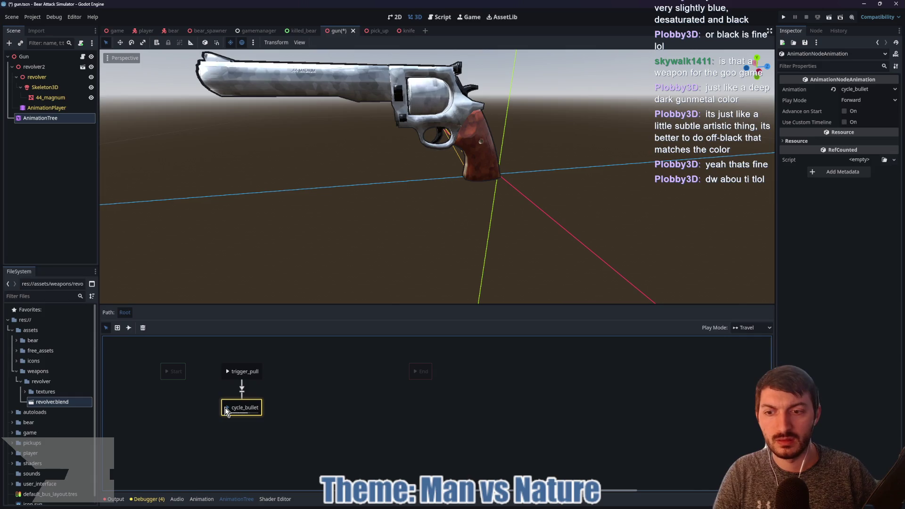
{"action": "left_click", "coordinate": [46, 107]}
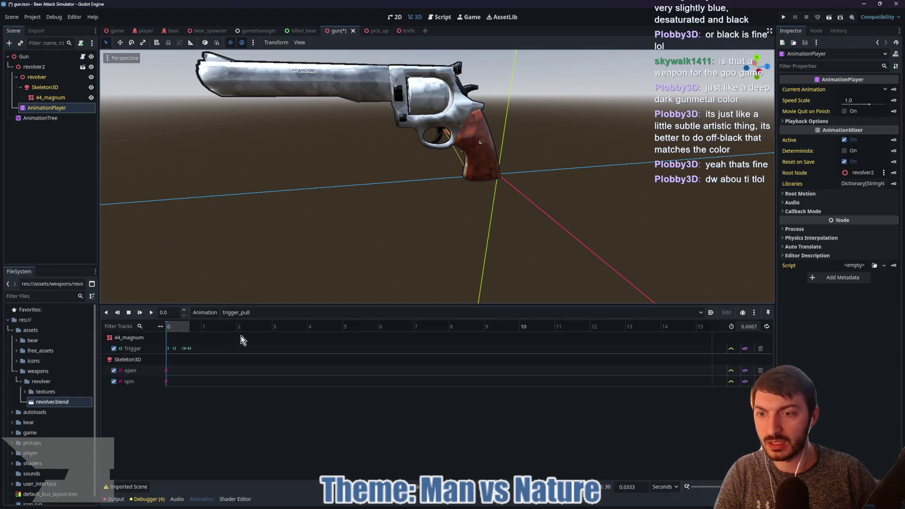
- Load the cycle_bullet animation in the timeline and try toggling its loop
{"action": "left_click", "coordinate": [288, 313]}
{"action": "left_click", "coordinate": [263, 324]}
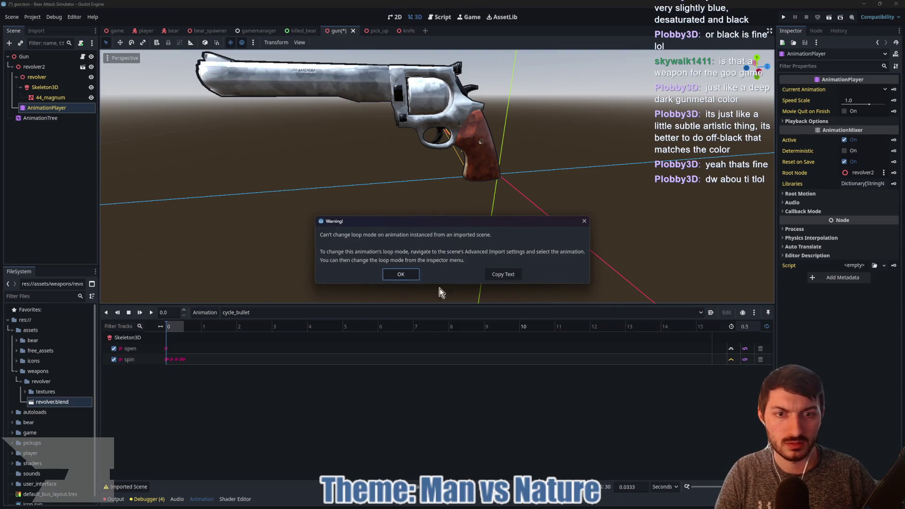
{"action": "left_click", "coordinate": [396, 276]}
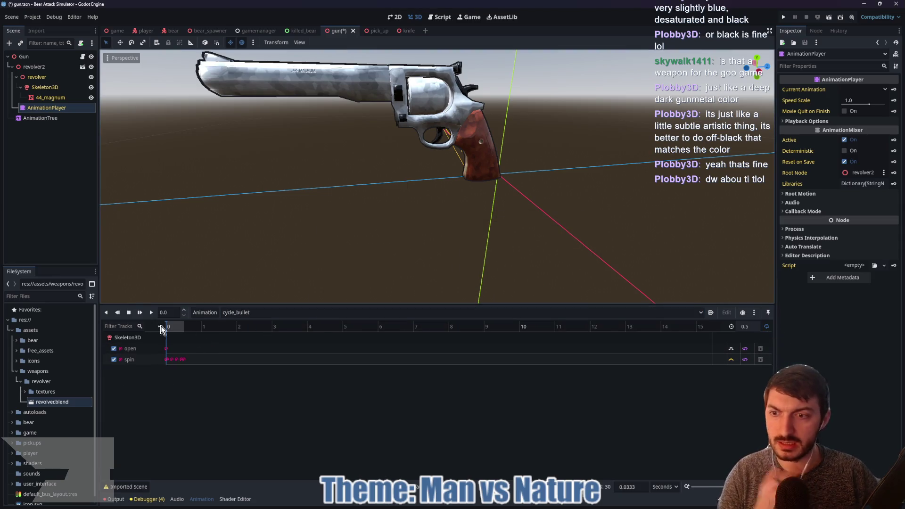
- In revolver.blend's Advanced Import Settings, leave cycle_bullet's Loop Mode at None and reimport
{"action": "double_click", "coordinate": [66, 404]}
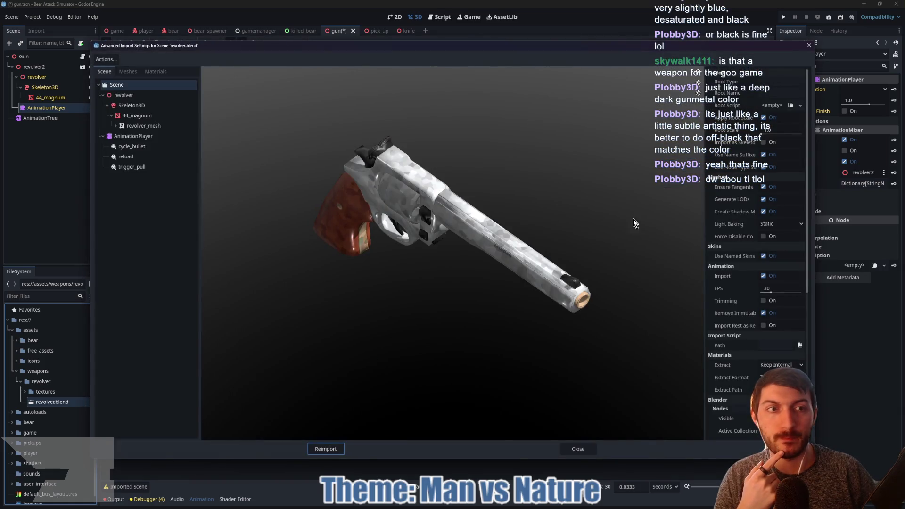
{"action": "left_click", "coordinate": [184, 168]}
{"action": "left_click", "coordinate": [179, 147]}
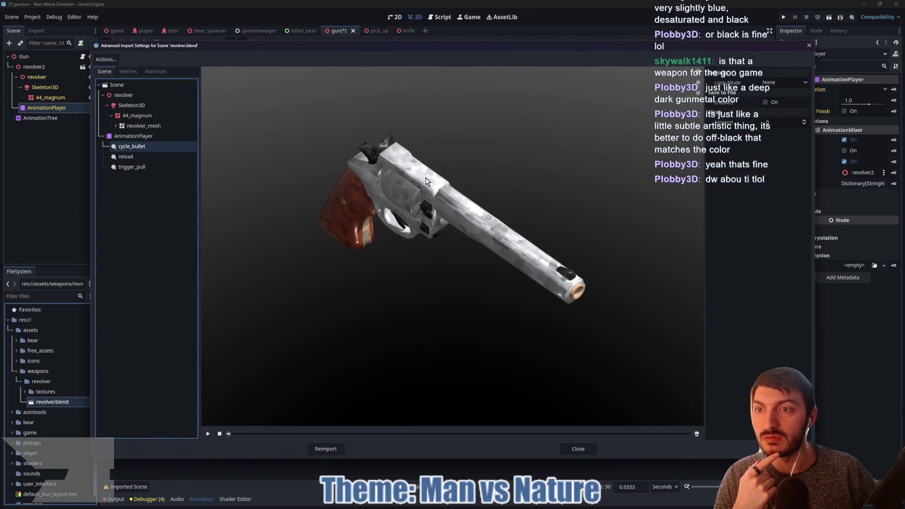
{"action": "left_click", "coordinate": [790, 84]}
{"action": "left_click", "coordinate": [788, 92]}
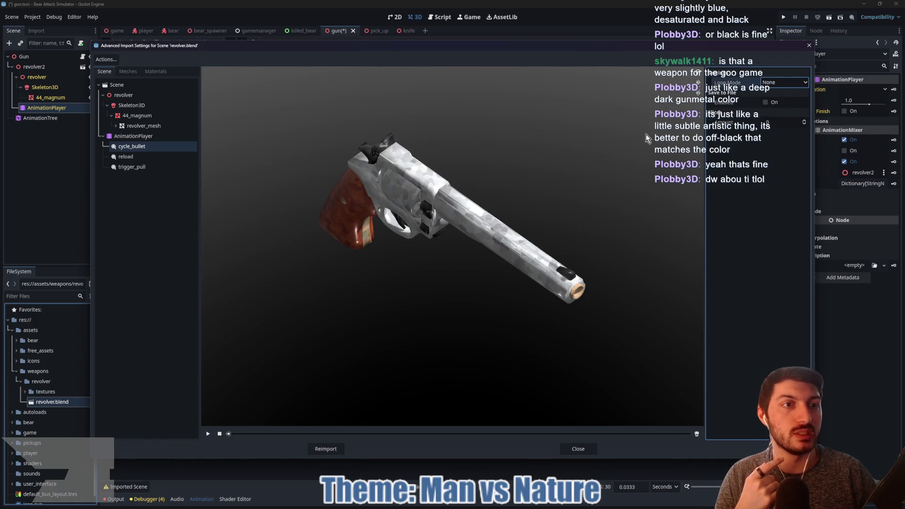
{"action": "left_click", "coordinate": [326, 449]}
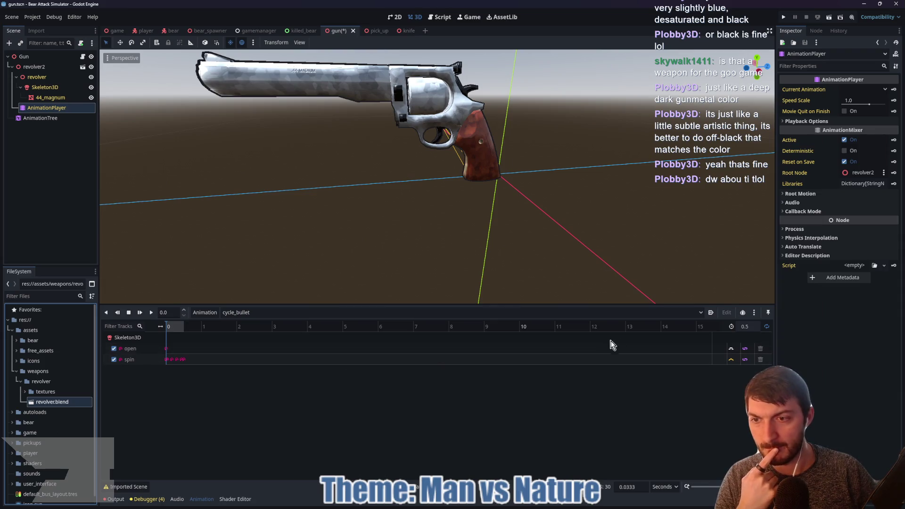
- Retry the cycle_bullet loop toggle, dismiss the warning, and show the Import dock
{"action": "left_click", "coordinate": [766, 326]}
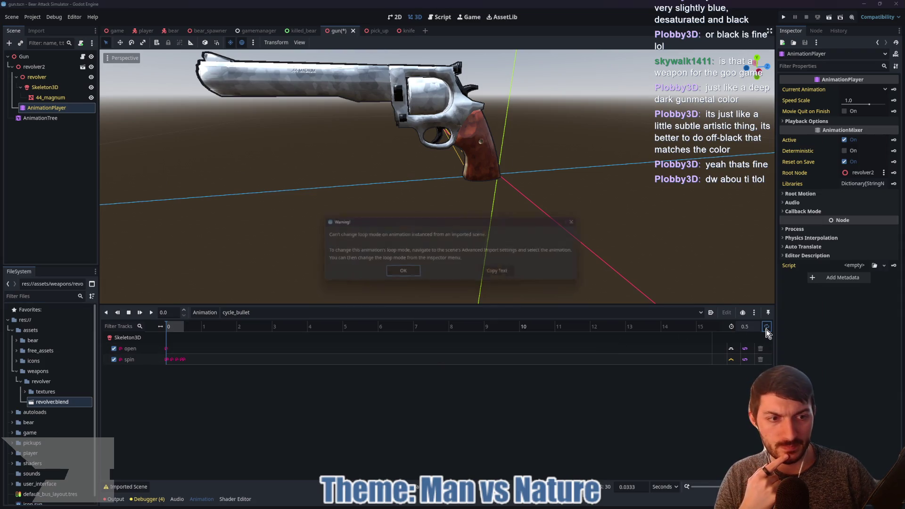
{"action": "left_click", "coordinate": [408, 277]}
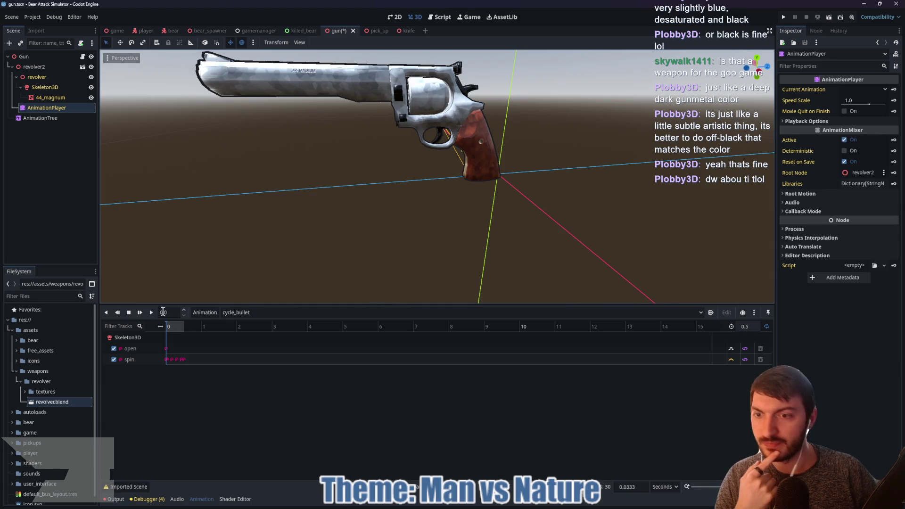
{"action": "left_click", "coordinate": [39, 31]}
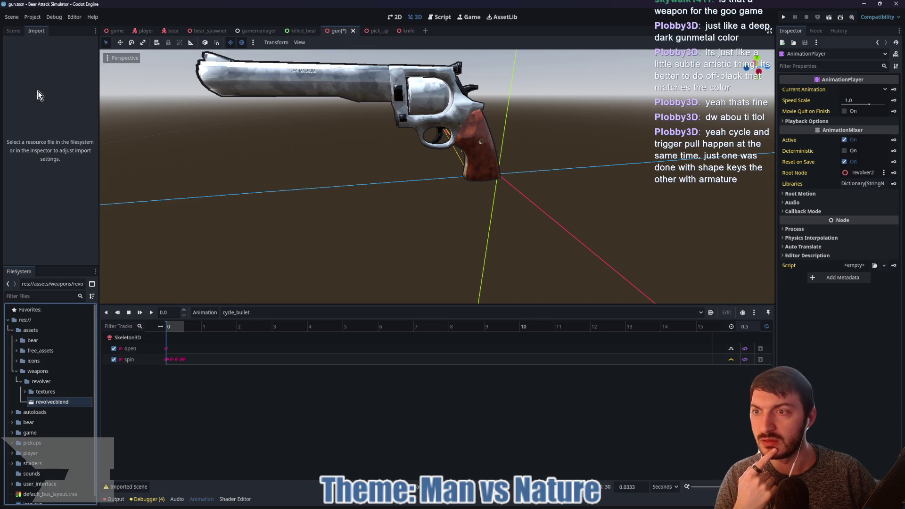
- Reopen revolver.blend's Advanced Import Settings, rotate the revolver to a side view, and close
{"action": "double_click", "coordinate": [46, 404]}
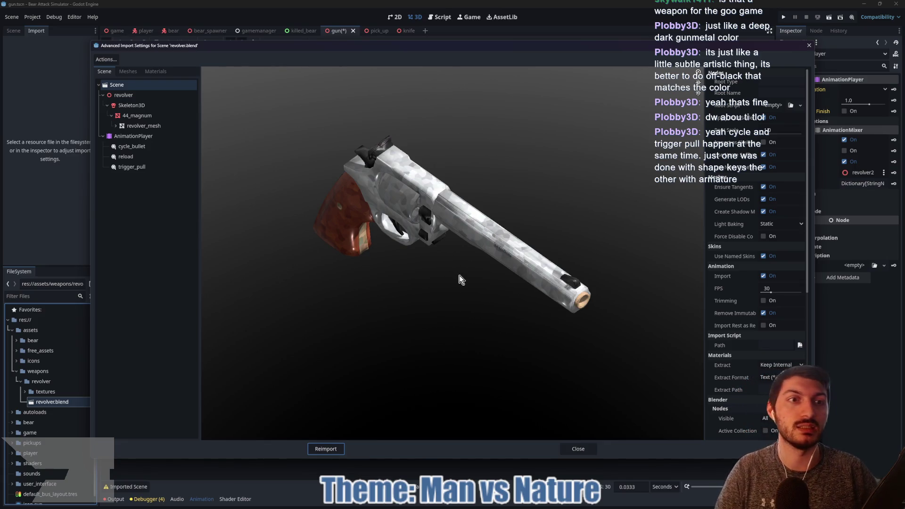
{"action": "mouse_move", "coordinate": [441, 264]}
{"action": "left_mouse_down"}
{"action": "mouse_move", "coordinate": [406, 270]}
{"action": "mouse_move", "coordinate": [377, 250]}
{"action": "left_mouse_up"}
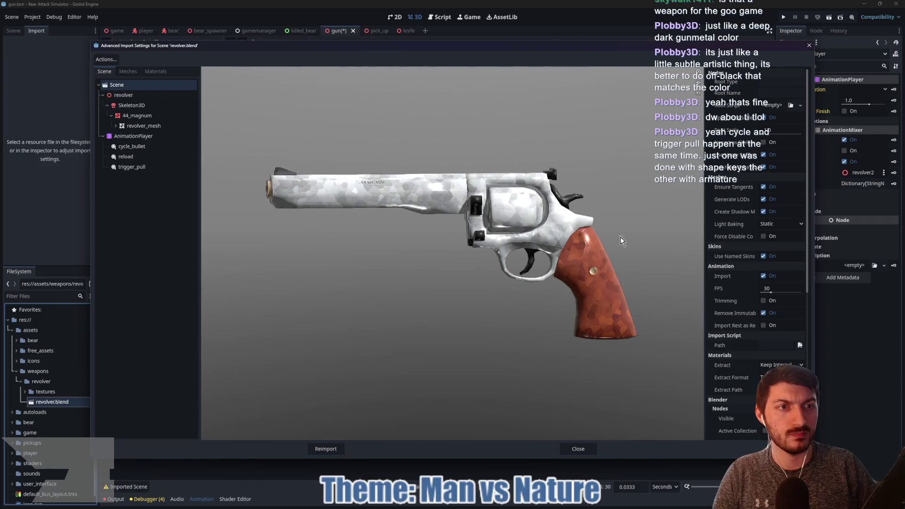
{"action": "left_click", "coordinate": [810, 45]}
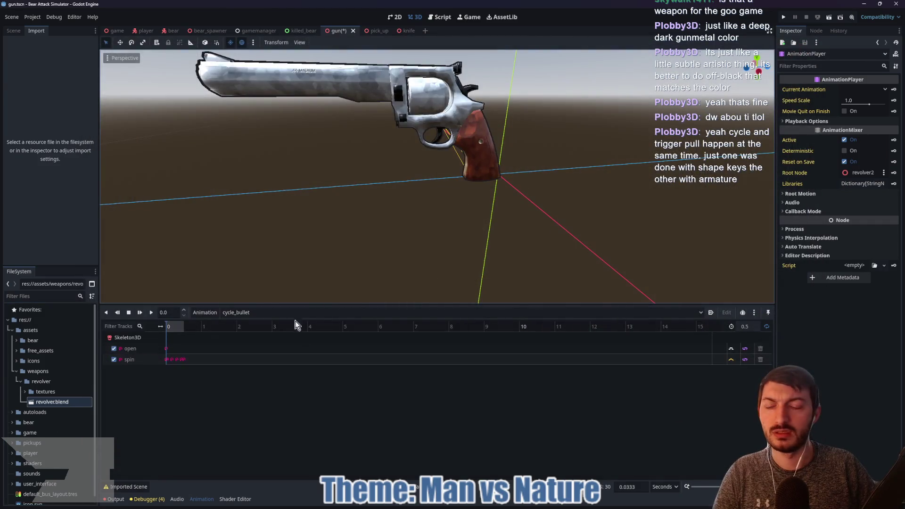
- Load the reload animation, then switch to trigger_pull and play it twice
{"action": "left_click", "coordinate": [277, 312]}
{"action": "left_click", "coordinate": [251, 334]}
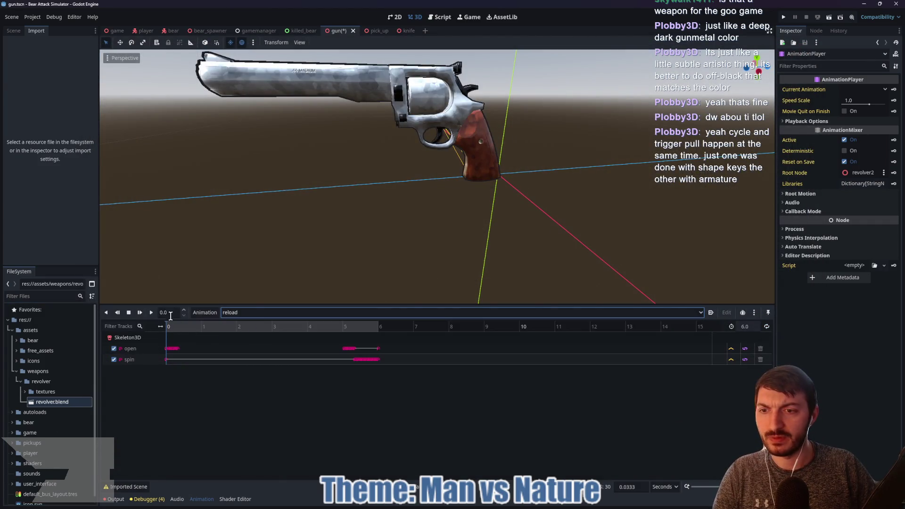
{"action": "left_click", "coordinate": [281, 313]}
{"action": "left_click", "coordinate": [262, 347]}
{"action": "left_click", "coordinate": [152, 314]}
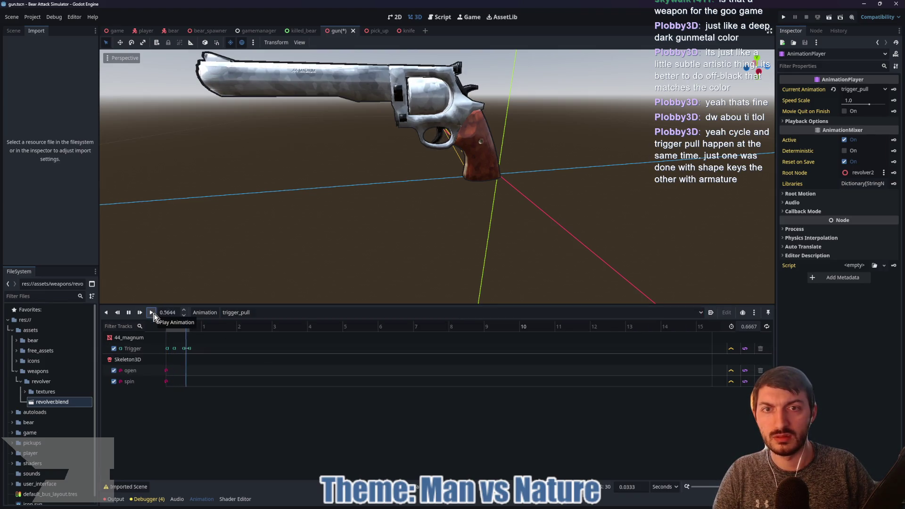
{"action": "left_click", "coordinate": [152, 313]}
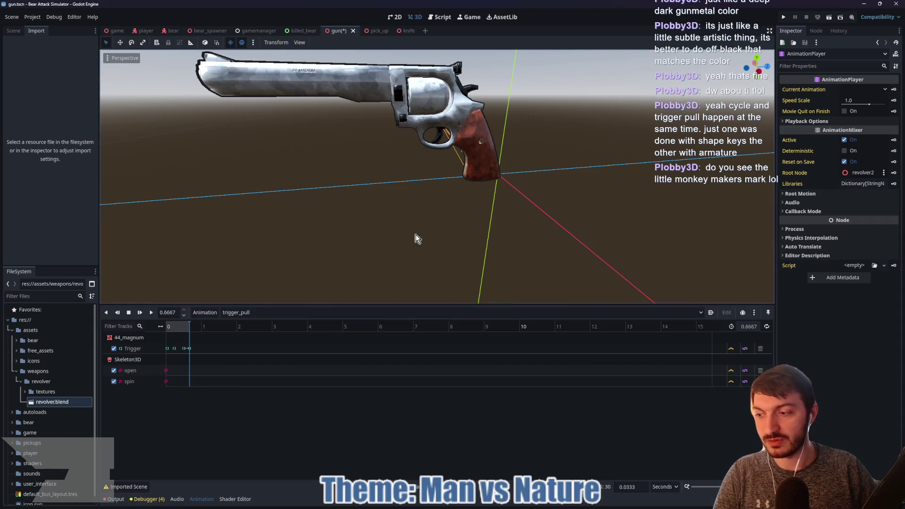
- Orbit and zoom around the revolver's trigger, then return to the Scene dock
{"action": "scroll", "coordinate": [377, 180], "scroll_direction": "up", "scroll_amount": 3}
{"action": "mouse_move", "coordinate": [377, 180]}
{"action": "left_mouse_down"}
{"action": "mouse_move", "coordinate": [403, 216]}
{"action": "mouse_move", "coordinate": [370, 221]}
{"action": "mouse_move", "coordinate": [313, 195]}
{"action": "mouse_move", "coordinate": [561, 211]}
{"action": "mouse_move", "coordinate": [441, 212]}
{"action": "mouse_move", "coordinate": [411, 177]}
{"action": "left_mouse_up"}
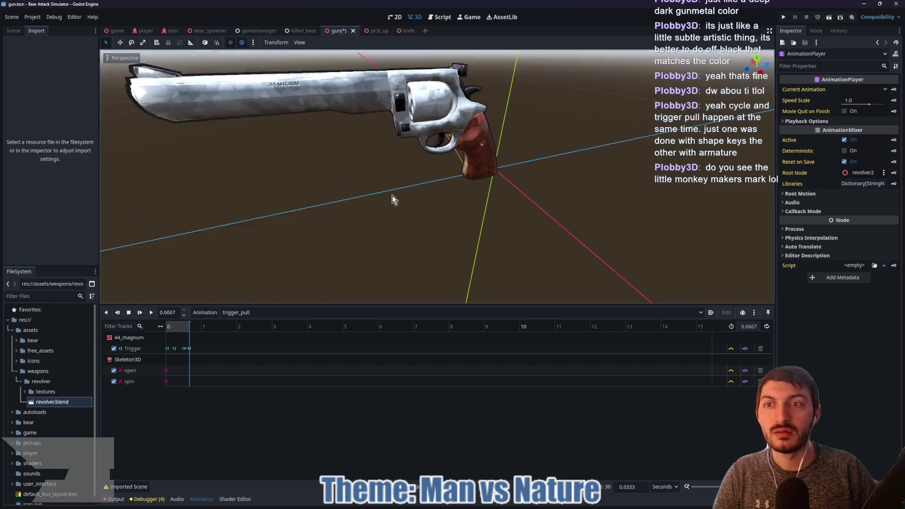
{"action": "mouse_move", "coordinate": [409, 115]}
{"action": "left_mouse_down"}
{"action": "mouse_move", "coordinate": [478, 78]}
{"action": "mouse_move", "coordinate": [531, 136]}
{"action": "left_mouse_up"}
{"action": "scroll", "coordinate": [490, 184], "scroll_direction": "up", "scroll_amount": 5}
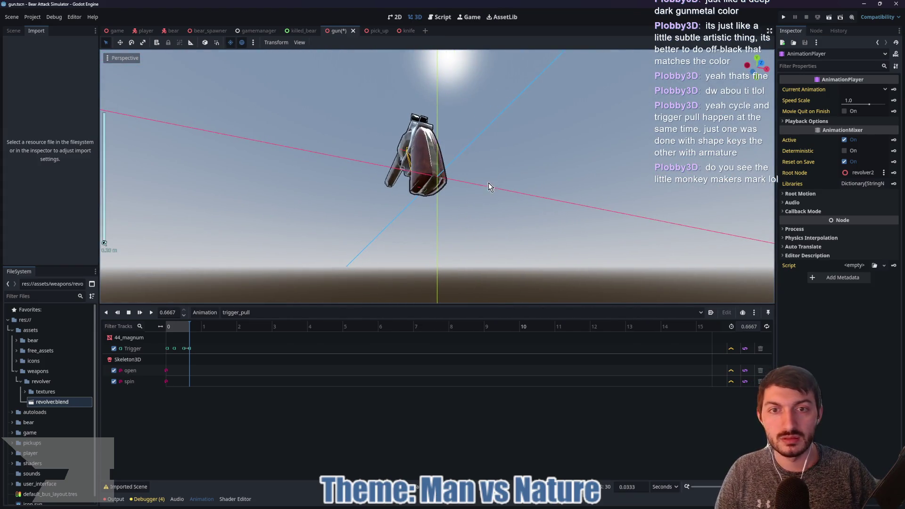
{"action": "mouse_move", "coordinate": [477, 196]}
{"action": "left_mouse_down"}
{"action": "mouse_move", "coordinate": [519, 248]}
{"action": "mouse_move", "coordinate": [593, 259]}
{"action": "mouse_move", "coordinate": [550, 231]}
{"action": "left_mouse_up"}
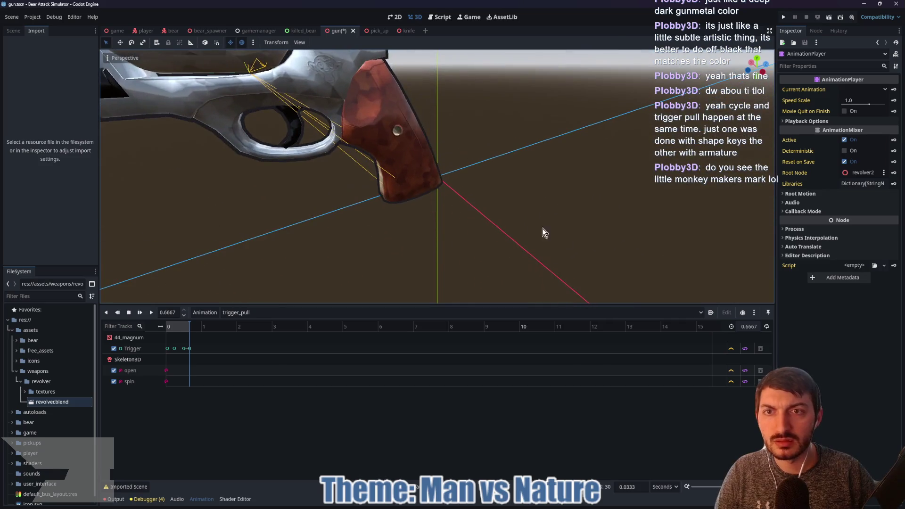
{"action": "mouse_move", "coordinate": [333, 77]}
{"action": "left_mouse_down"}
{"action": "mouse_move", "coordinate": [390, 126]}
{"action": "mouse_move", "coordinate": [372, 118]}
{"action": "left_mouse_up"}
{"action": "scroll", "coordinate": [358, 106], "scroll_direction": "down", "scroll_amount": 1}
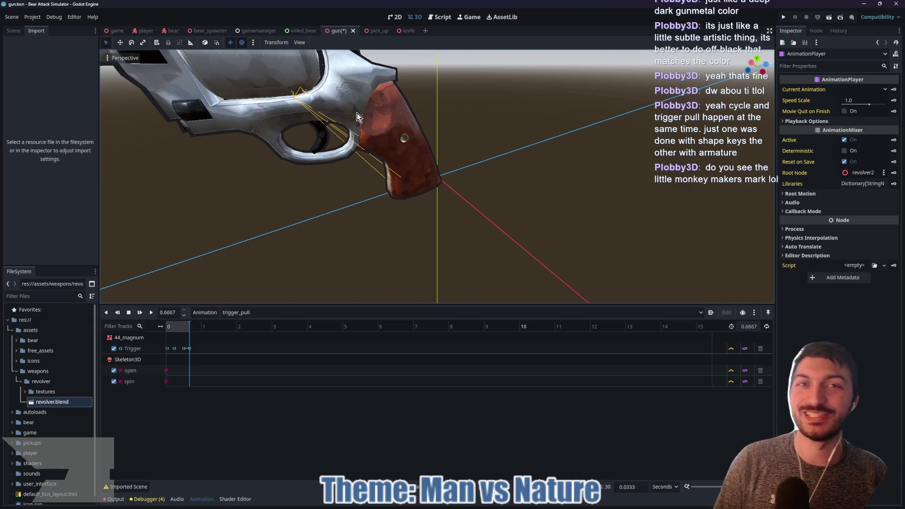
{"action": "mouse_move", "coordinate": [368, 136]}
{"action": "left_mouse_down"}
{"action": "mouse_move", "coordinate": [410, 186]}
{"action": "mouse_move", "coordinate": [409, 223]}
{"action": "mouse_move", "coordinate": [373, 215]}
{"action": "mouse_move", "coordinate": [467, 222]}
{"action": "mouse_move", "coordinate": [437, 225]}
{"action": "mouse_move", "coordinate": [376, 208]}
{"action": "left_mouse_up"}
{"action": "scroll", "coordinate": [376, 208], "scroll_direction": "down", "scroll_amount": 3}
{"action": "mouse_move", "coordinate": [437, 209]}
{"action": "left_mouse_down"}
{"action": "mouse_move", "coordinate": [377, 215]}
{"action": "mouse_move", "coordinate": [272, 199]}
{"action": "mouse_move", "coordinate": [403, 215]}
{"action": "mouse_move", "coordinate": [159, 85]}
{"action": "left_mouse_up"}
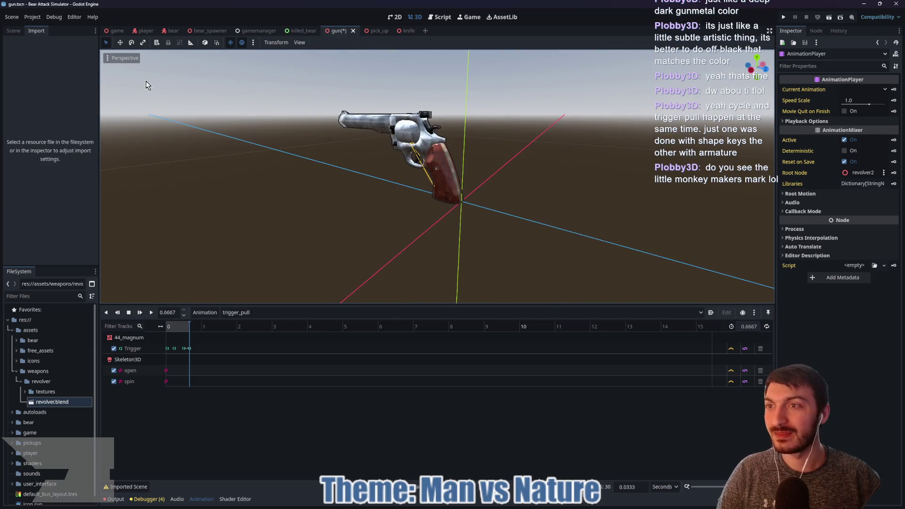
{"action": "left_click", "coordinate": [14, 31]}
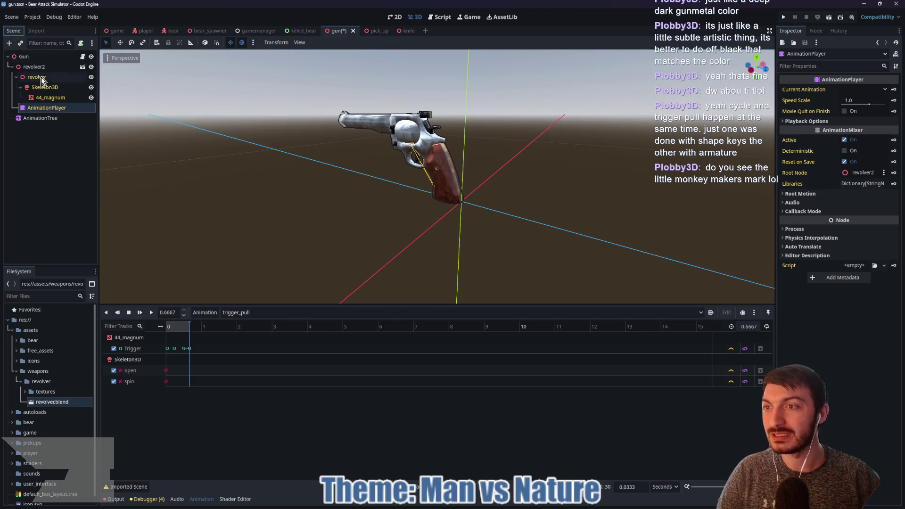
- Open the state machine, play trigger_pull, and adjust the transition into cycle_bullet
{"action": "left_click", "coordinate": [40, 118]}
{"action": "left_click", "coordinate": [229, 372]}
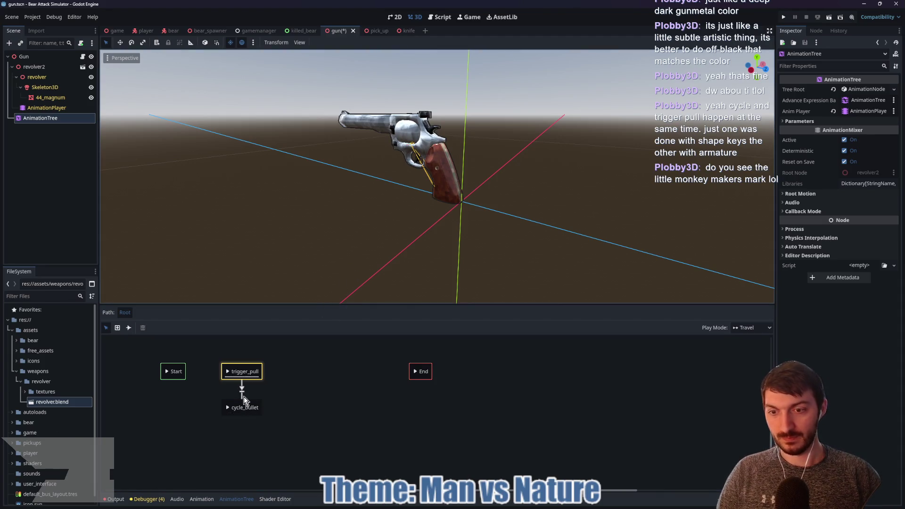
{"action": "left_click", "coordinate": [242, 396]}
{"action": "double_click", "coordinate": [248, 408]}
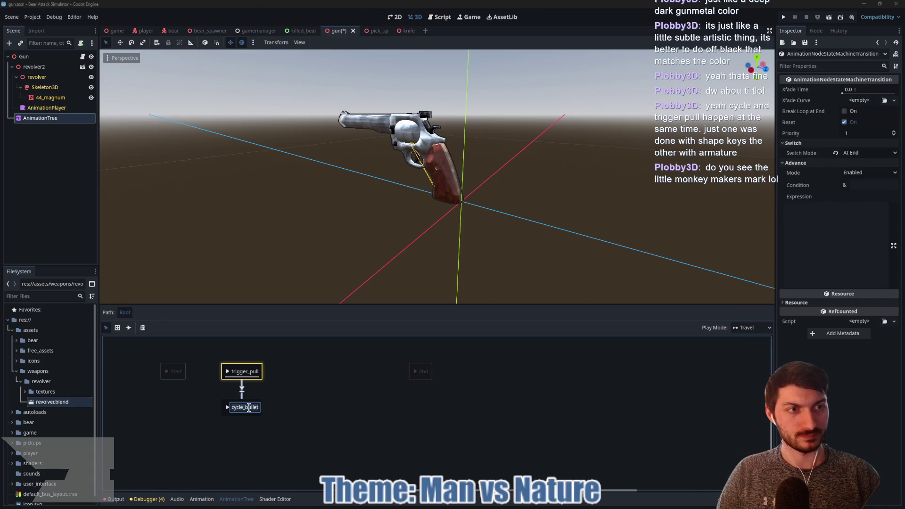
{"action": "left_click", "coordinate": [847, 116]}
{"action": "left_click", "coordinate": [845, 112]}
- Inspect the cycle_bullet state's animation settings and nudge it slightly right
{"action": "left_click", "coordinate": [228, 374]}
{"action": "left_click", "coordinate": [227, 410]}
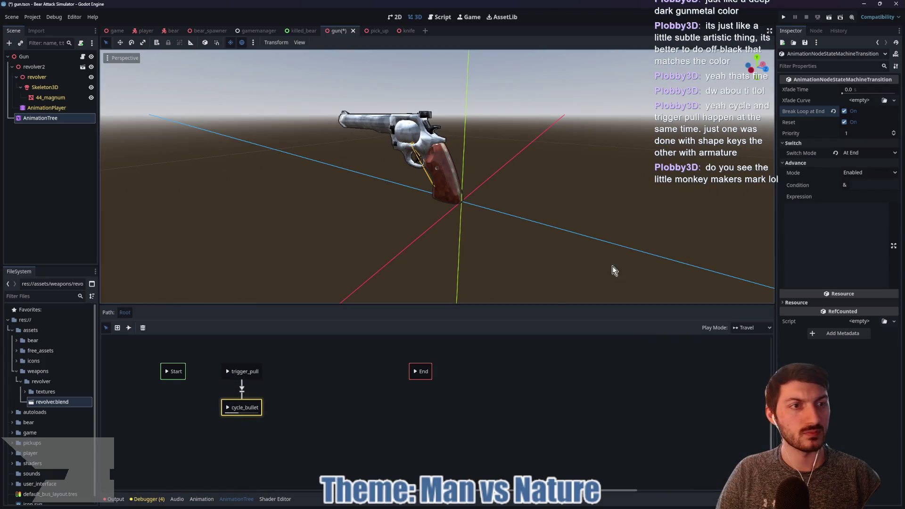
{"action": "left_click", "coordinate": [245, 408]}
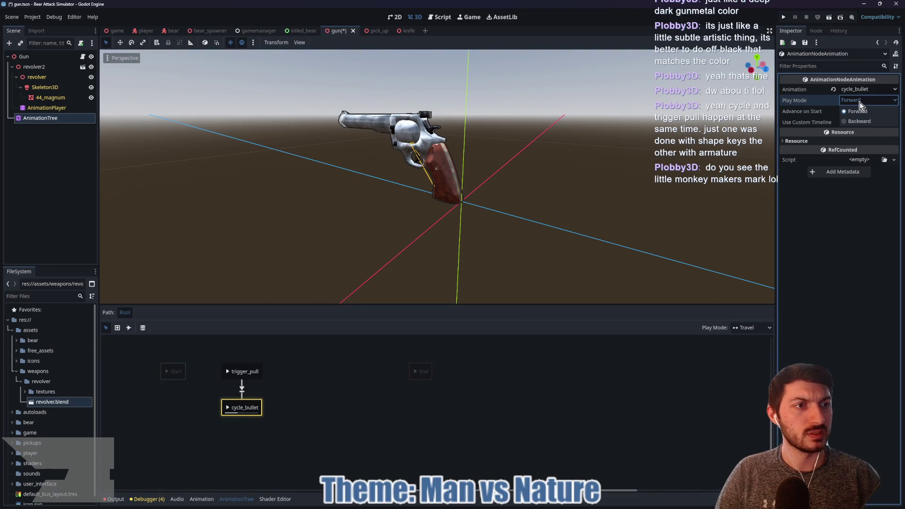
{"action": "left_click", "coordinate": [807, 142]}
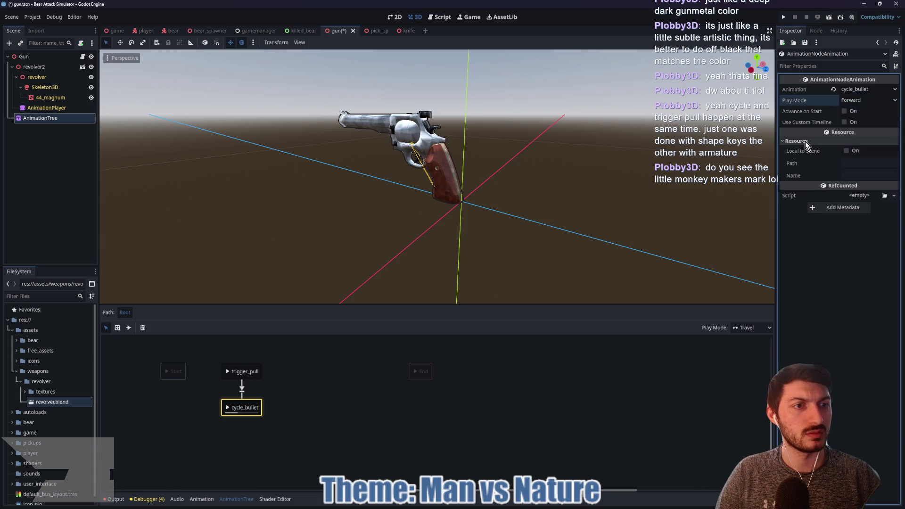
{"action": "left_click", "coordinate": [801, 141]}
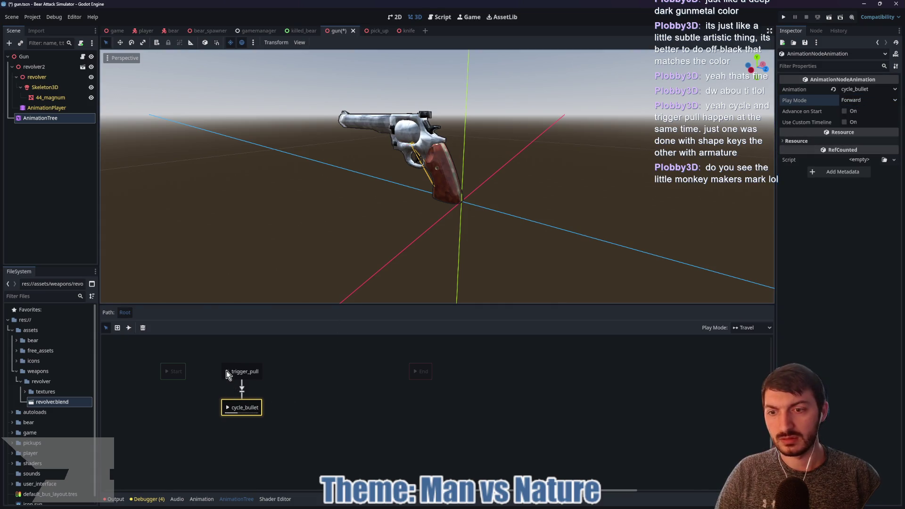
{"action": "left_click", "coordinate": [228, 375]}
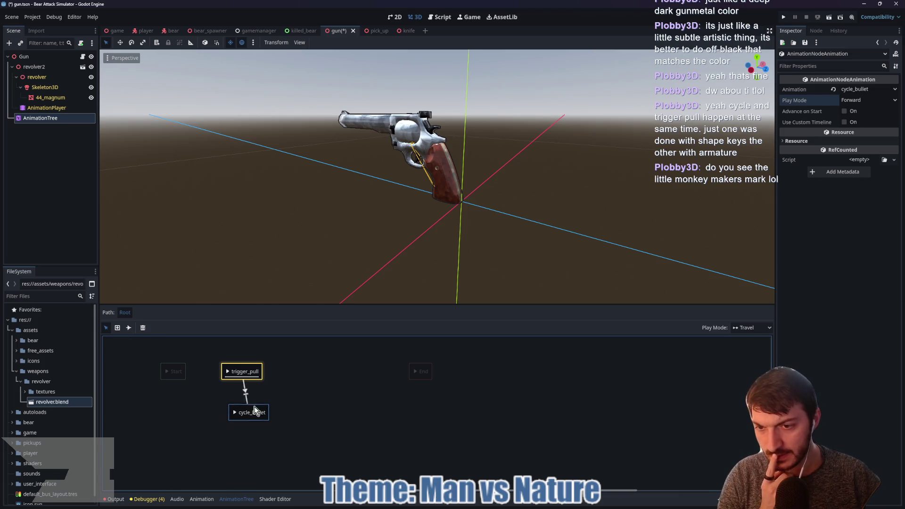
{"action": "left_click_drag", "start_coordinate": [248, 406], "coordinate": [250, 406]}
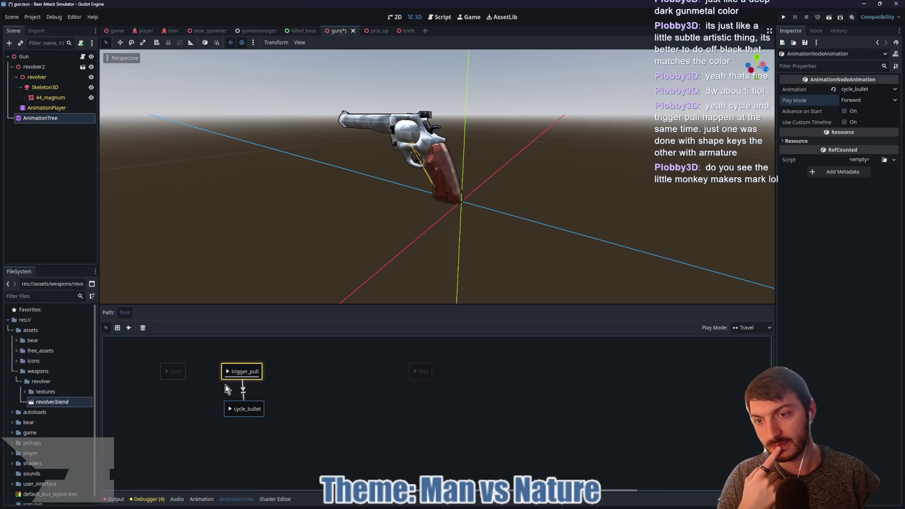
- Preview the cycle_bullet state, then delete it along with its transition
{"action": "left_click", "coordinate": [227, 409]}
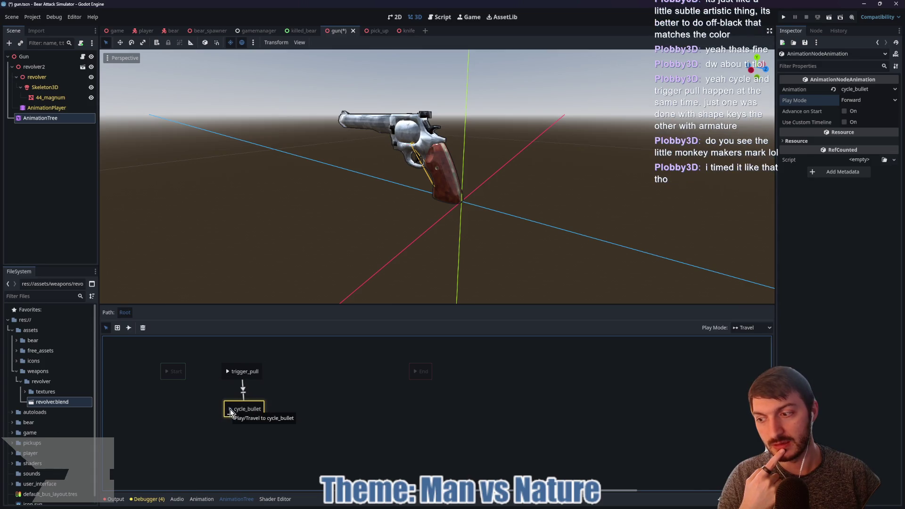
{"action": "left_click", "coordinate": [230, 410]}
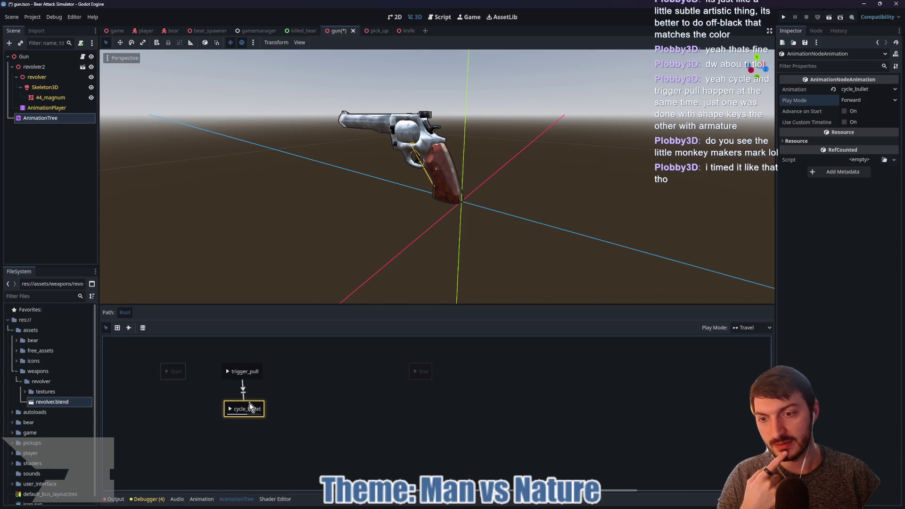
{"action": "key", "text": "Delete"}
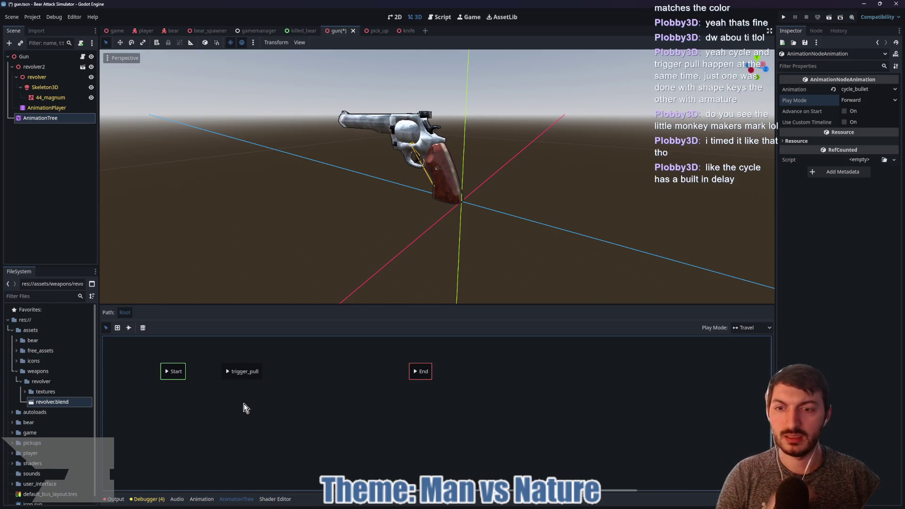
{"action": "left_click", "coordinate": [58, 107]}
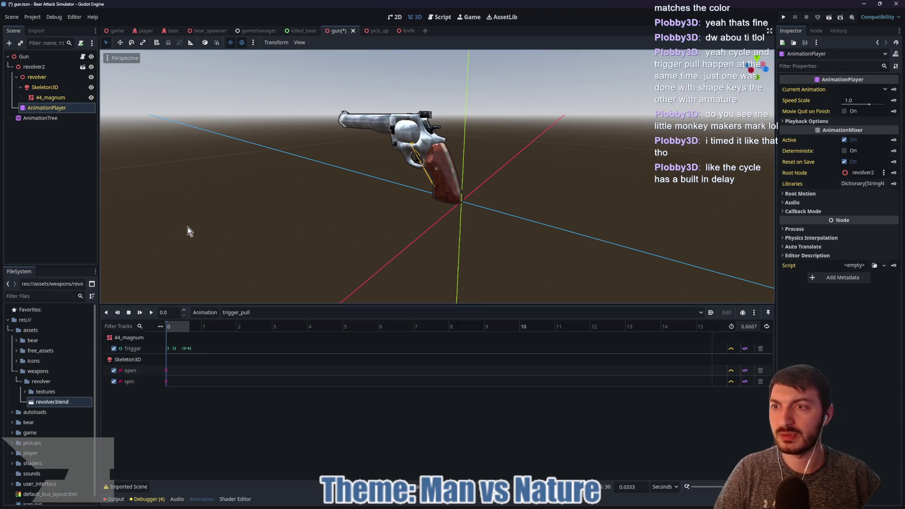
{"action": "left_click", "coordinate": [152, 313]}
{"action": "left_click", "coordinate": [151, 314]}
{"action": "left_click", "coordinate": [152, 313]}
{"action": "left_click", "coordinate": [152, 313]}
{"action": "left_click", "coordinate": [152, 313]}
{"action": "left_click", "coordinate": [151, 313]}
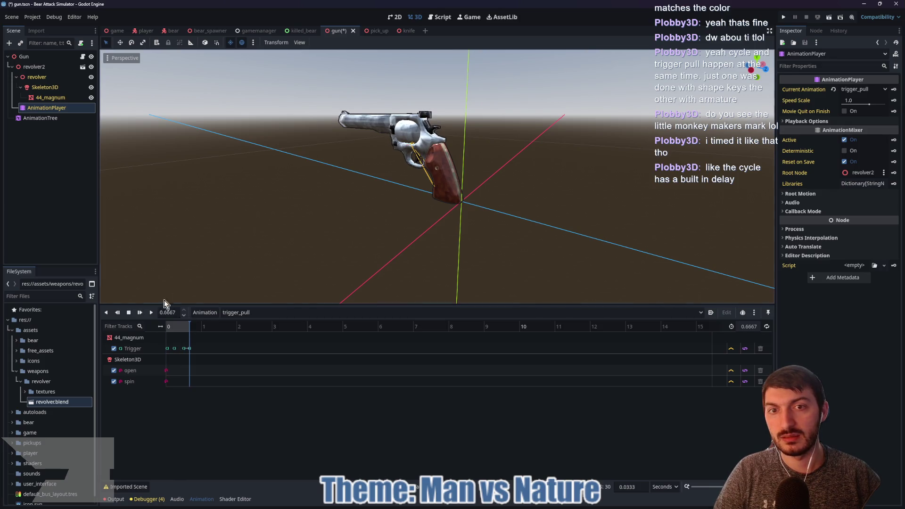
{"action": "scroll", "coordinate": [347, 213], "scroll_direction": "up", "scroll_amount": 5}
{"action": "scroll", "coordinate": [357, 220], "scroll_direction": "down", "scroll_amount": 2}
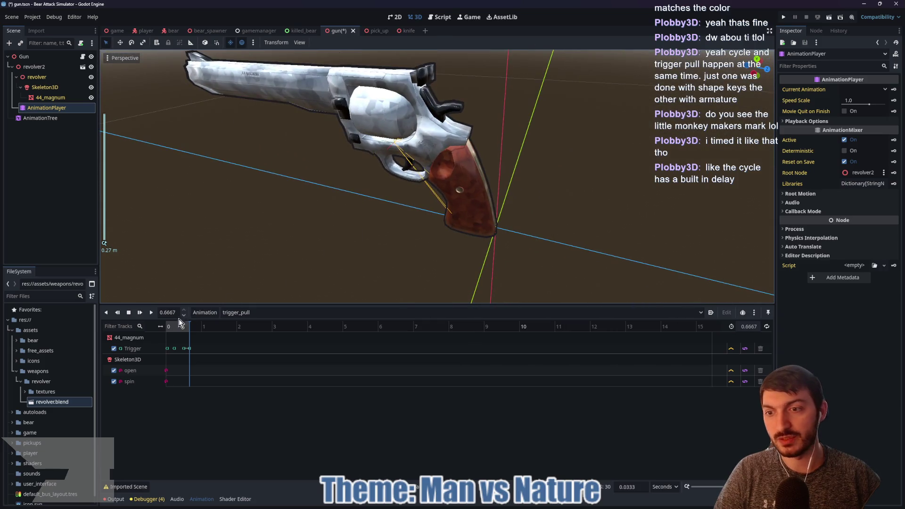
{"action": "left_click", "coordinate": [151, 313]}
{"action": "left_click", "coordinate": [151, 313]}
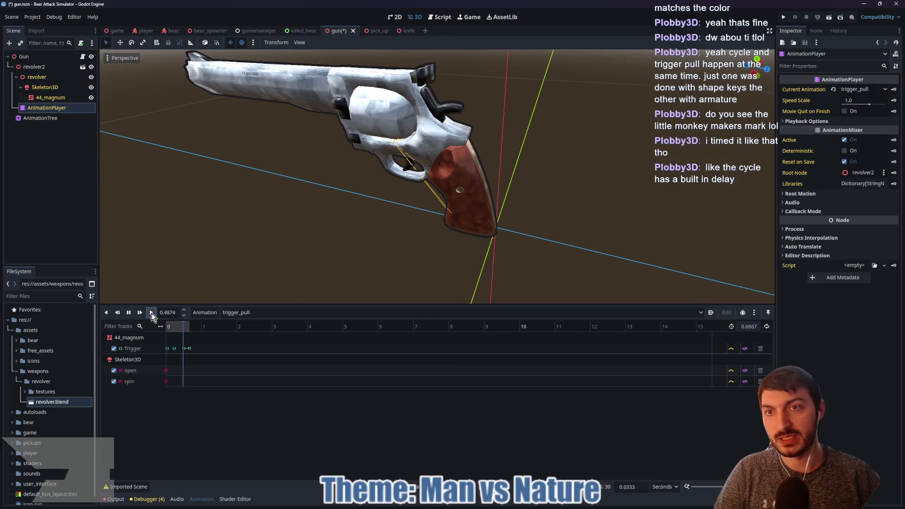
{"action": "left_click", "coordinate": [251, 312]}
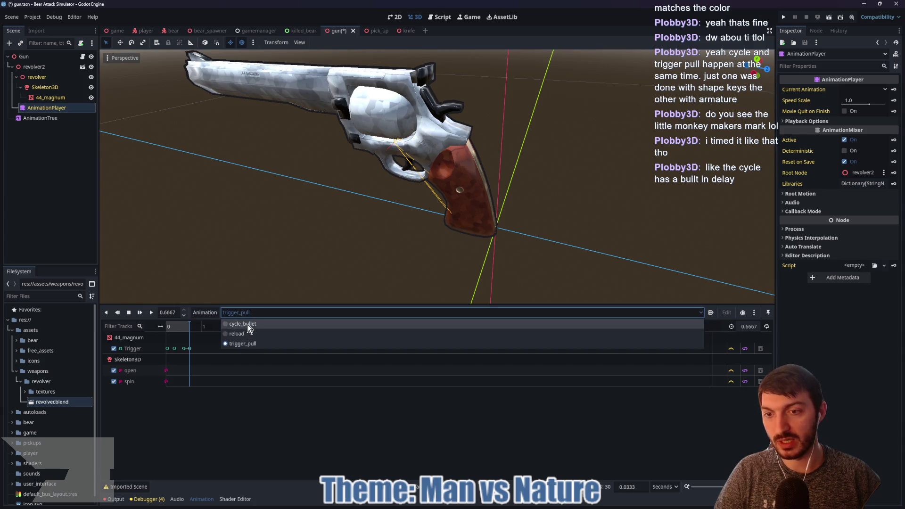
{"action": "left_click", "coordinate": [244, 324]}
{"action": "left_click", "coordinate": [151, 313]}
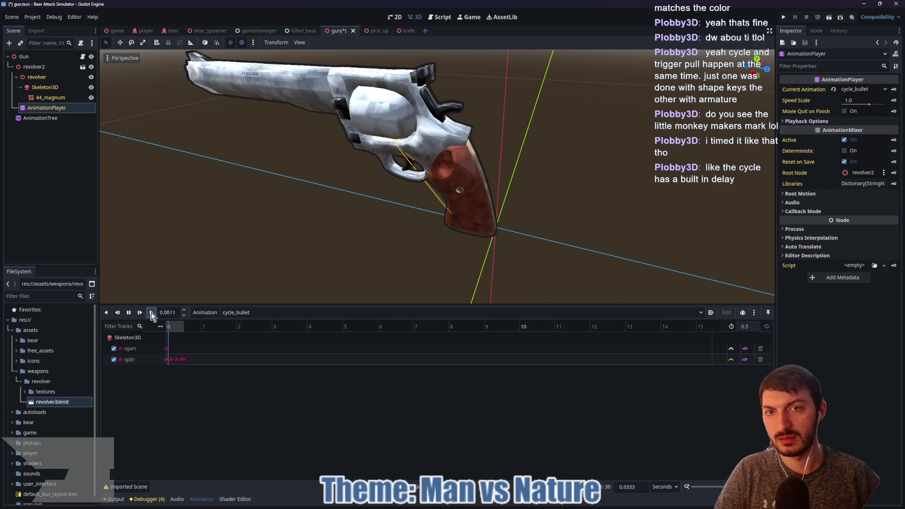
{"action": "left_click", "coordinate": [239, 311]}
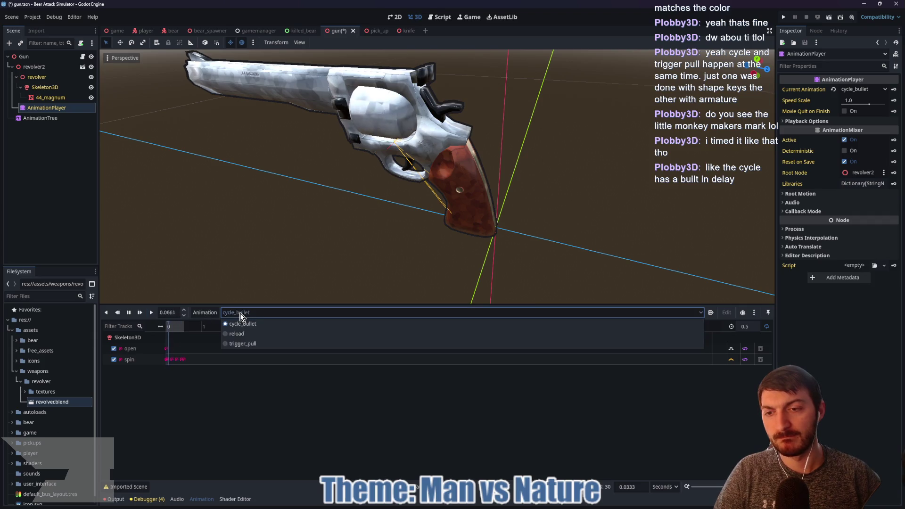
{"action": "left_click", "coordinate": [244, 343]}
{"action": "left_click", "coordinate": [151, 312]}
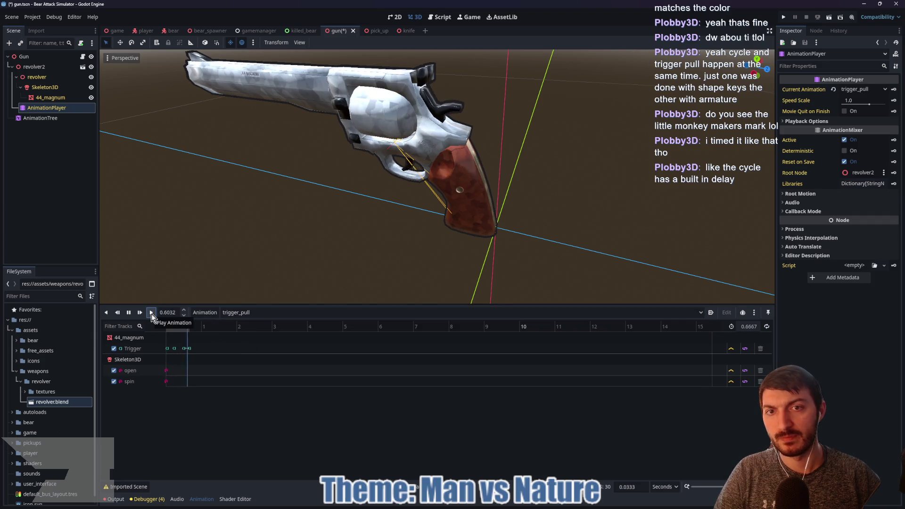
{"action": "left_click", "coordinate": [802, 121]}
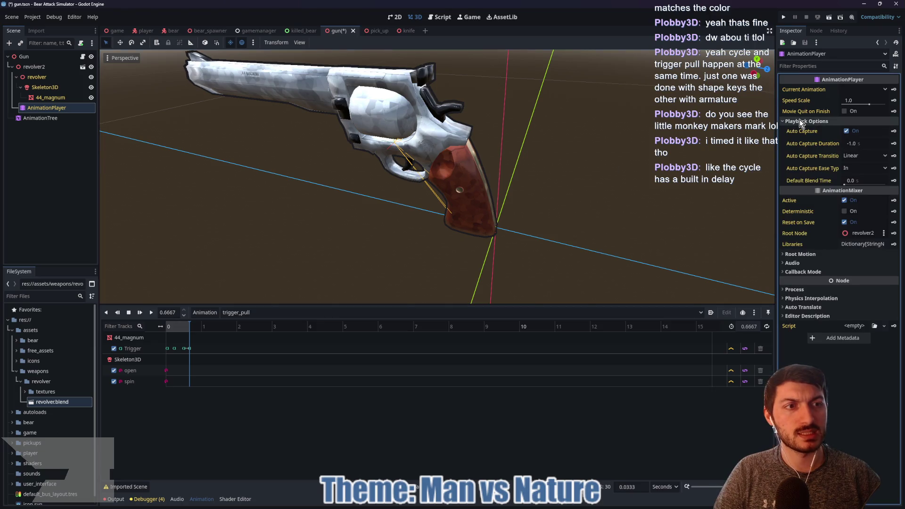
{"action": "left_click", "coordinate": [800, 121]}
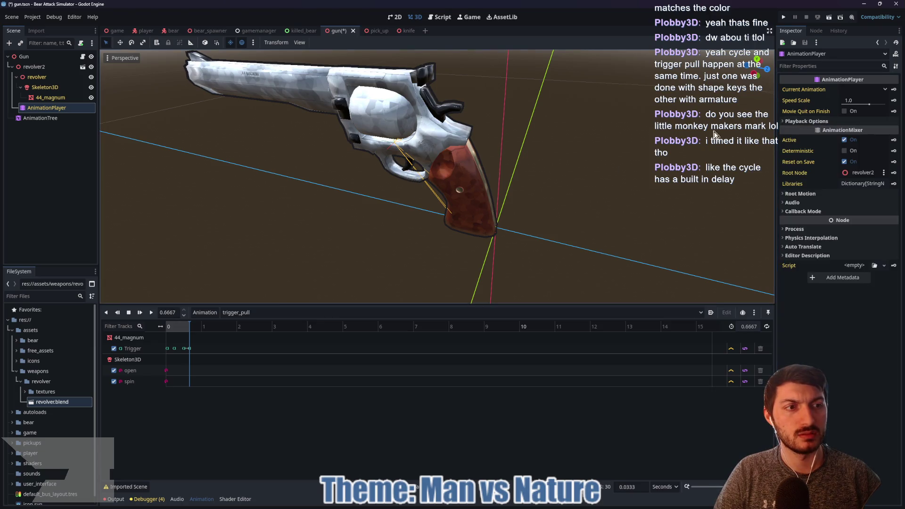
{"action": "left_click", "coordinate": [50, 118]}
{"action": "left_click", "coordinate": [230, 373]}
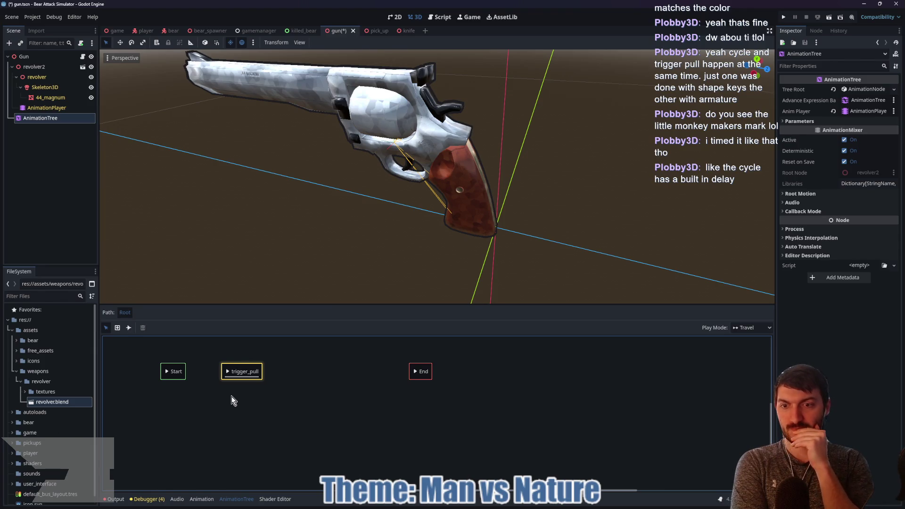
- Add a cycle_bullet state beneath trigger_pull and preview both states
{"action": "right_click", "coordinate": [232, 397]}
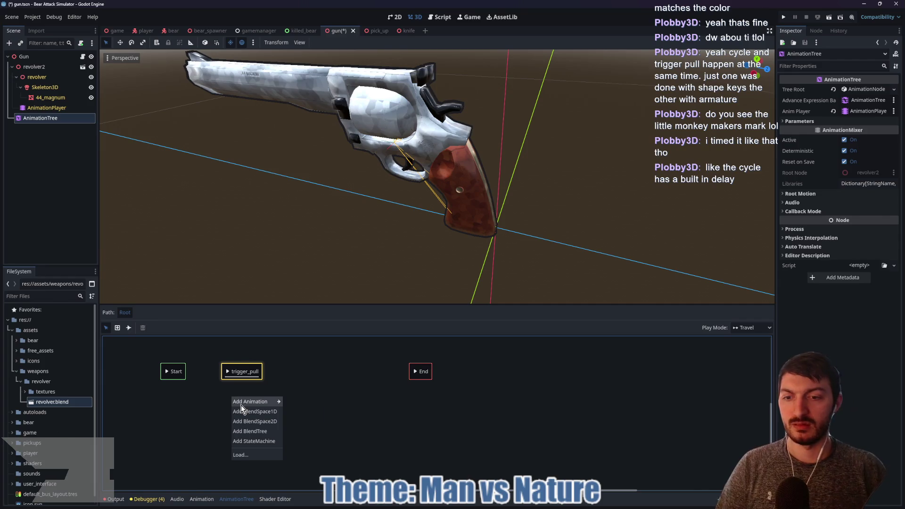
{"action": "mouse_move", "coordinate": [242, 403]}
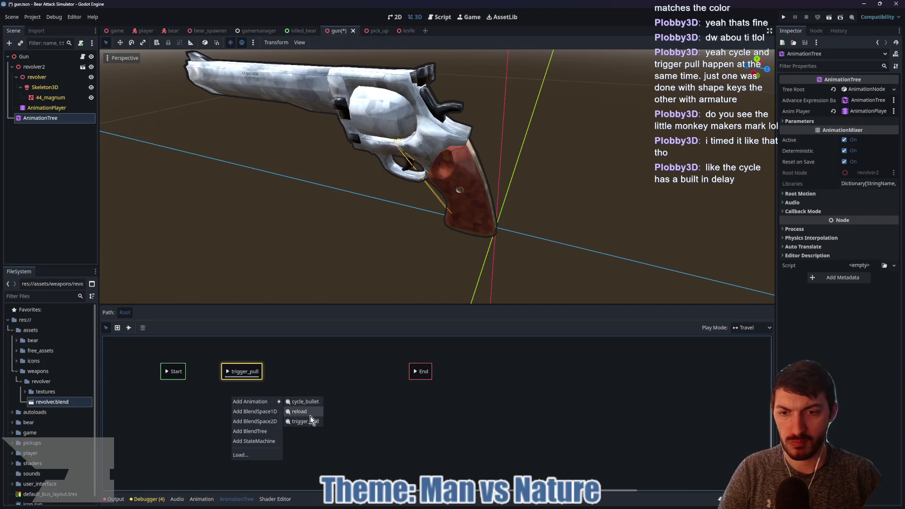
{"action": "left_click", "coordinate": [307, 402]}
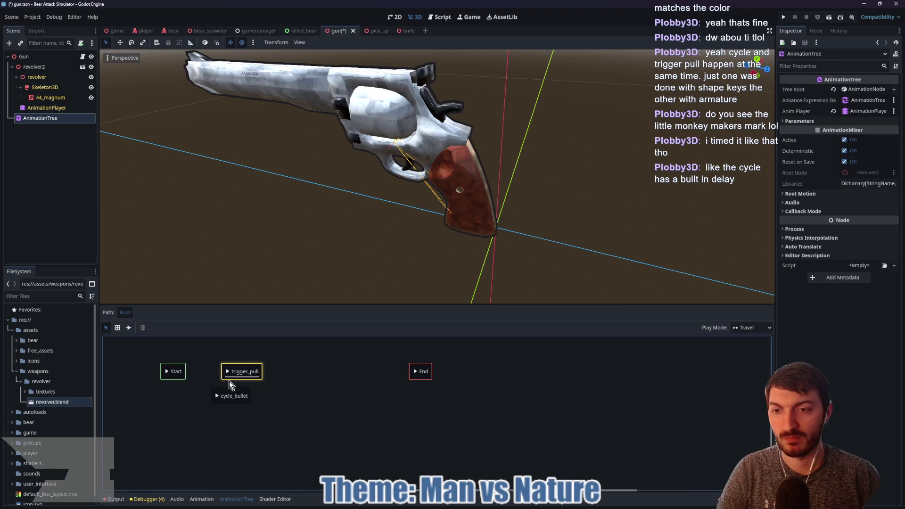
{"action": "left_click", "coordinate": [218, 398]}
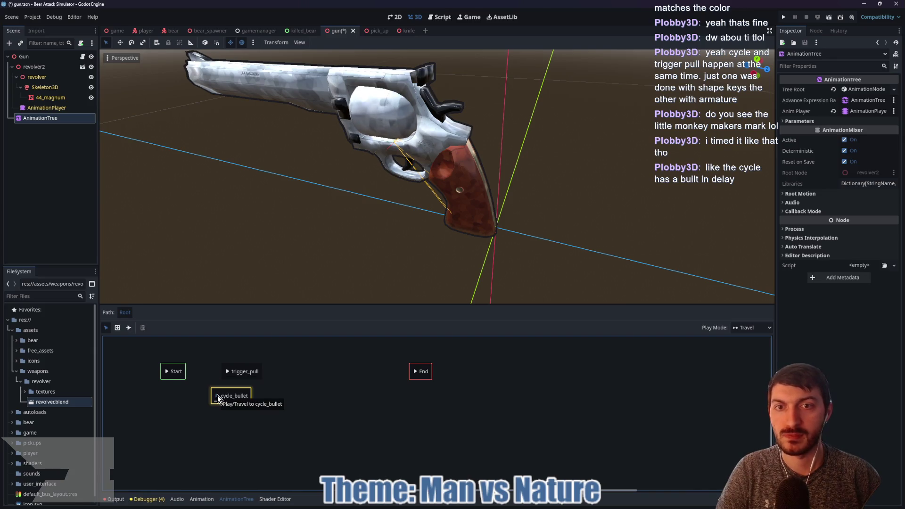
{"action": "left_click_drag", "start_coordinate": [228, 392], "coordinate": [239, 393]}
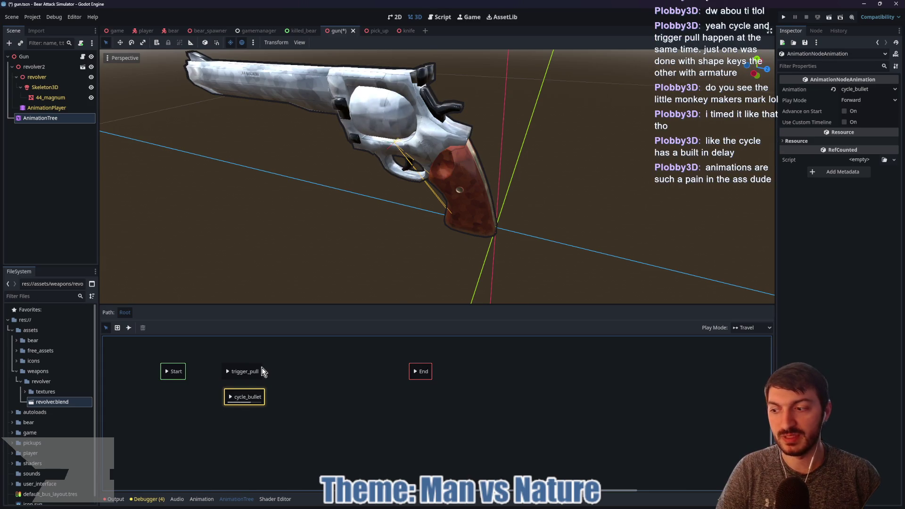
{"action": "left_click", "coordinate": [227, 372]}
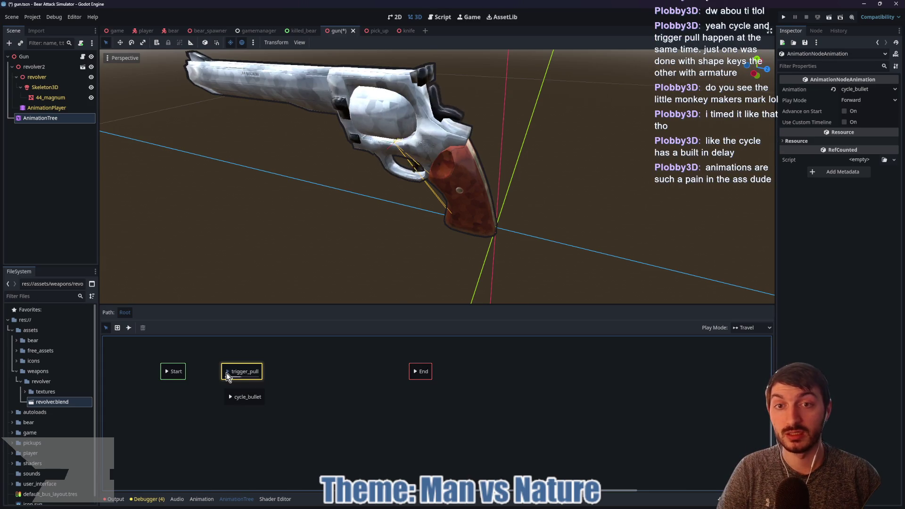
{"action": "left_click", "coordinate": [232, 397]}
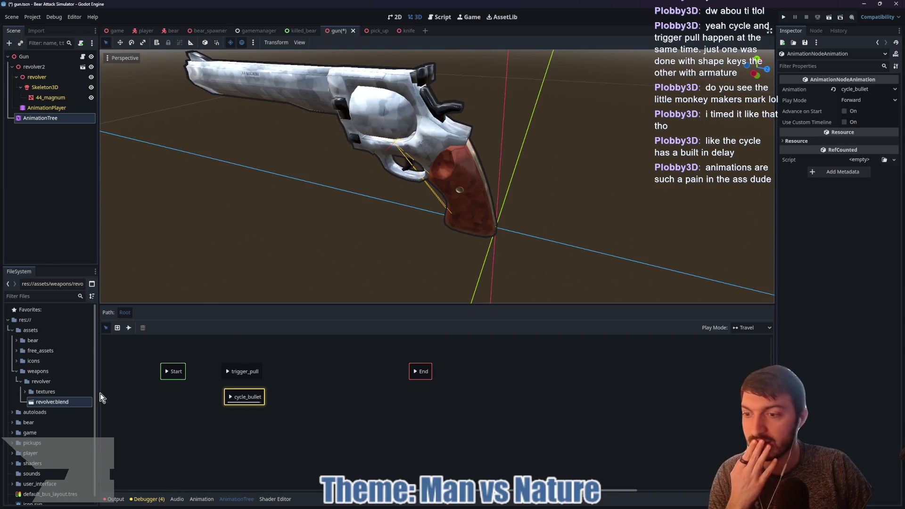
- Set cycle_bullet's Loop Mode to Linear in revolver.blend's import settings and reimport
{"action": "double_click", "coordinate": [58, 401]}
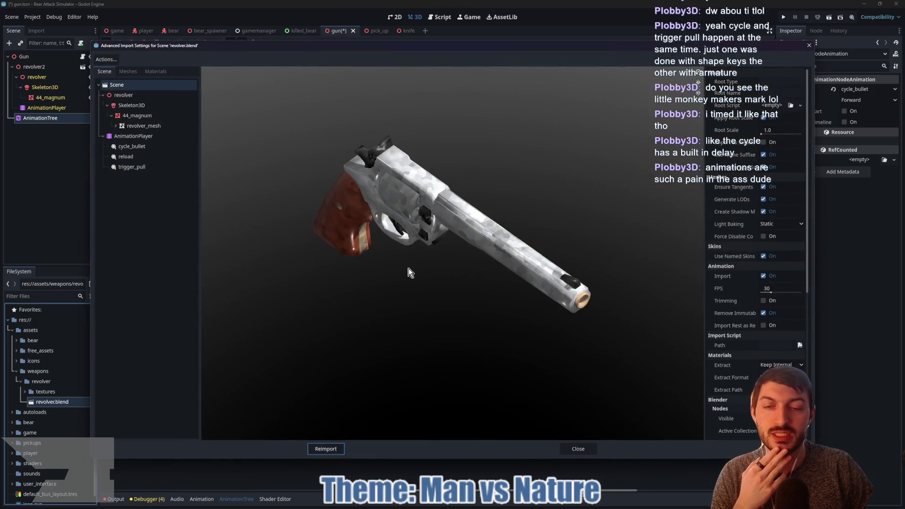
{"action": "mouse_move", "coordinate": [486, 238]}
{"action": "left_mouse_down"}
{"action": "mouse_move", "coordinate": [384, 229]}
{"action": "mouse_move", "coordinate": [405, 240]}
{"action": "left_mouse_up"}
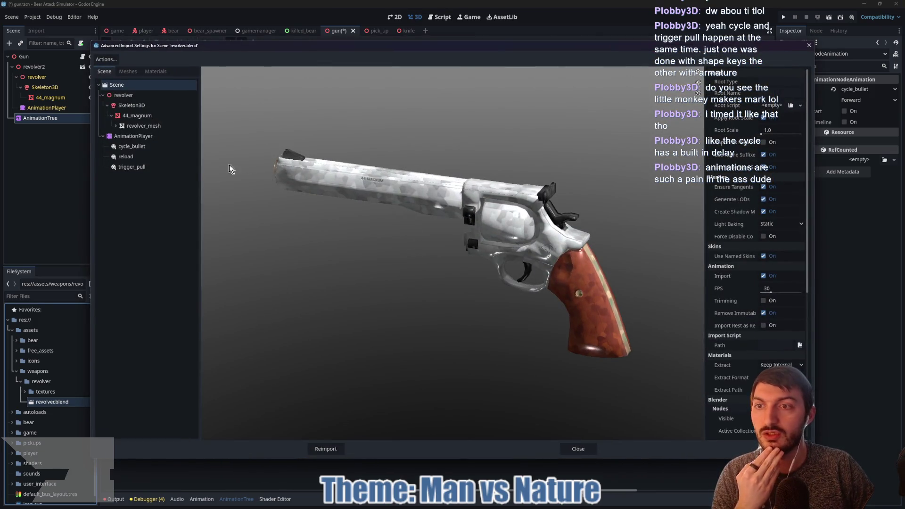
{"action": "left_click", "coordinate": [142, 157]}
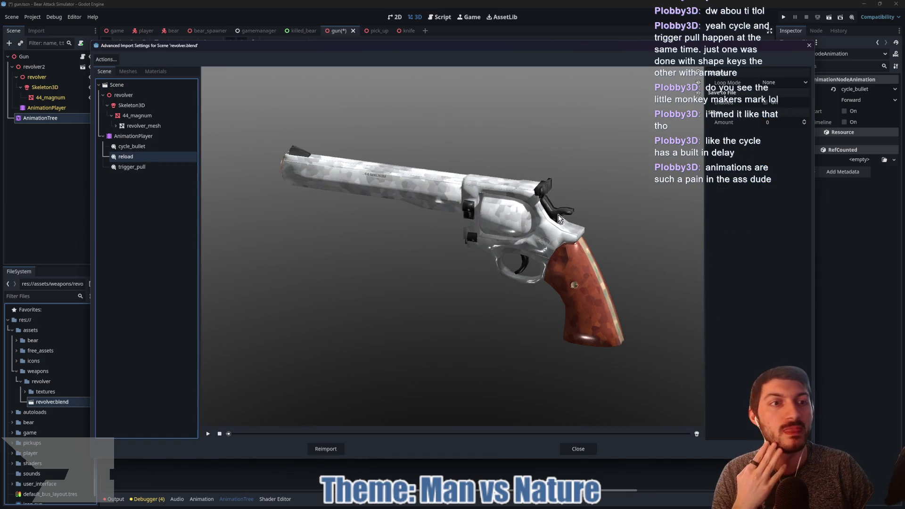
{"action": "left_click", "coordinate": [134, 147]}
{"action": "left_click", "coordinate": [782, 82]}
{"action": "left_click", "coordinate": [783, 103]}
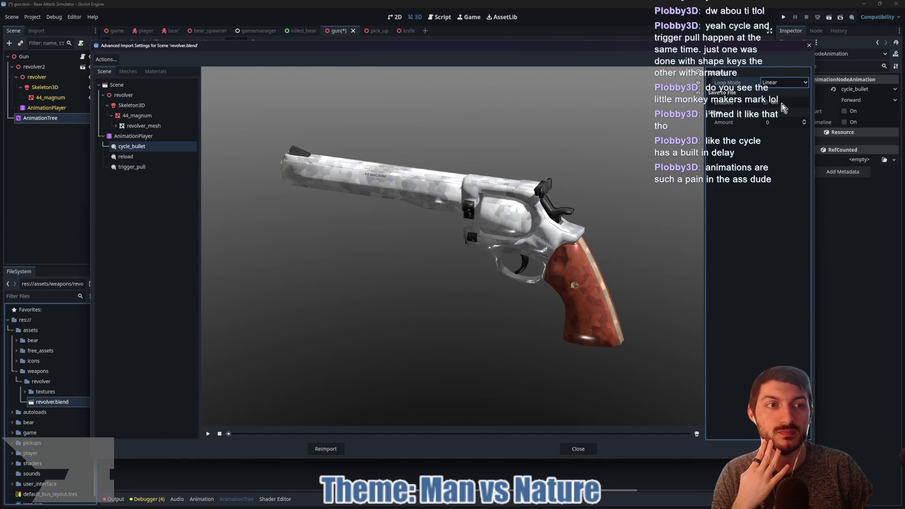
{"action": "left_click", "coordinate": [325, 449]}
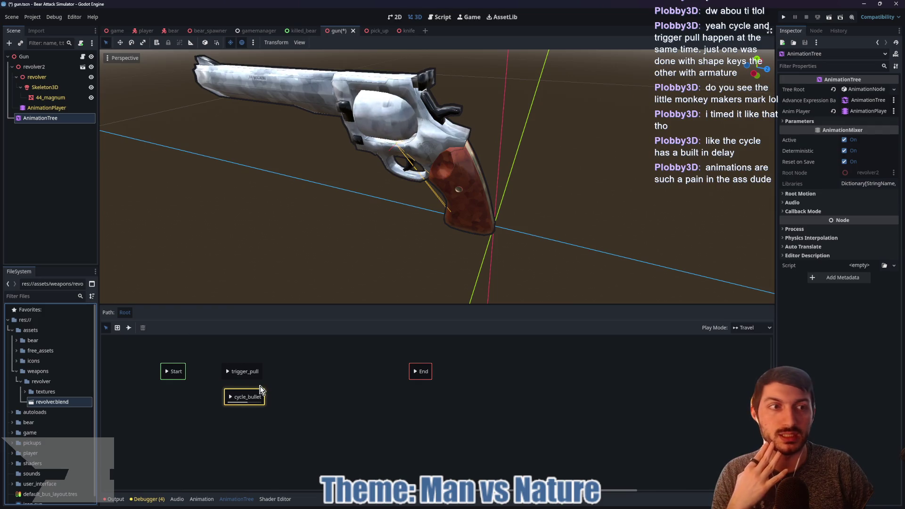
- Retry cycle_bullet looping in the timeline, dismiss the warning, then open the AnimationTree graph
{"action": "left_click", "coordinate": [47, 107]}
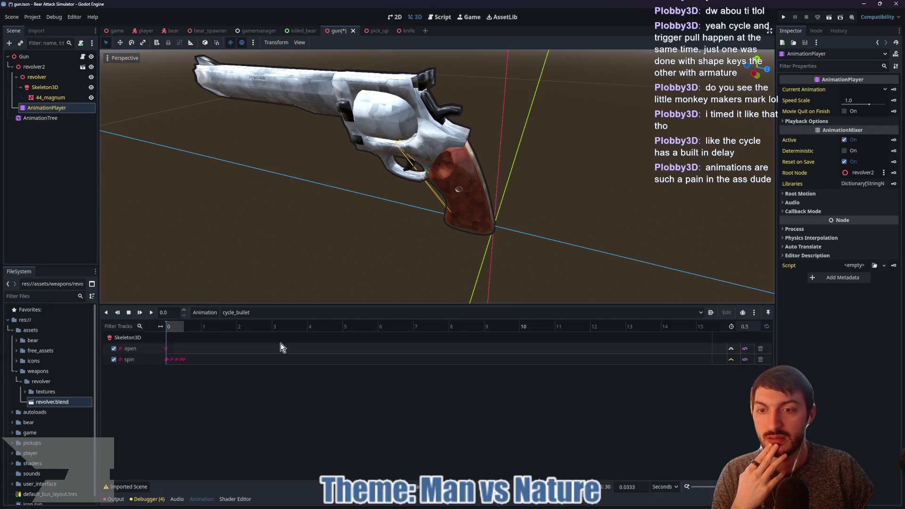
{"action": "left_click", "coordinate": [768, 327]}
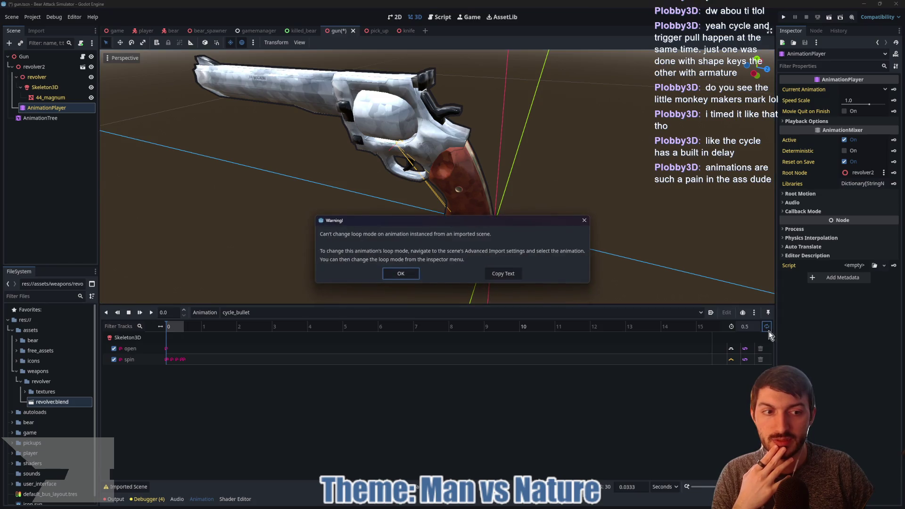
{"action": "left_click", "coordinate": [399, 275]}
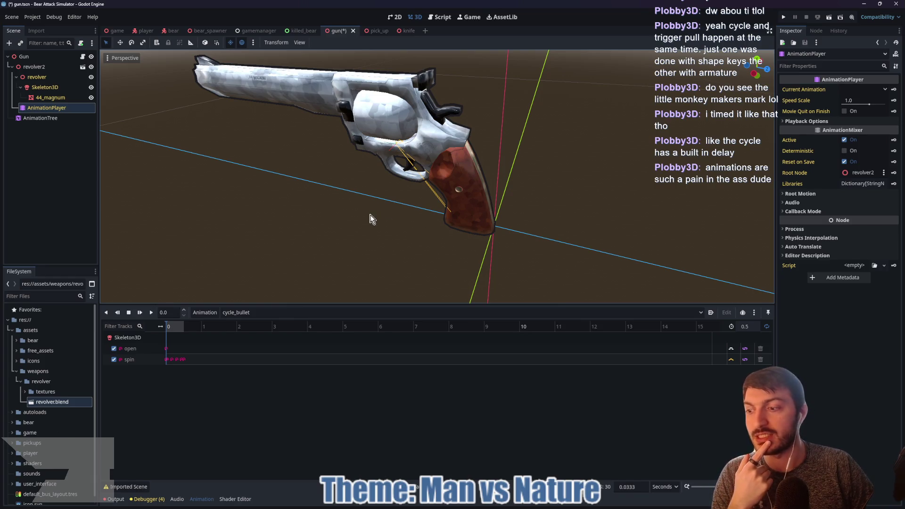
{"action": "left_click", "coordinate": [40, 118]}
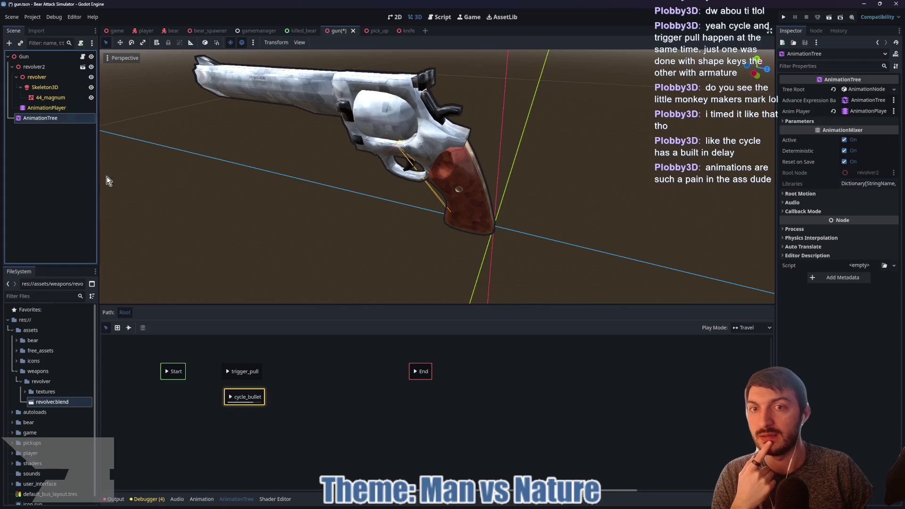
- Preview the revolver's trigger_pull state twice, then go back to the AnimationPlayer's cycle_bullet timeline
{"action": "left_click", "coordinate": [228, 372]}
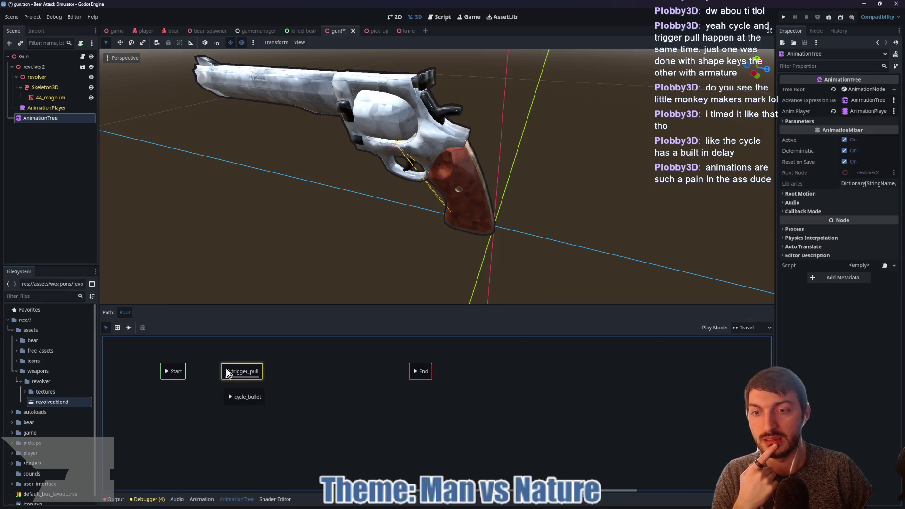
{"action": "left_click", "coordinate": [801, 122]}
{"action": "left_click", "coordinate": [805, 124]}
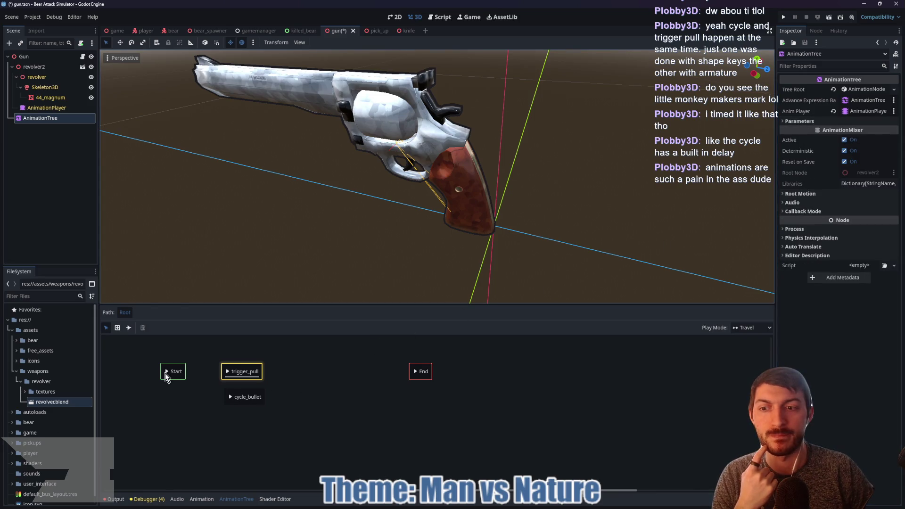
{"action": "left_click", "coordinate": [227, 372]}
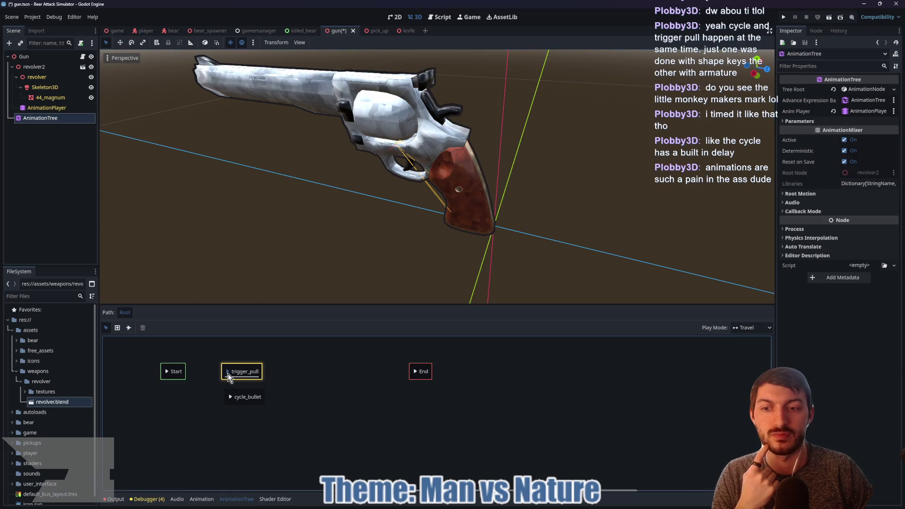
{"action": "left_click", "coordinate": [51, 109]}
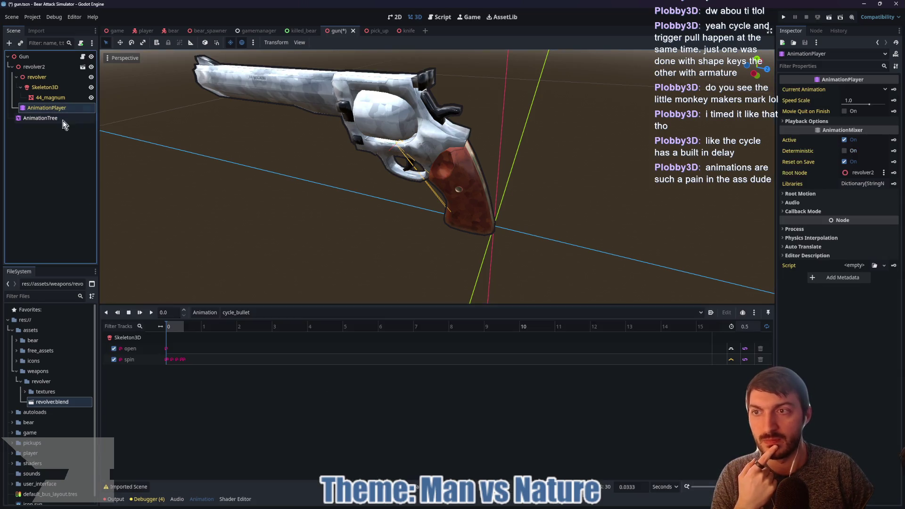
- Play and stop cycle_bullet, then load trigger_pull with its 44_magnum Trigger track into the timeline
{"action": "left_click", "coordinate": [151, 312]}
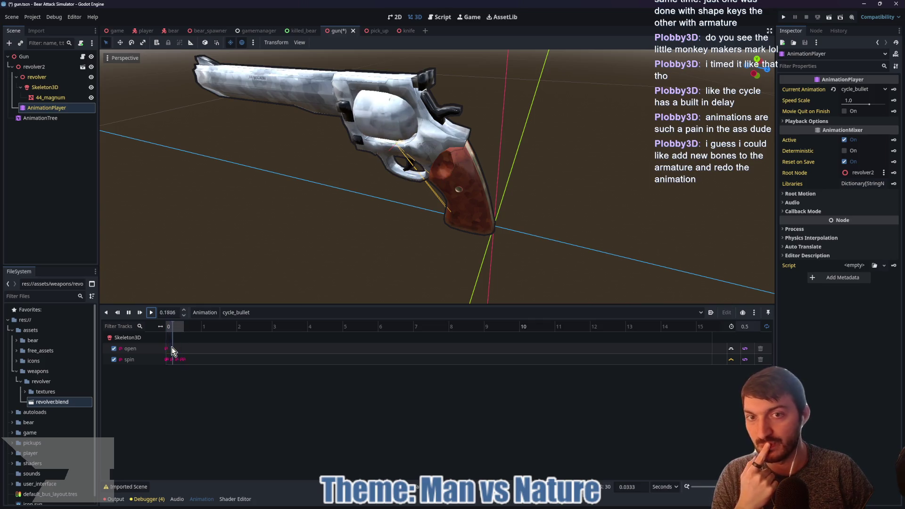
{"action": "left_click", "coordinate": [129, 313]}
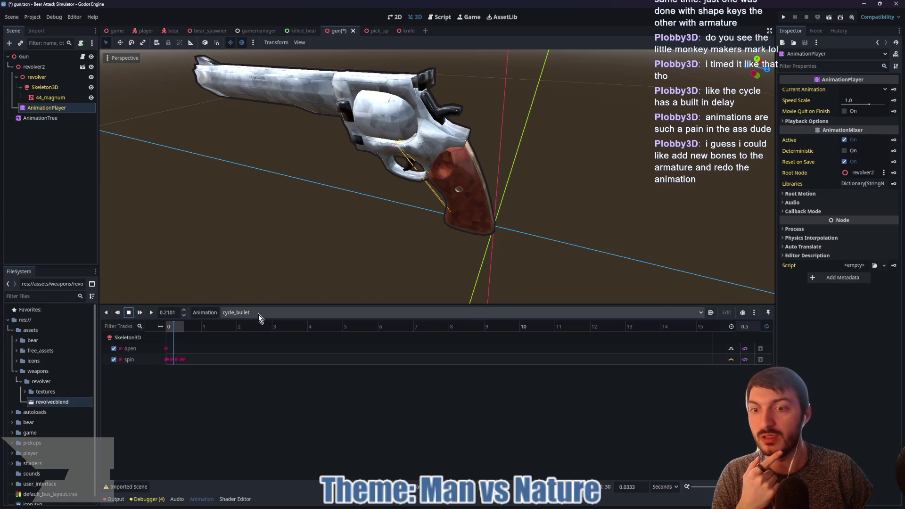
{"action": "left_click", "coordinate": [250, 312]}
{"action": "left_click", "coordinate": [251, 344]}
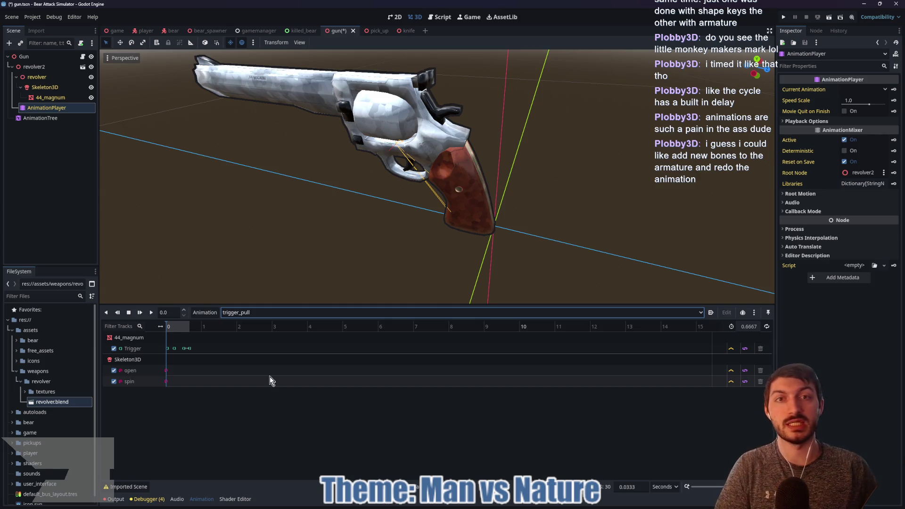
- Select revolver2 and try rotating it twice, cancelling both with Esc, then reselect the AnimationTree
{"action": "scroll", "coordinate": [302, 216], "scroll_direction": "down", "scroll_amount": 3}
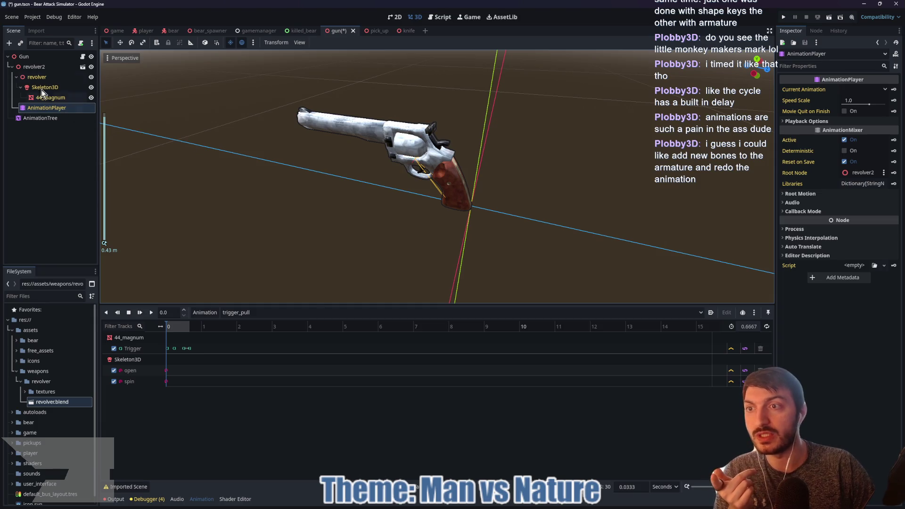
{"action": "left_click", "coordinate": [32, 67]}
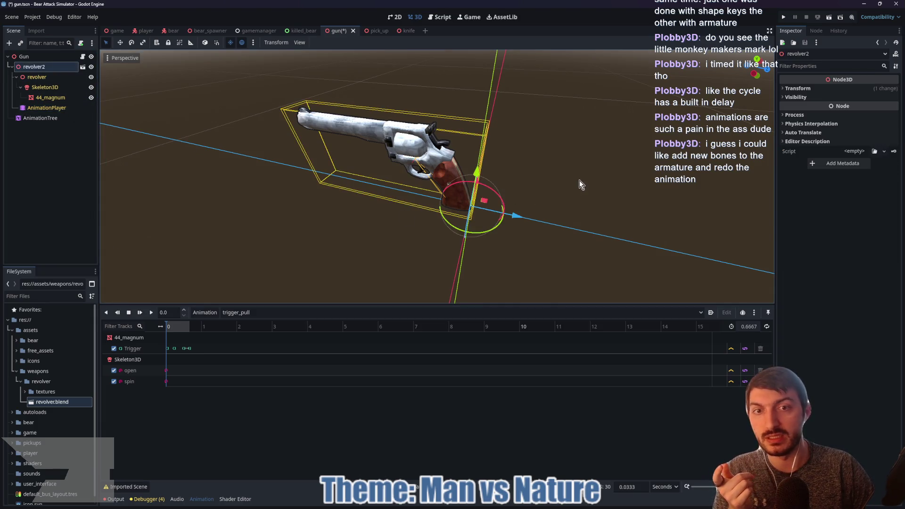
{"action": "scroll", "coordinate": [579, 180], "scroll_direction": "down", "scroll_amount": 1}
{"action": "mouse_move", "coordinate": [488, 174]}
{"action": "left_mouse_down"}
{"action": "mouse_move", "coordinate": [516, 178]}
{"action": "mouse_move", "coordinate": [488, 176]}
{"action": "mouse_move", "coordinate": [517, 191]}
{"action": "left_mouse_up"}
{"action": "key", "text": "Escape"}
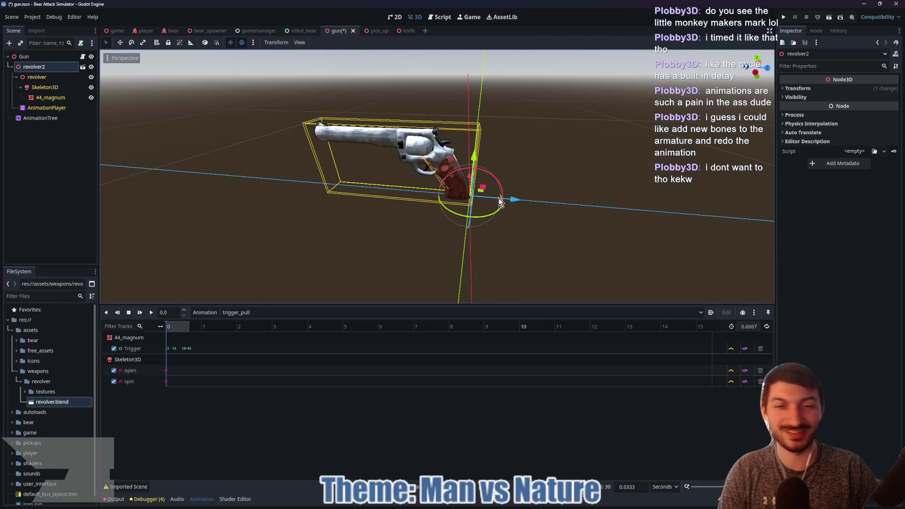
{"action": "left_click_drag", "start_coordinate": [493, 178], "coordinate": [517, 183]}
{"action": "key", "text": "Escape"}
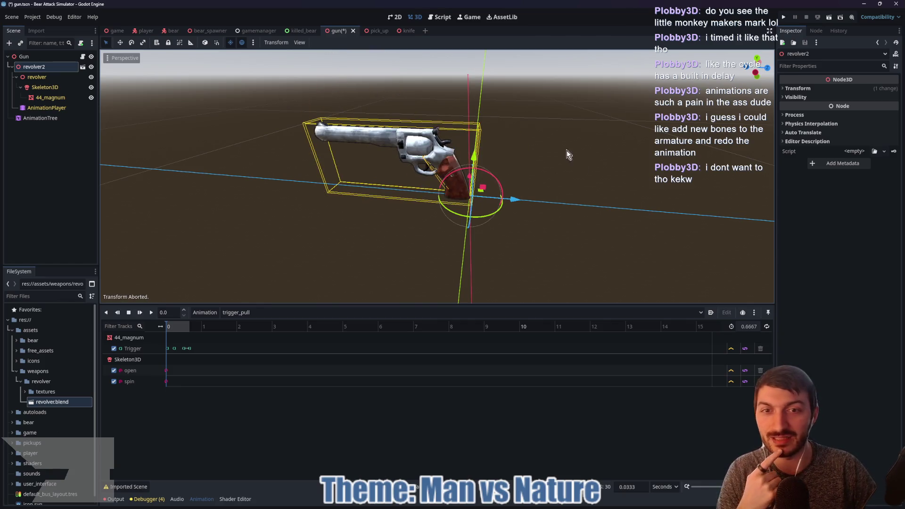
{"action": "left_click", "coordinate": [42, 120]}
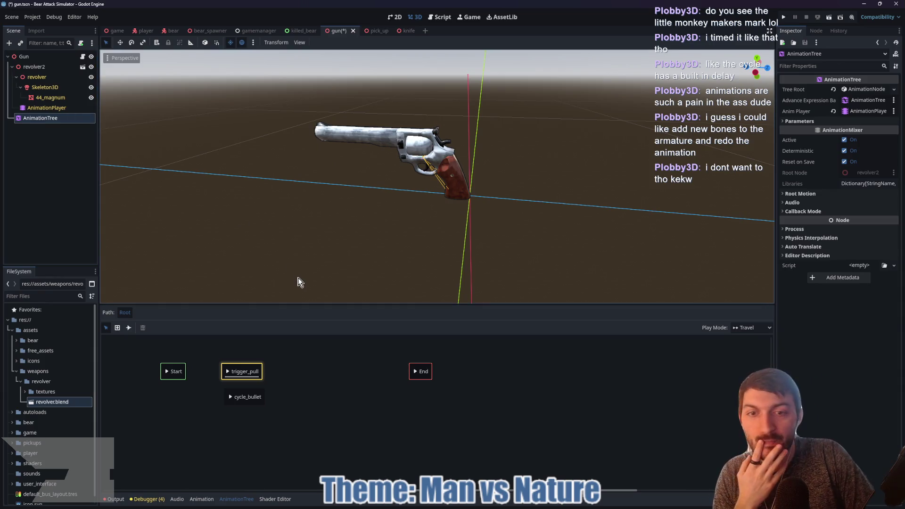
- Keep trigger_pull loaded in the AnimationPlayer and scrub the playhead to about 0.66 to inspect the trigger pose
{"action": "left_click", "coordinate": [51, 108]}
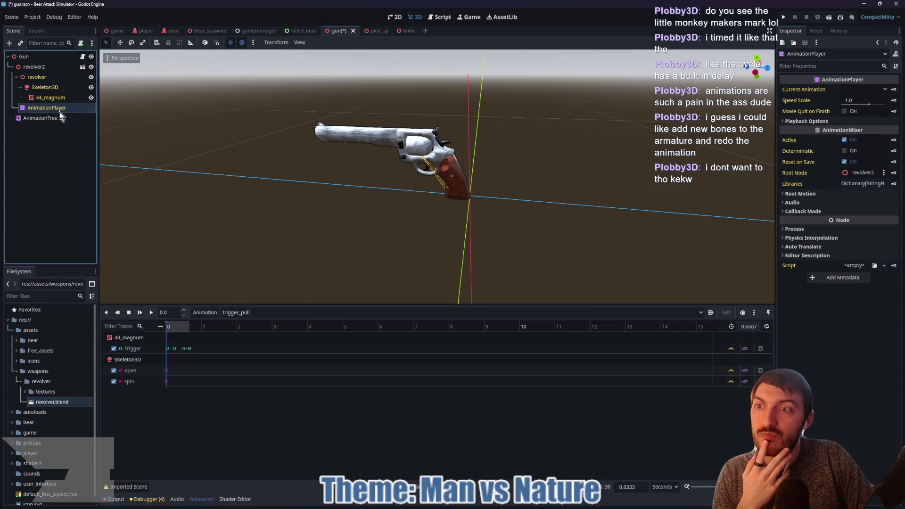
{"action": "left_click", "coordinate": [255, 313]}
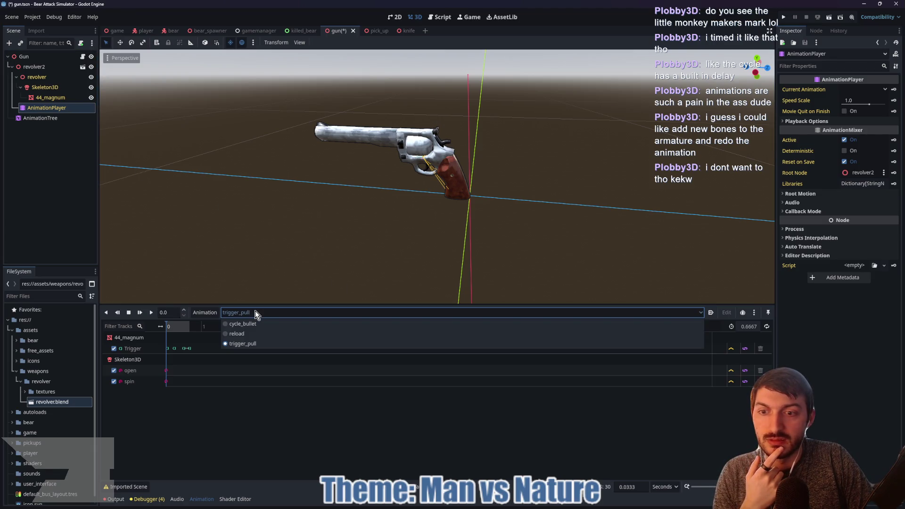
{"action": "left_click", "coordinate": [256, 312]}
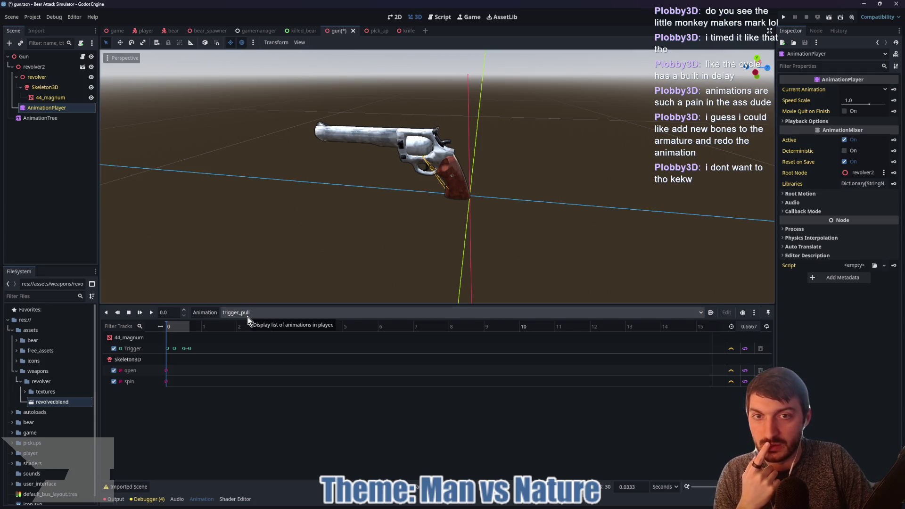
{"action": "left_click_drag", "start_coordinate": [173, 327], "coordinate": [194, 329]}
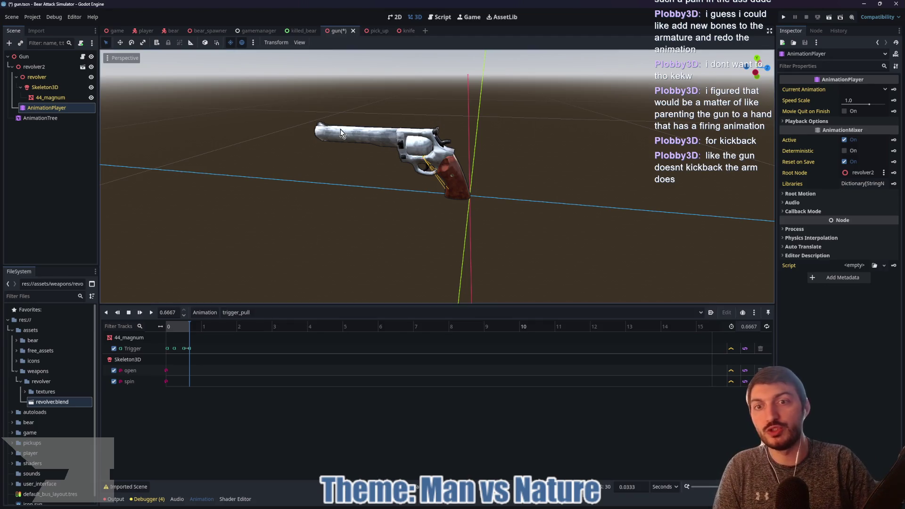
{"action": "mouse_move", "coordinate": [340, 114]}
{"action": "left_mouse_down"}
{"action": "mouse_move", "coordinate": [289, 151]}
{"action": "mouse_move", "coordinate": [304, 148]}
{"action": "left_mouse_up"}
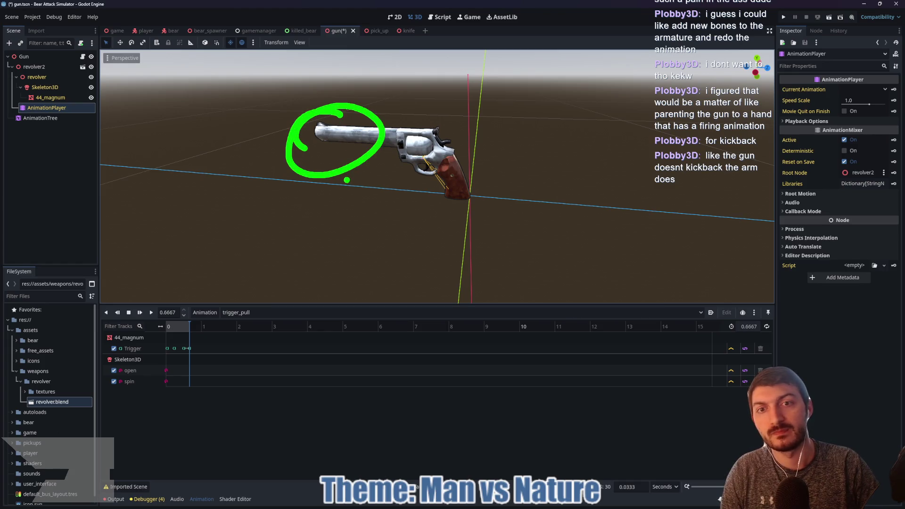
{"action": "mouse_move", "coordinate": [361, 104]}
{"action": "left_mouse_down"}
{"action": "mouse_move", "coordinate": [464, 100]}
{"action": "mouse_move", "coordinate": [437, 116]}
{"action": "left_mouse_up"}
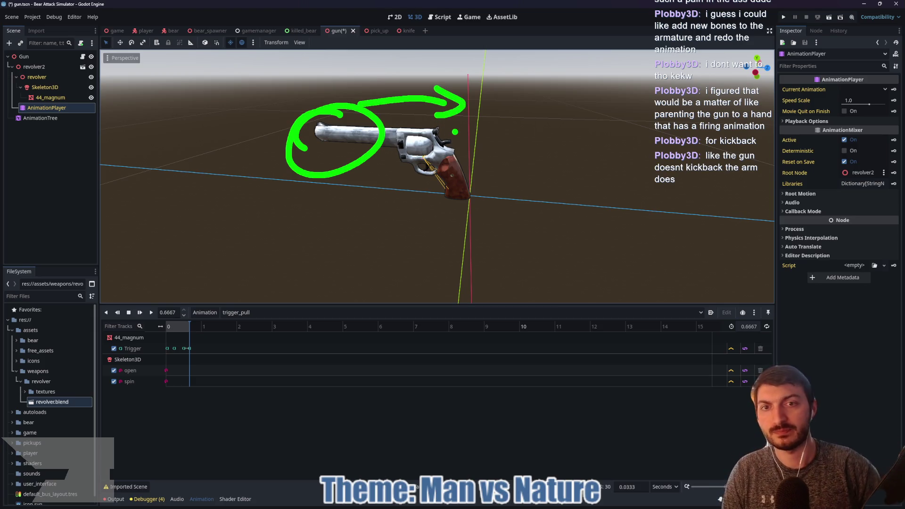
{"action": "key", "text": "Escape"}
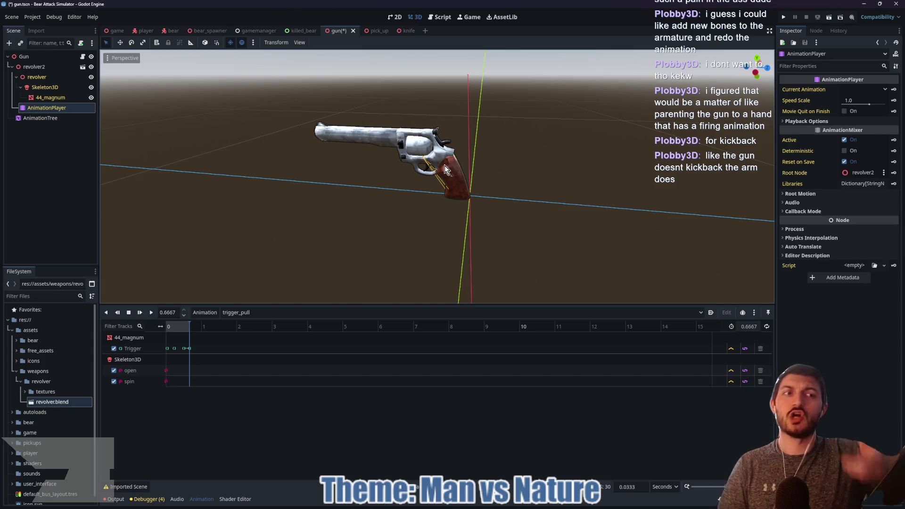
{"action": "left_click", "coordinate": [263, 313]}
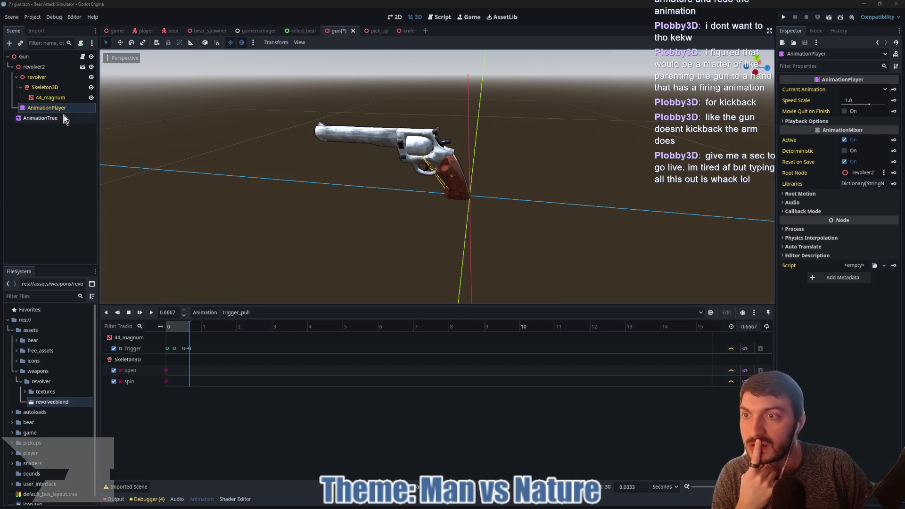
- Connect the trigger_pull state to End in the gun's state machine
{"action": "left_click", "coordinate": [42, 118]}
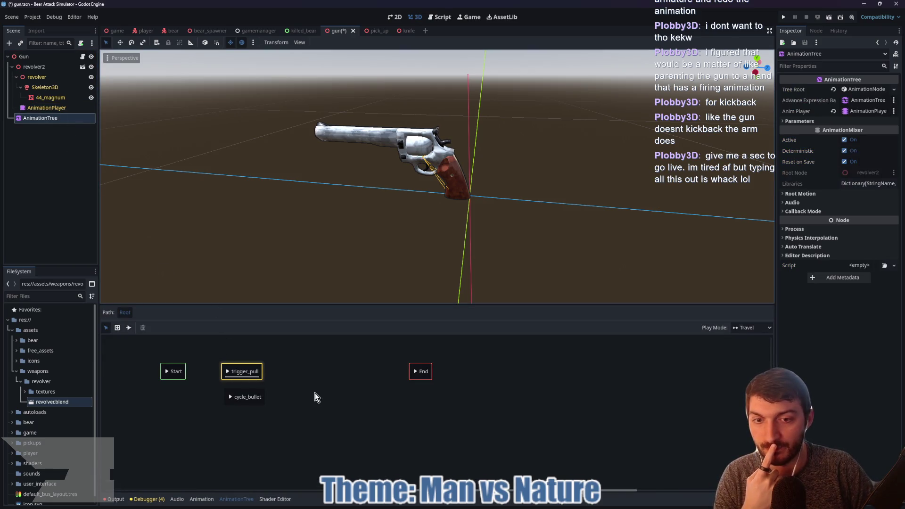
{"action": "left_click", "coordinate": [415, 372]}
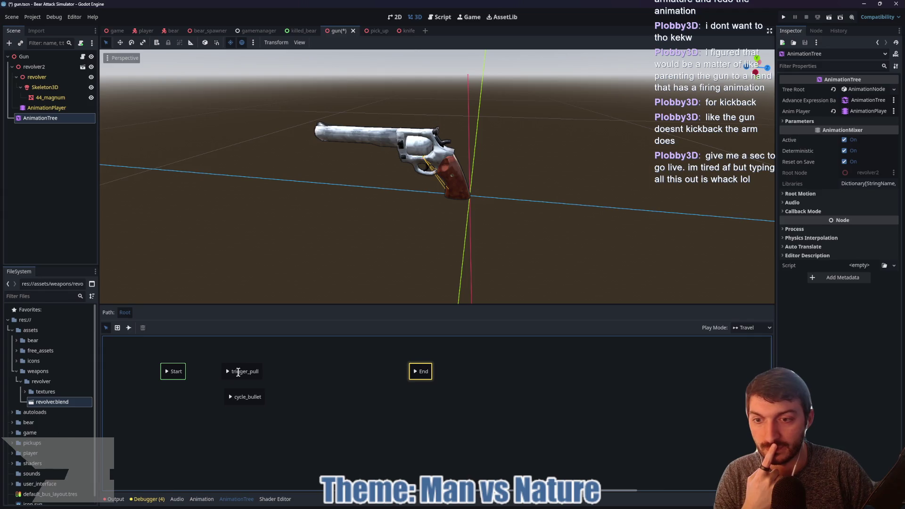
{"action": "left_click", "coordinate": [129, 328]}
{"action": "left_click_drag", "start_coordinate": [264, 372], "coordinate": [415, 373]}
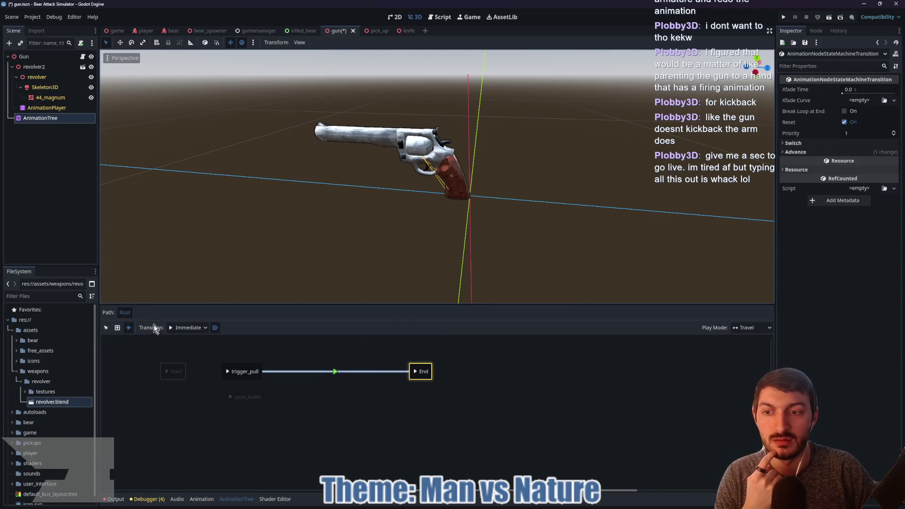
{"action": "left_click", "coordinate": [106, 327]}
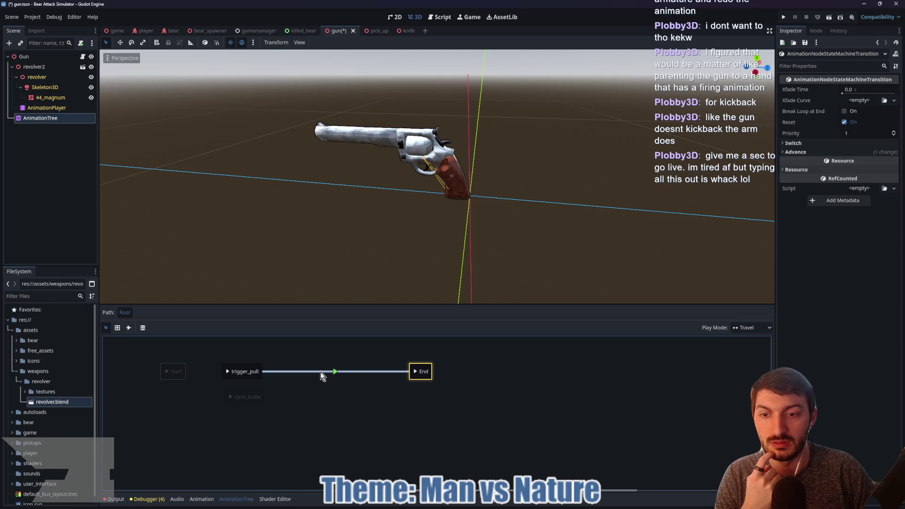
- Set the trigger_pull→End transition to switch At End with Auto advance mode
{"action": "left_click", "coordinate": [793, 143]}
{"action": "left_click", "coordinate": [870, 152]}
{"action": "left_click", "coordinate": [870, 182]}
{"action": "left_click", "coordinate": [832, 162]}
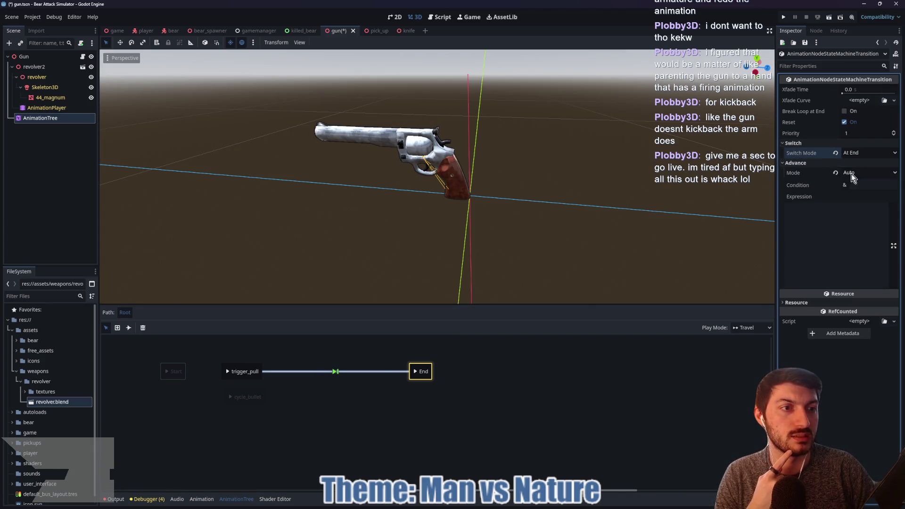
{"action": "left_click", "coordinate": [866, 172]}
{"action": "left_click", "coordinate": [866, 193]}
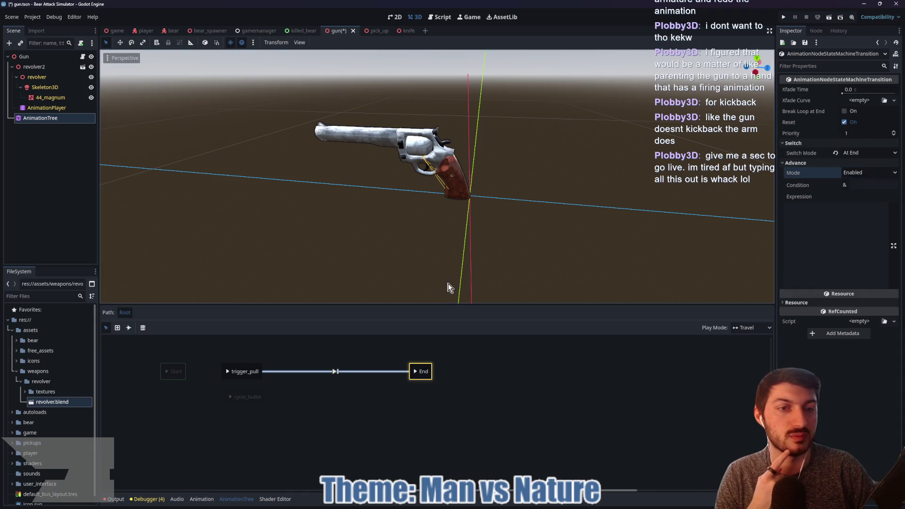
- Preview trigger_pull, reapply Auto advance, and move cycle_bullet up beside trigger_pull
{"action": "left_click", "coordinate": [230, 372]}
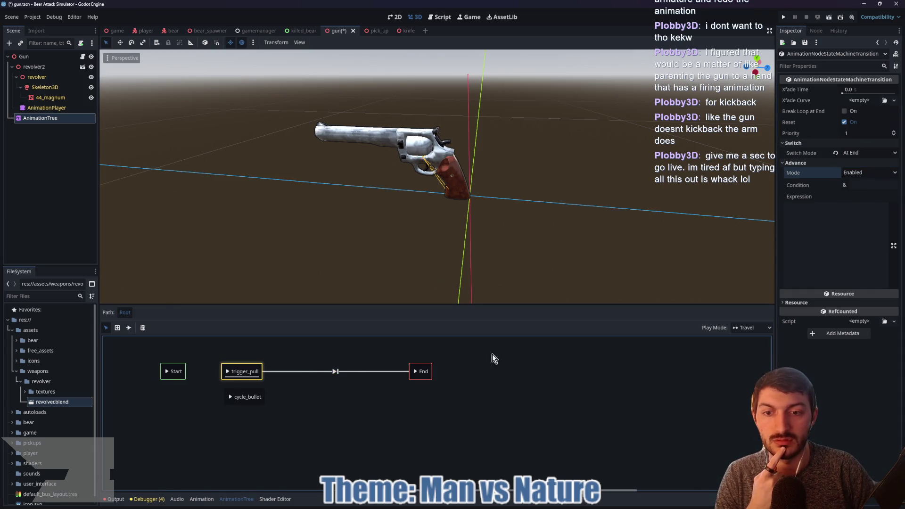
{"action": "left_click", "coordinate": [867, 174]}
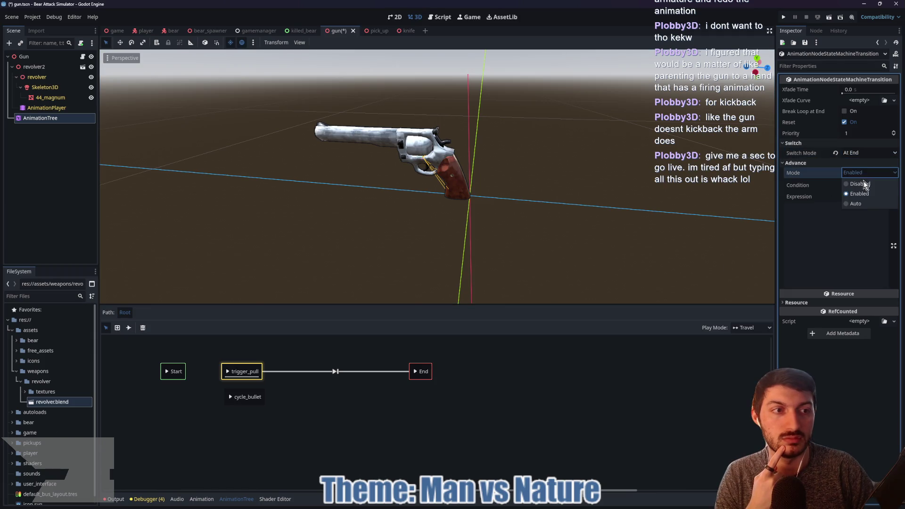
{"action": "left_click", "coordinate": [861, 204]}
{"action": "left_click", "coordinate": [228, 372]}
{"action": "left_click", "coordinate": [228, 373]}
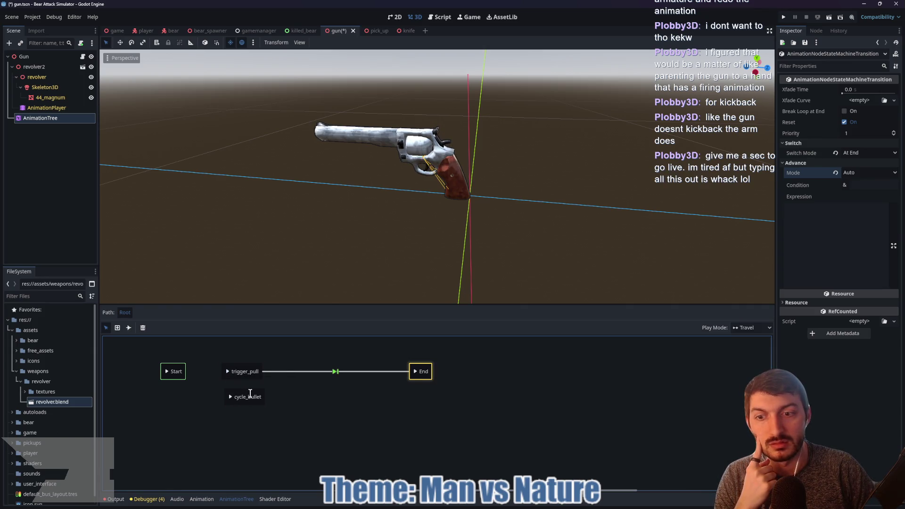
{"action": "left_click_drag", "start_coordinate": [253, 394], "coordinate": [302, 387]}
- Link trigger_pull→cycle_bullet→End and line cycle_bullet up between trigger_pull and End
{"action": "left_click", "coordinate": [129, 328]}
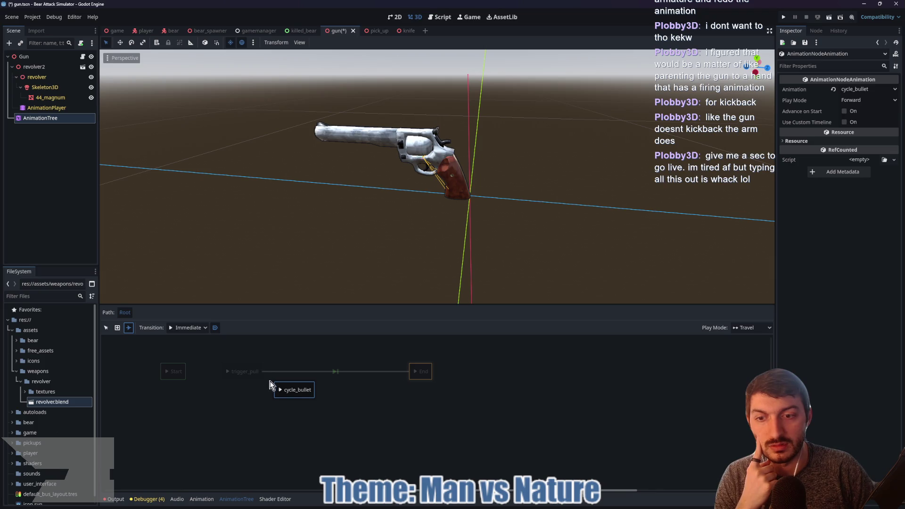
{"action": "mouse_move", "coordinate": [254, 372]}
{"action": "left_mouse_down"}
{"action": "mouse_move", "coordinate": [290, 390]}
{"action": "mouse_move", "coordinate": [419, 371]}
{"action": "left_mouse_up"}
{"action": "left_click", "coordinate": [106, 328]}
{"action": "left_click", "coordinate": [332, 373]}
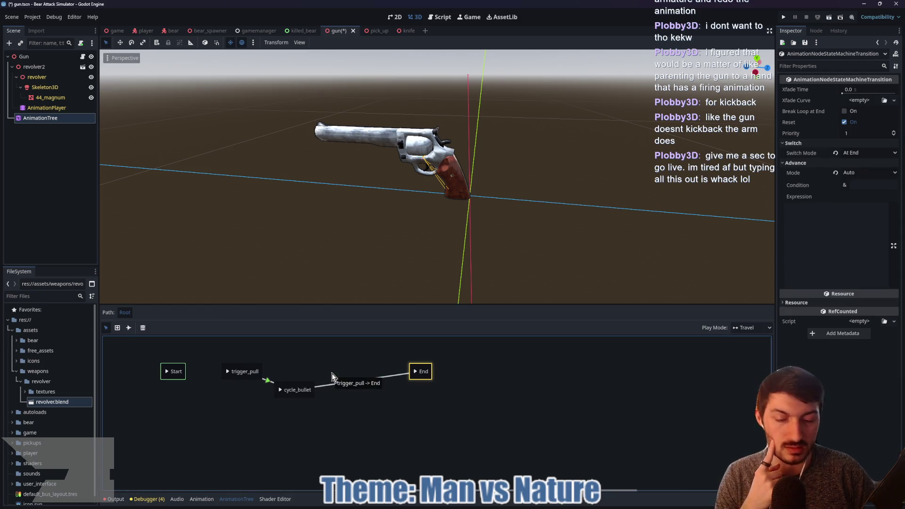
{"action": "left_click_drag", "start_coordinate": [304, 386], "coordinate": [326, 366]}
- Set the cycle_bullet→End transition's Switch Mode to At End
{"action": "left_click", "coordinate": [369, 373]}
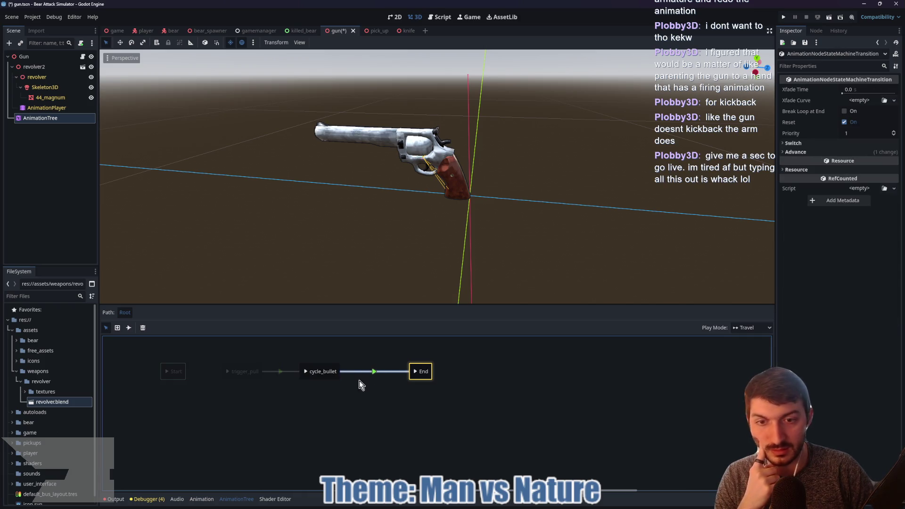
{"action": "left_click", "coordinate": [870, 153]}
{"action": "left_click", "coordinate": [864, 184]}
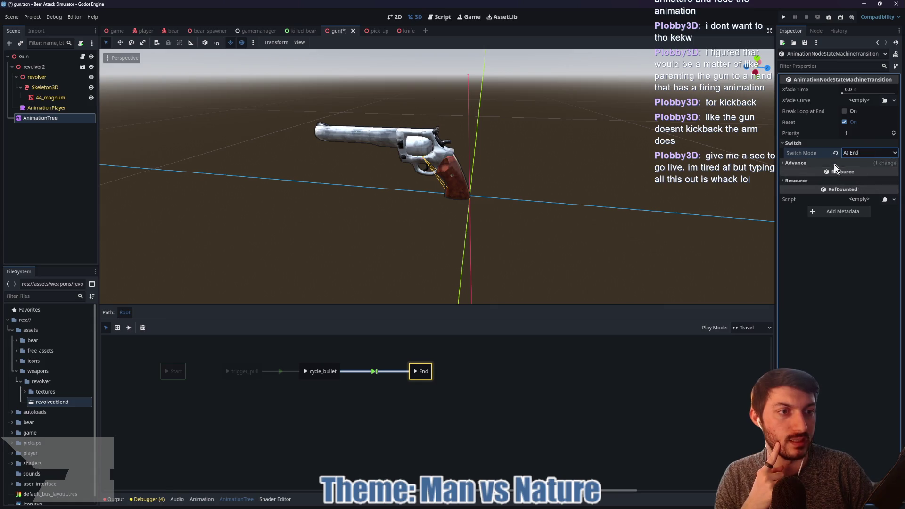
{"action": "left_click", "coordinate": [836, 165]}
- Give the trigger_pull→cycle_bullet transition Sync switching and Enabled advance, then preview
{"action": "left_click", "coordinate": [283, 372]}
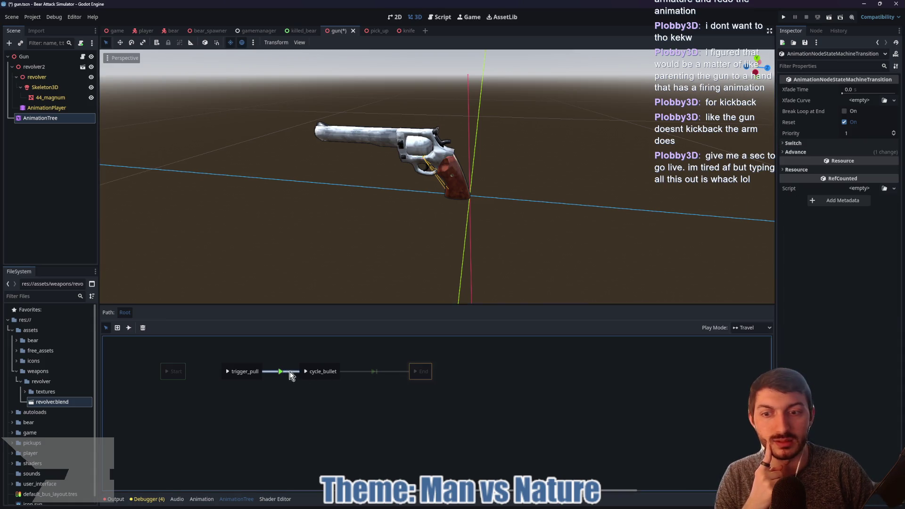
{"action": "left_click", "coordinate": [859, 153]}
{"action": "left_click", "coordinate": [867, 174]}
{"action": "left_click", "coordinate": [824, 161]}
{"action": "left_click", "coordinate": [864, 173]}
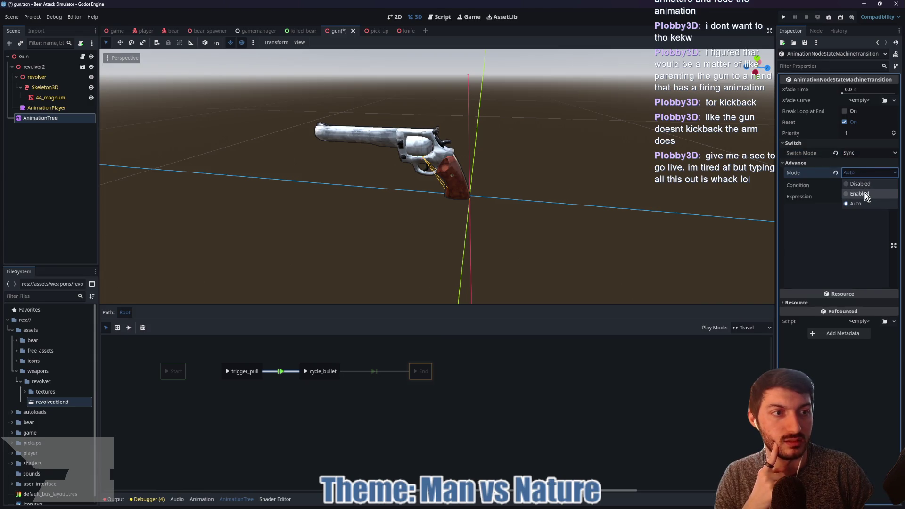
{"action": "left_click", "coordinate": [865, 194]}
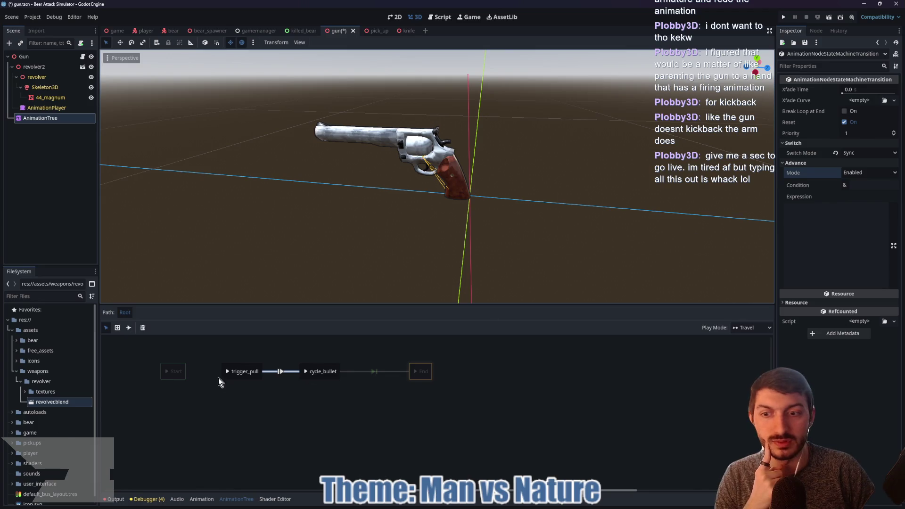
{"action": "left_click", "coordinate": [229, 372]}
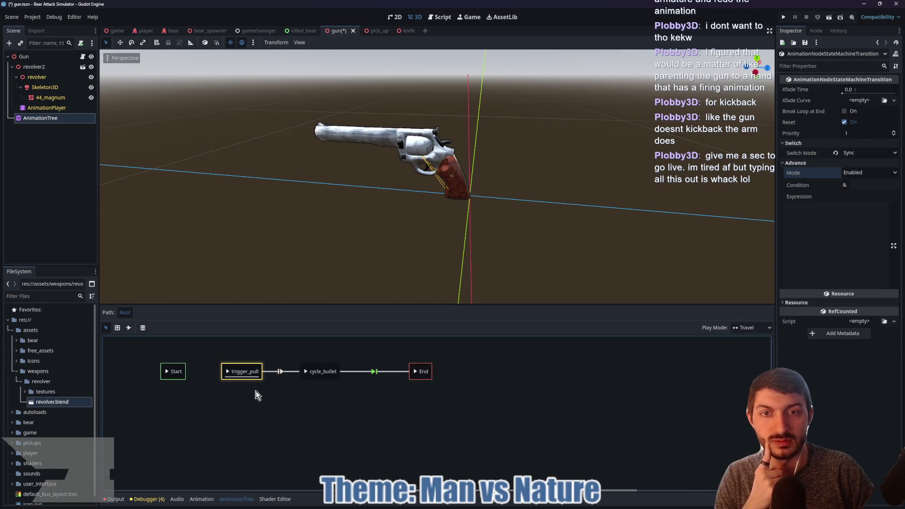
- Try Auto then disabled advance, switch that transition At End, and play from trigger_pull
{"action": "left_click", "coordinate": [862, 173]}
{"action": "left_click", "coordinate": [855, 203]}
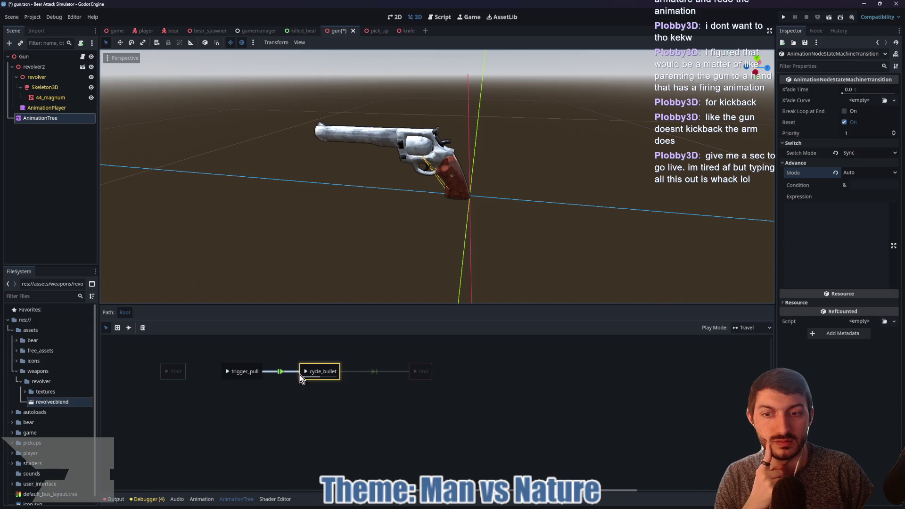
{"action": "left_click", "coordinate": [868, 173]}
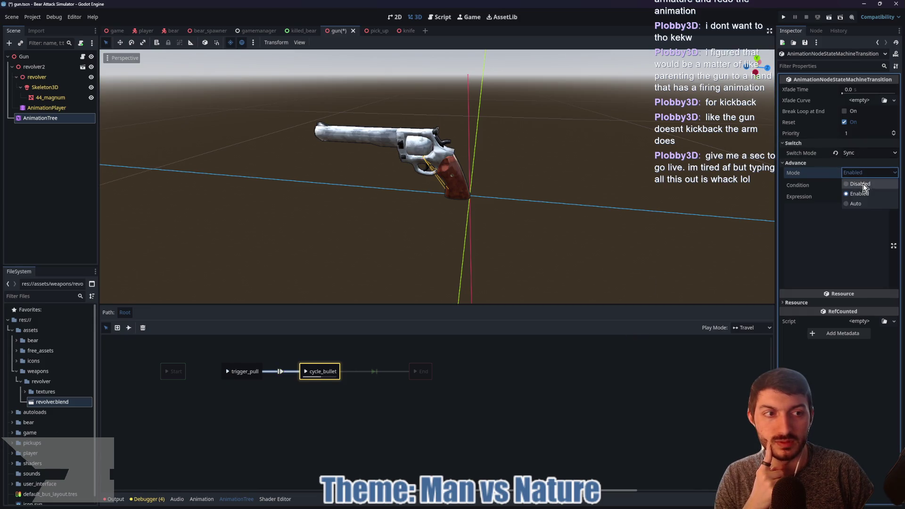
{"action": "left_click", "coordinate": [864, 184]}
{"action": "left_click", "coordinate": [868, 153]}
{"action": "left_click", "coordinate": [868, 183]}
{"action": "left_click", "coordinate": [226, 372]}
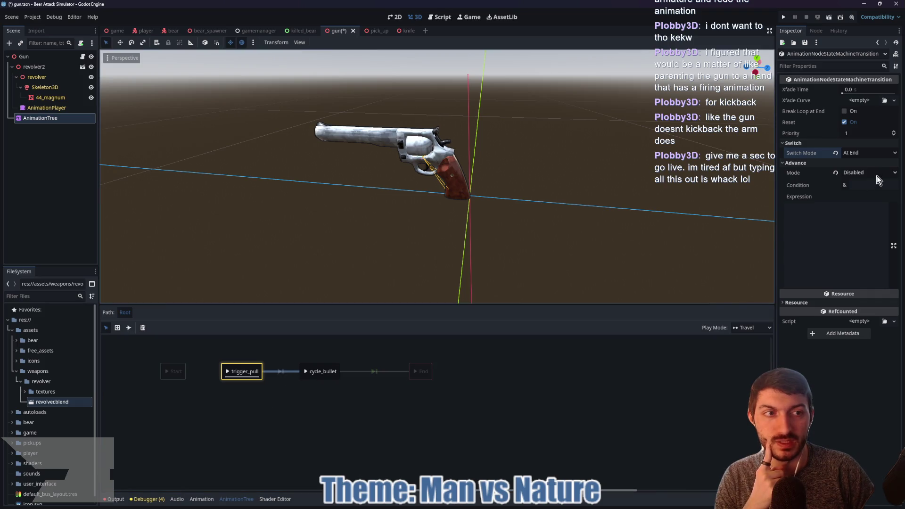
- Re-enable advancing, change the switch mode to Sync, and play from trigger_pull
{"action": "left_click", "coordinate": [861, 172]}
{"action": "left_click", "coordinate": [861, 192]}
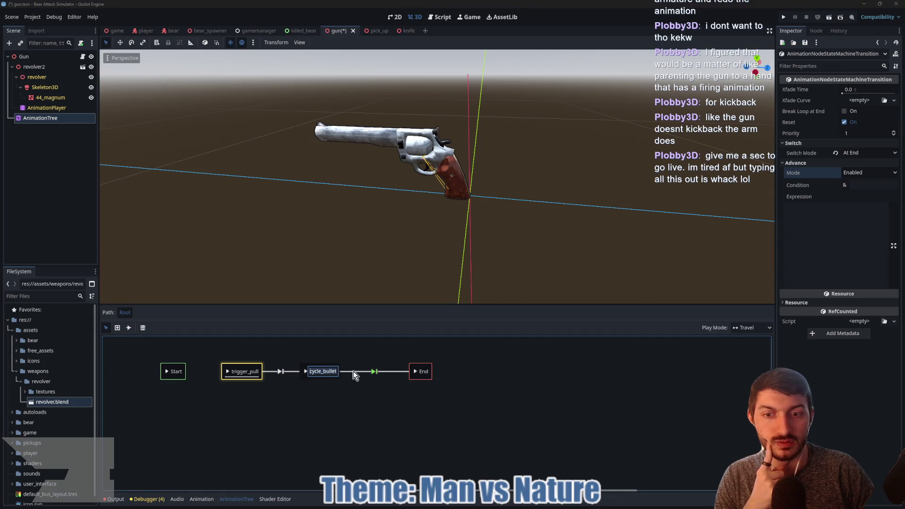
{"action": "left_click", "coordinate": [880, 174]}
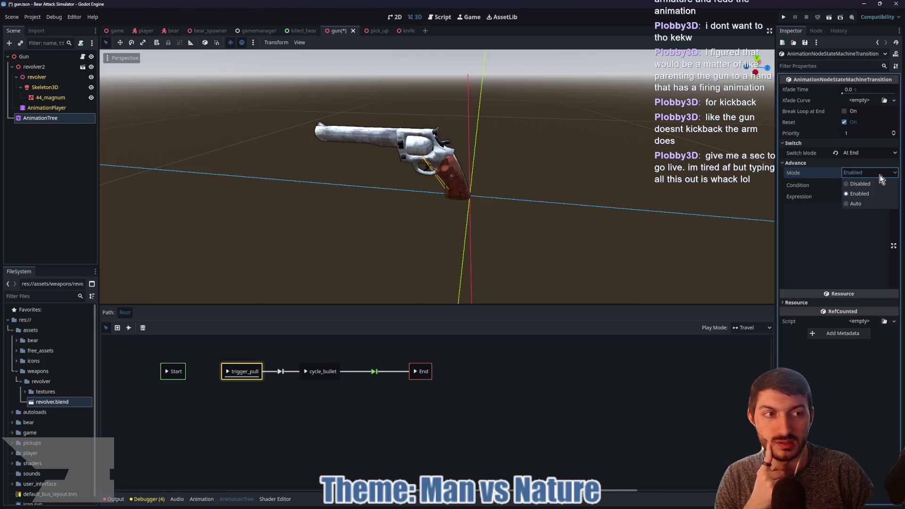
{"action": "left_click", "coordinate": [880, 177]}
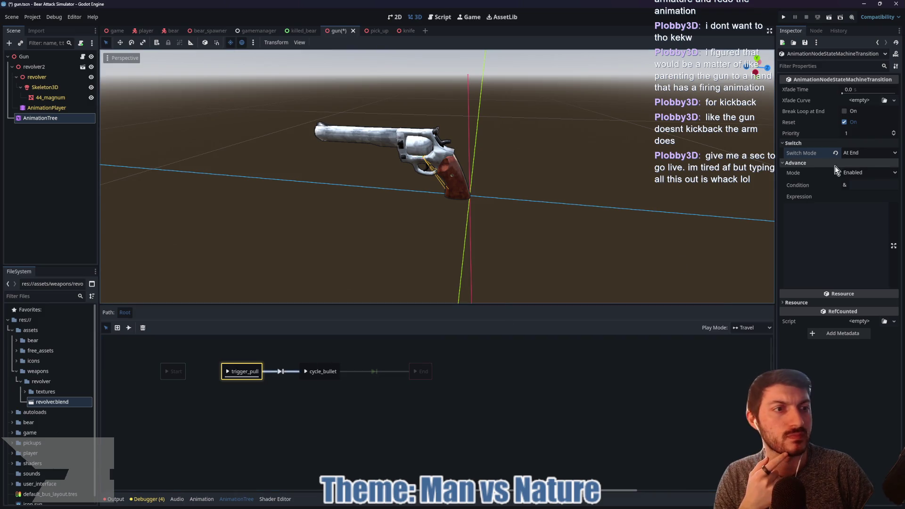
{"action": "left_click", "coordinate": [858, 154]}
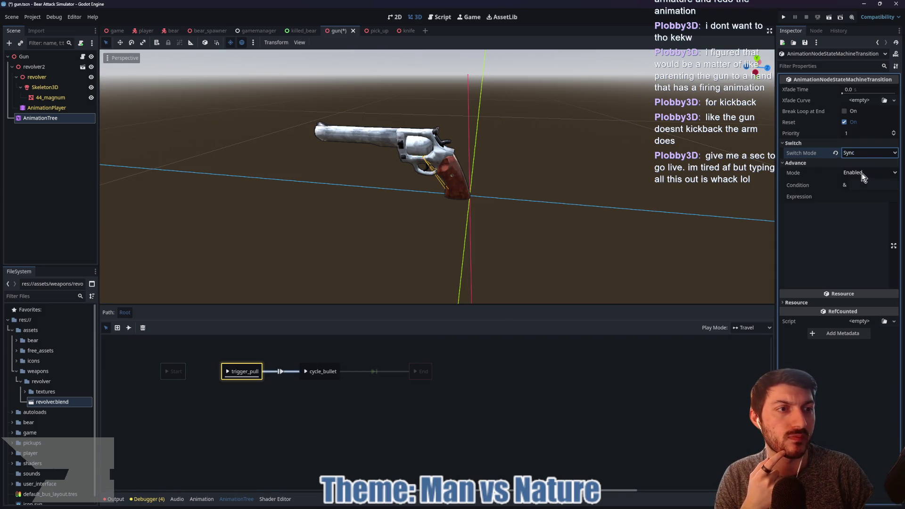
{"action": "left_click", "coordinate": [862, 174]}
{"action": "left_click", "coordinate": [227, 372]}
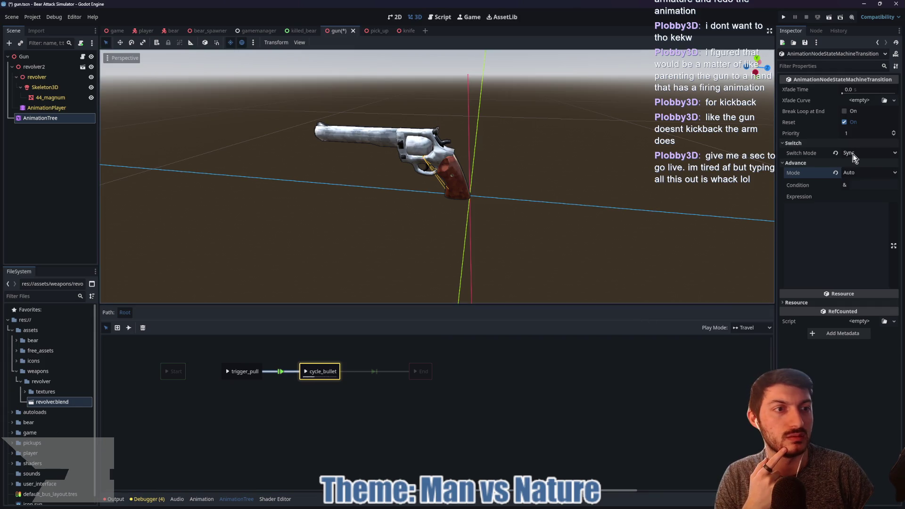
- Return the switch mode to At End, preview again, then start changing it to Sync
{"action": "left_click", "coordinate": [870, 153]}
{"action": "left_click", "coordinate": [870, 186]}
{"action": "left_click", "coordinate": [868, 152]}
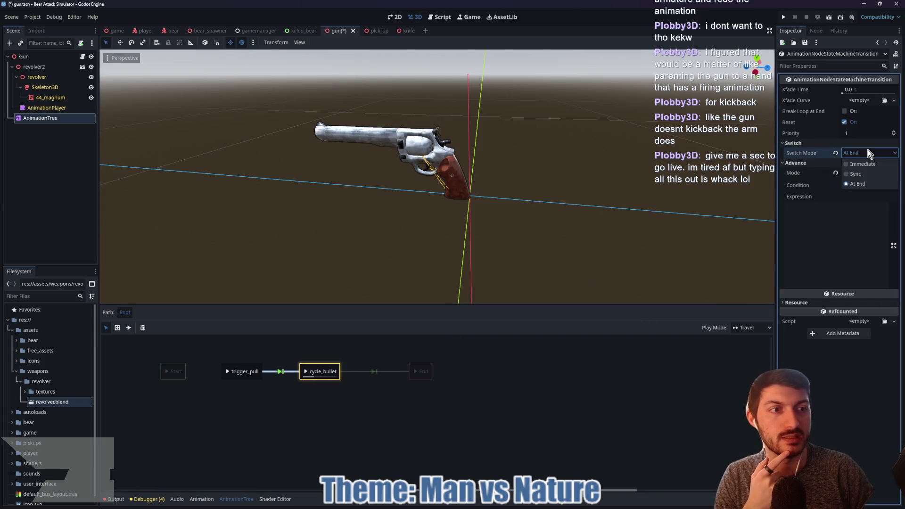
{"action": "left_click", "coordinate": [868, 185]}
{"action": "left_click", "coordinate": [227, 372]}
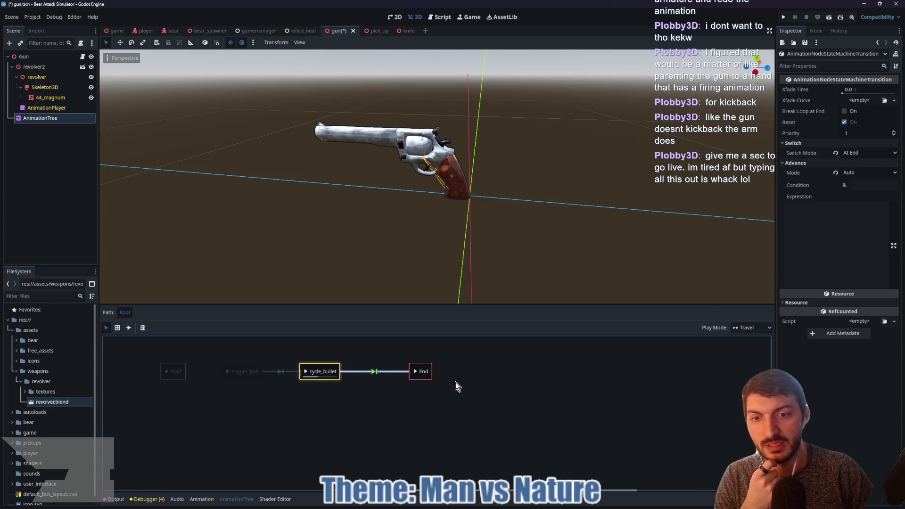
{"action": "left_click", "coordinate": [870, 153]}
- Apply Sync switching, Break Loop at End and Enabled advance to the transition, previewing after each
{"action": "left_click", "coordinate": [858, 173]}
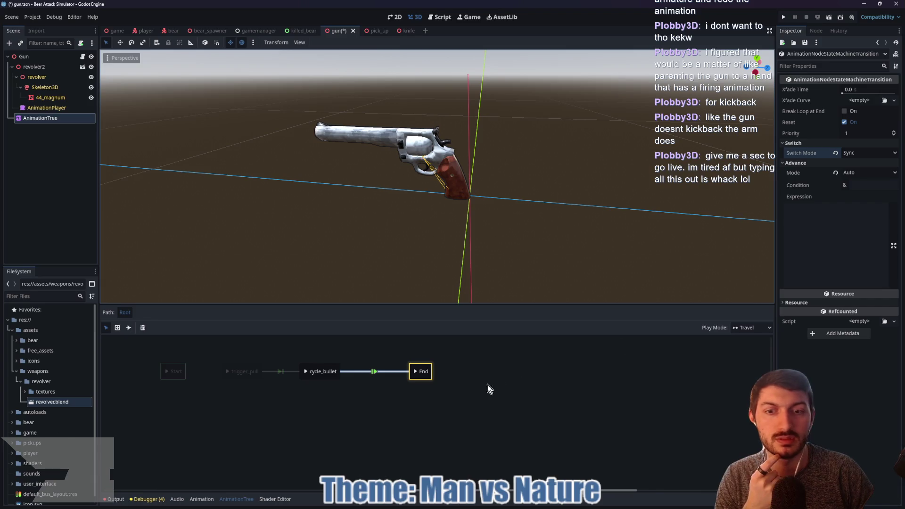
{"action": "left_click", "coordinate": [227, 373]}
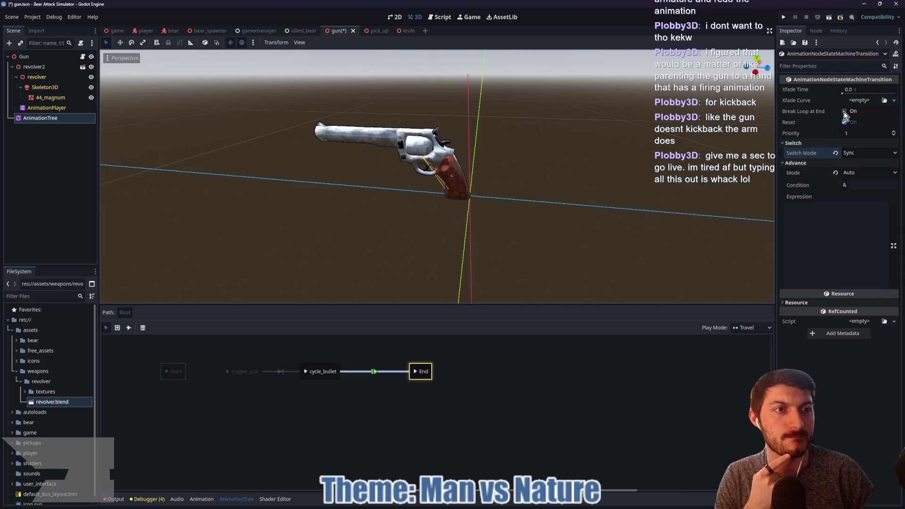
{"action": "mouse_move", "coordinate": [809, 110]}
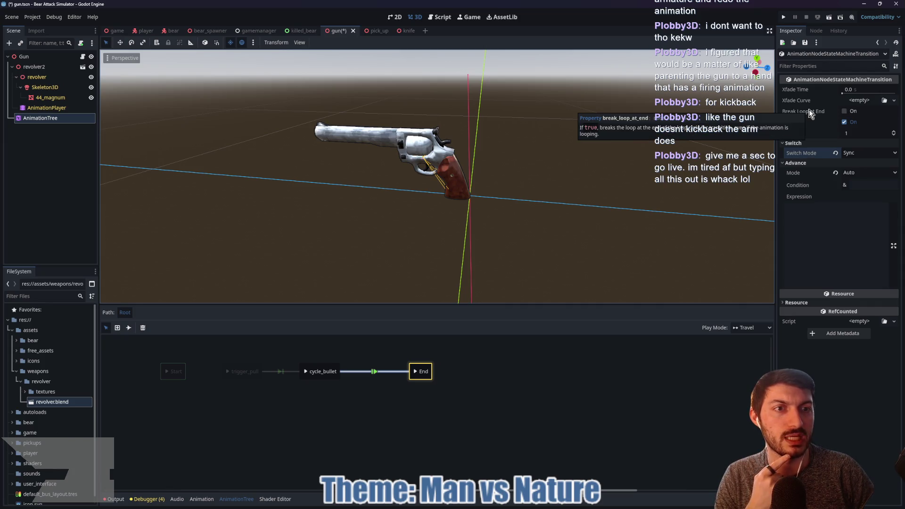
{"action": "left_click", "coordinate": [845, 110]}
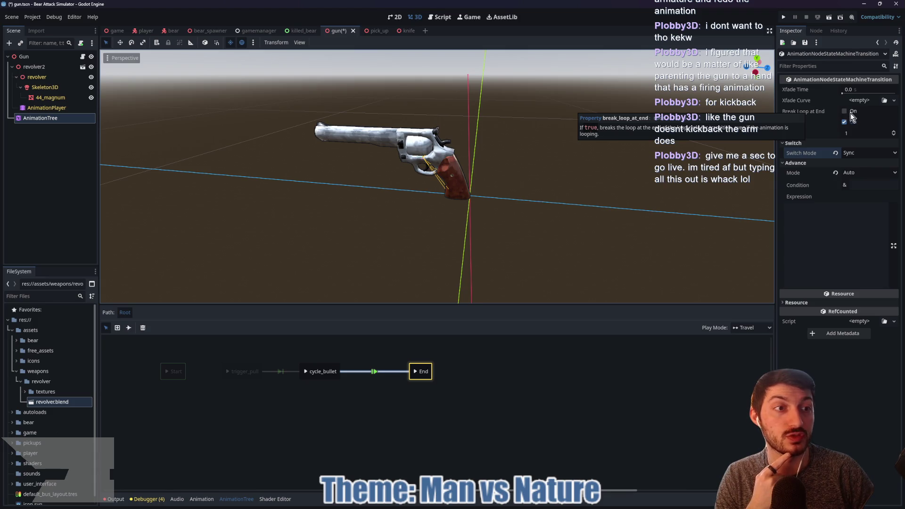
{"action": "left_click", "coordinate": [227, 372]}
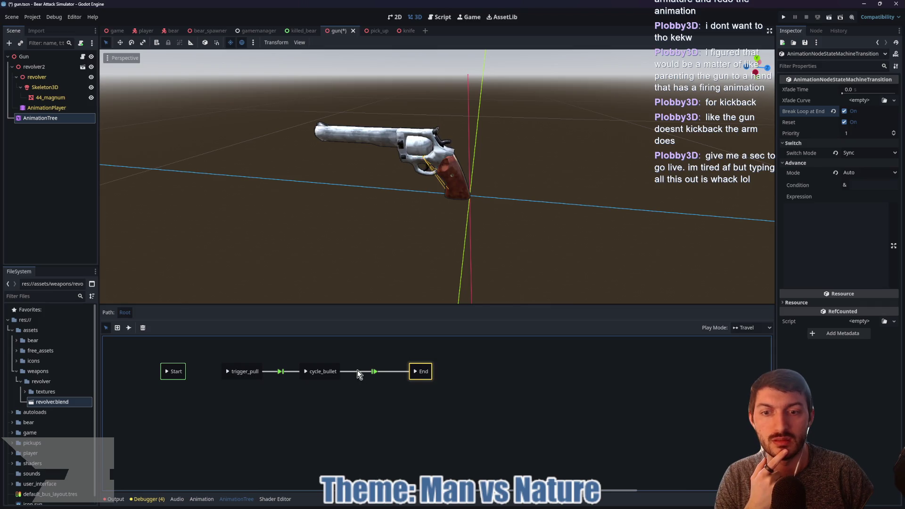
{"action": "left_click", "coordinate": [872, 174]}
{"action": "left_click", "coordinate": [872, 192]}
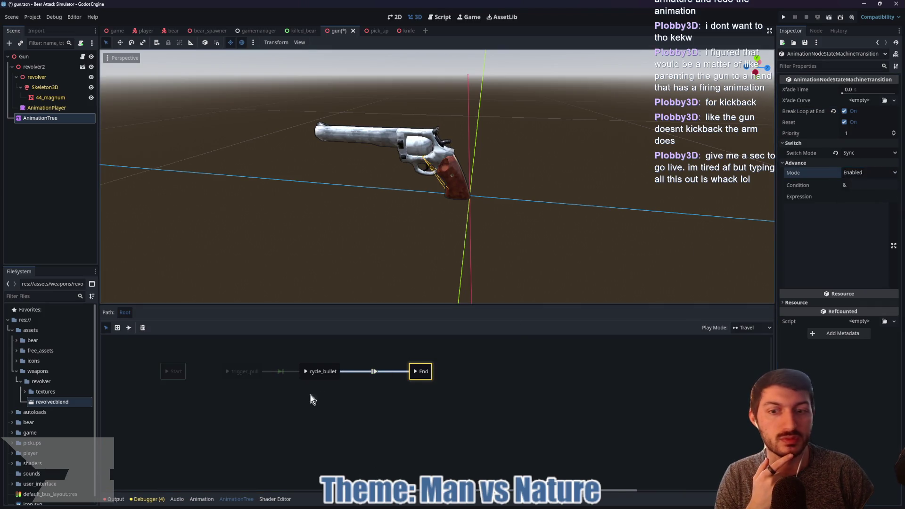
{"action": "left_click", "coordinate": [227, 371]}
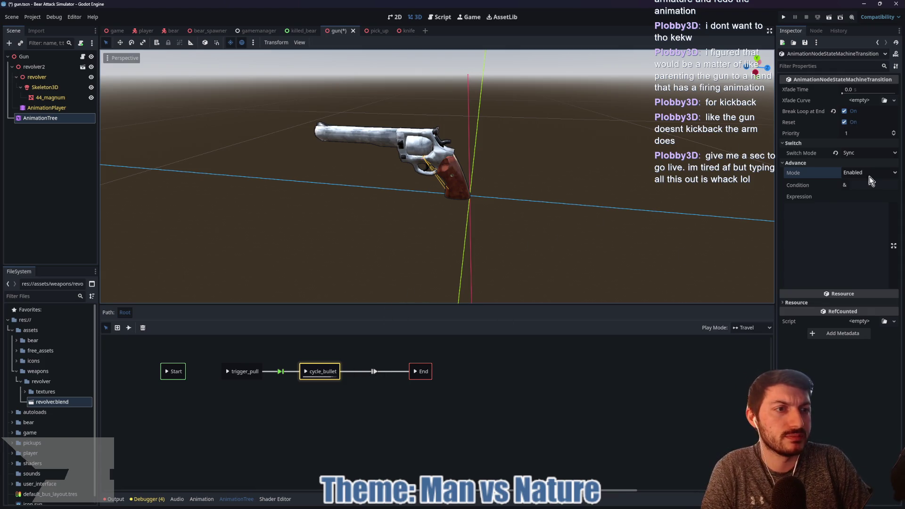
- Set the cycle_bullet→End transition to switch At End with Auto advance, then preview
{"action": "left_click", "coordinate": [862, 153]}
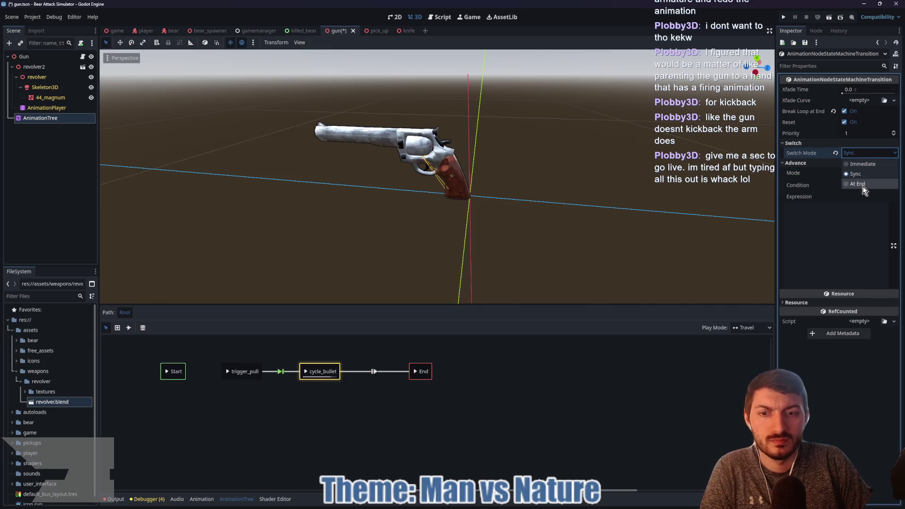
{"action": "left_click", "coordinate": [370, 374]}
{"action": "left_click", "coordinate": [371, 372]}
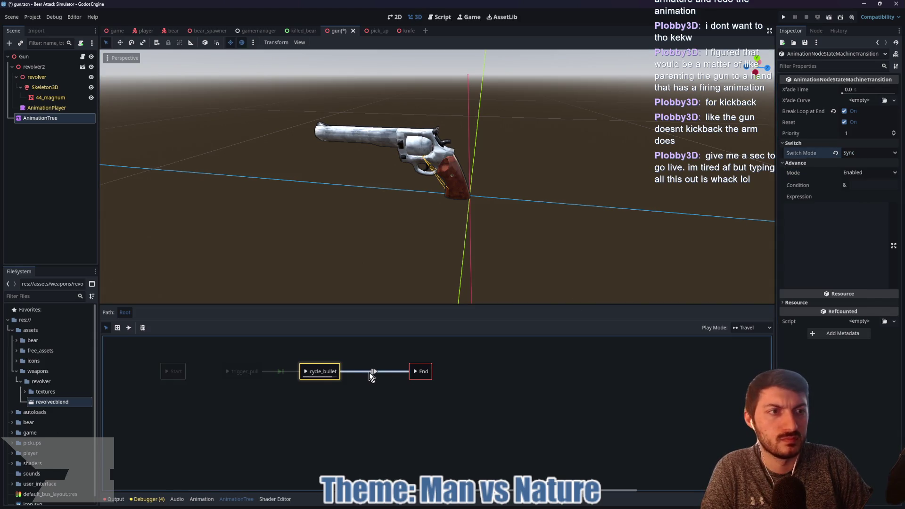
{"action": "left_click", "coordinate": [871, 153]}
{"action": "left_click", "coordinate": [862, 179]}
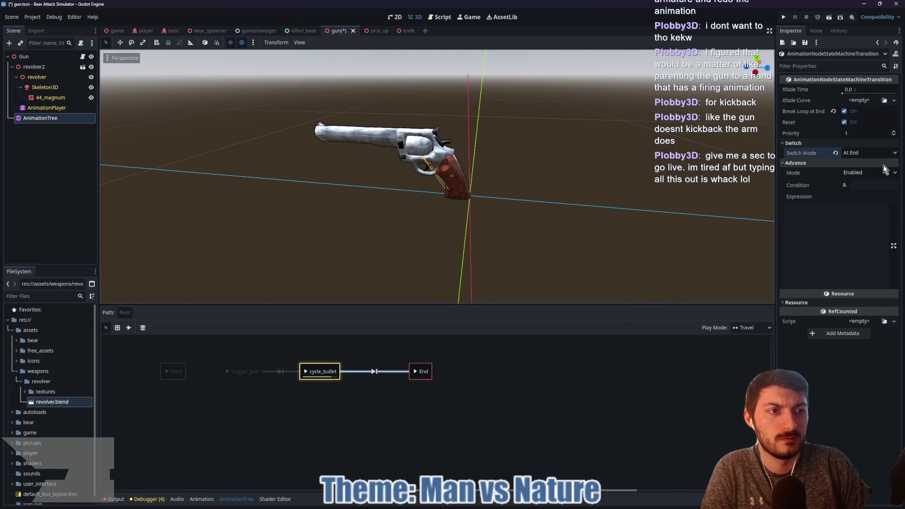
{"action": "left_click", "coordinate": [868, 172]}
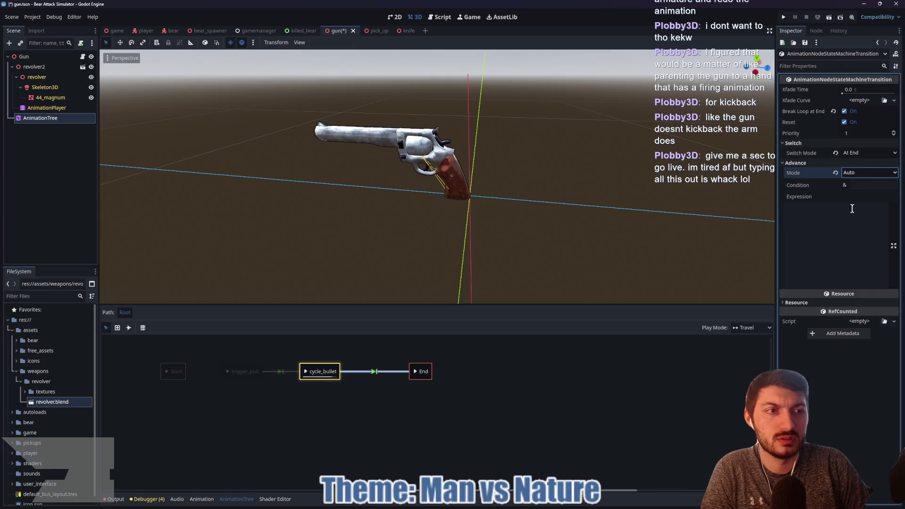
{"action": "left_click", "coordinate": [863, 200]}
{"action": "left_click", "coordinate": [227, 372]}
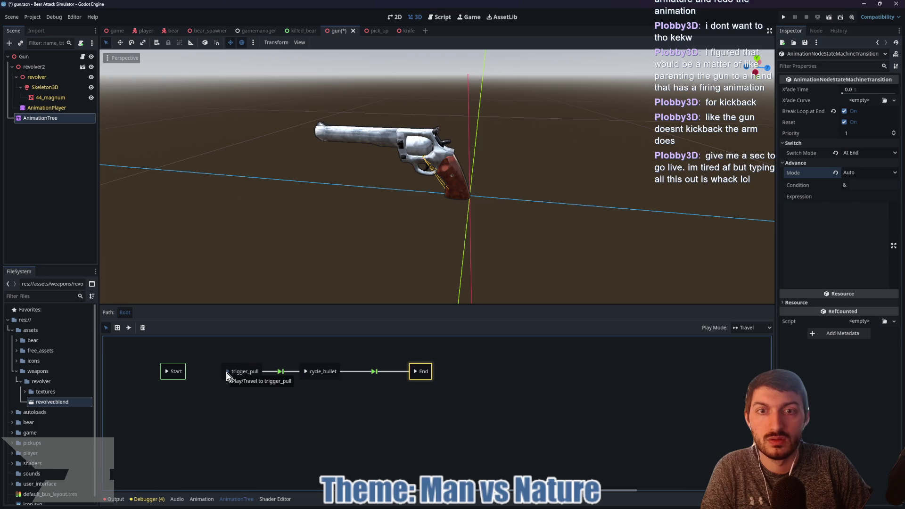
- Uncheck Break Loop at End, replay through to End, then open the Gun's gun.gd script
{"action": "left_click", "coordinate": [227, 372]}
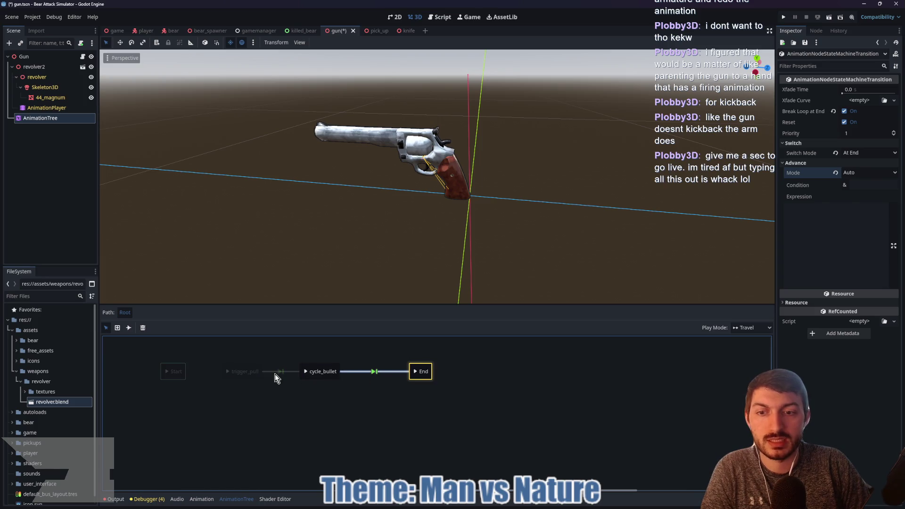
{"action": "left_click", "coordinate": [844, 111]}
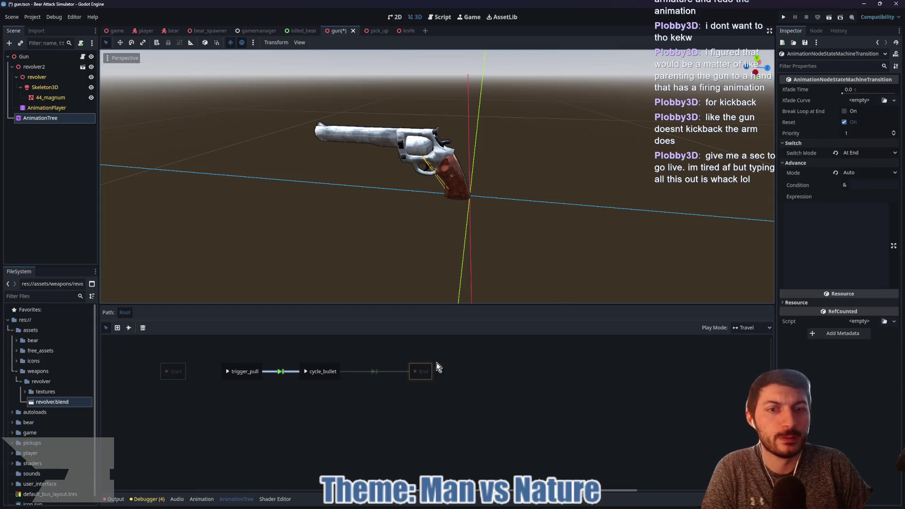
{"action": "left_click", "coordinate": [227, 373]}
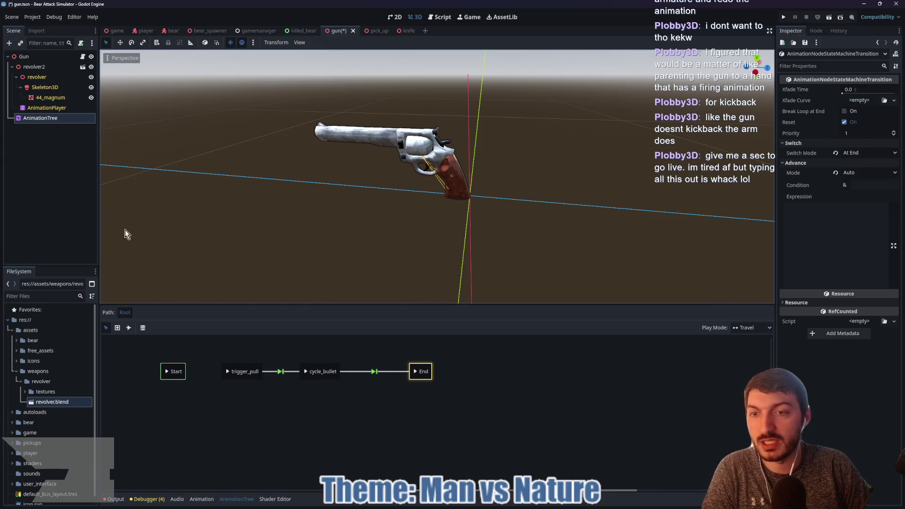
{"action": "left_click", "coordinate": [47, 56]}
{"action": "left_click", "coordinate": [83, 56]}
- Declare 'var anim_playback: AnimationNodeStateMachinePlayback' below the thrown variable in gun.gd
{"action": "scroll", "coordinate": [380, 240], "scroll_direction": "up", "scroll_amount": 2}
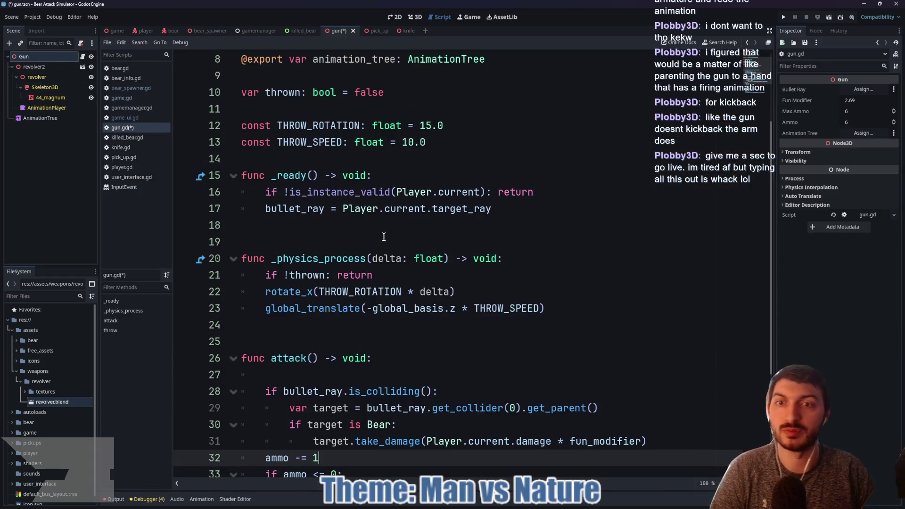
{"action": "scroll", "coordinate": [519, 189], "scroll_direction": "up", "scroll_amount": 1}
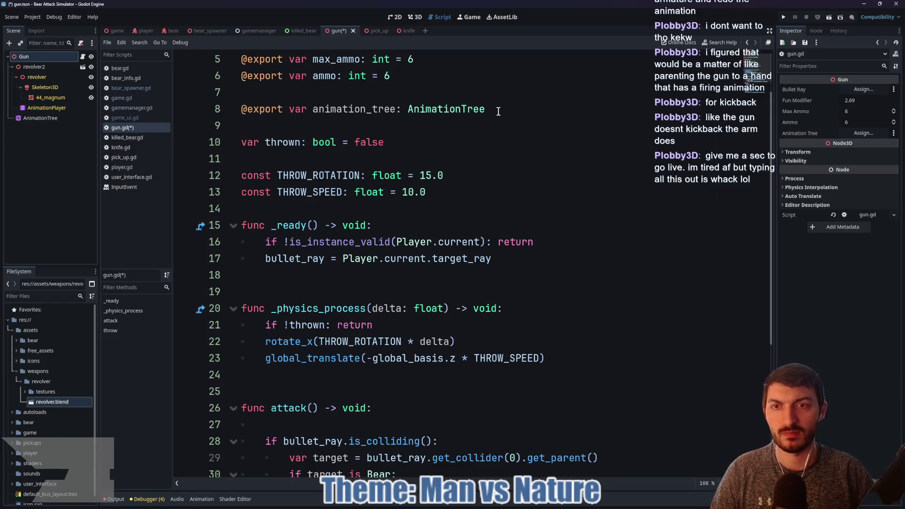
{"action": "left_click", "coordinate": [420, 142]}
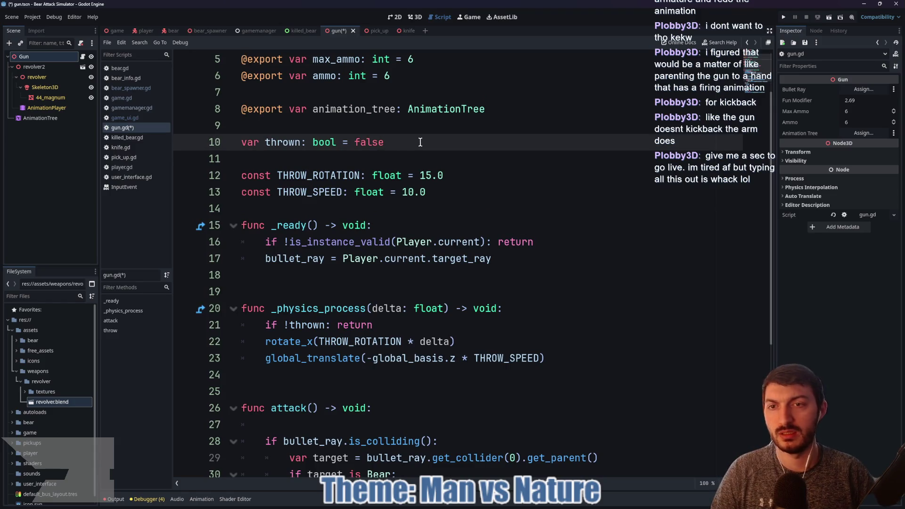
{"action": "key", "text": "Return"}
{"action": "type", "text": "var anim_playb"}
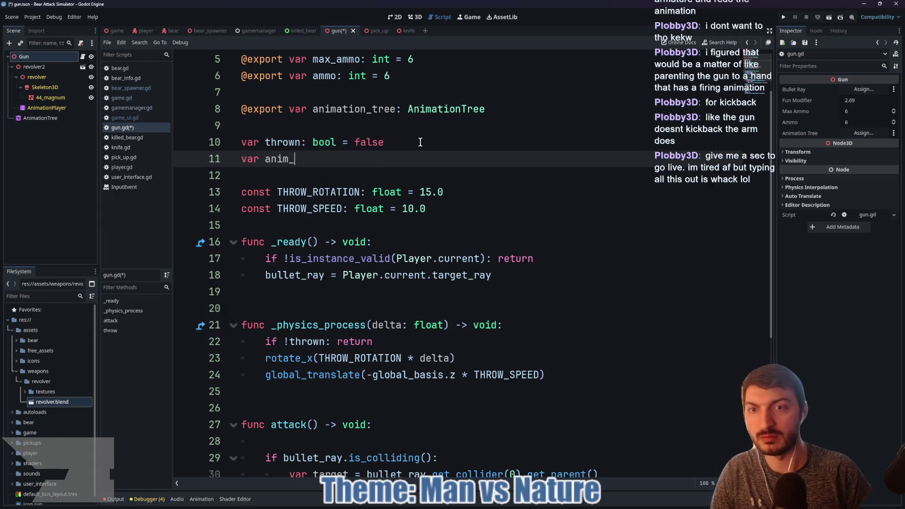
{"action": "type", "text": "ack:"}
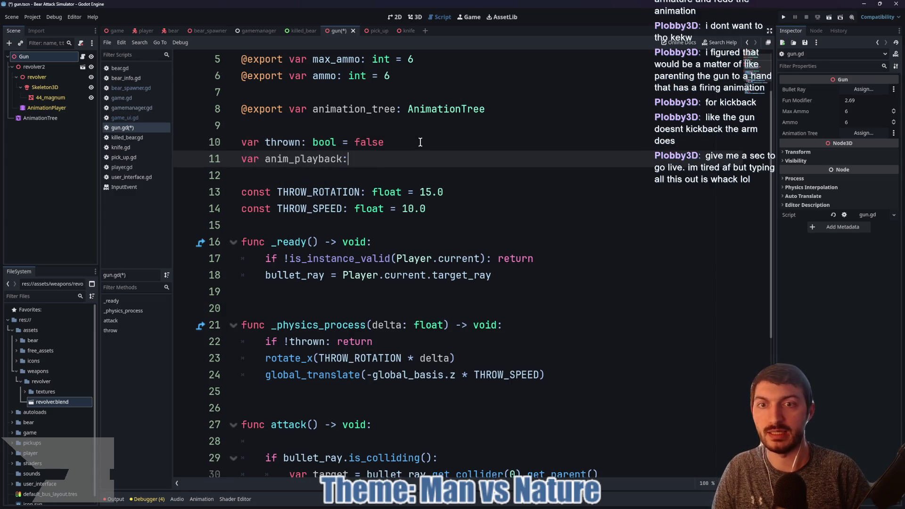
{"action": "type", "text": " AnimationNodeState"}
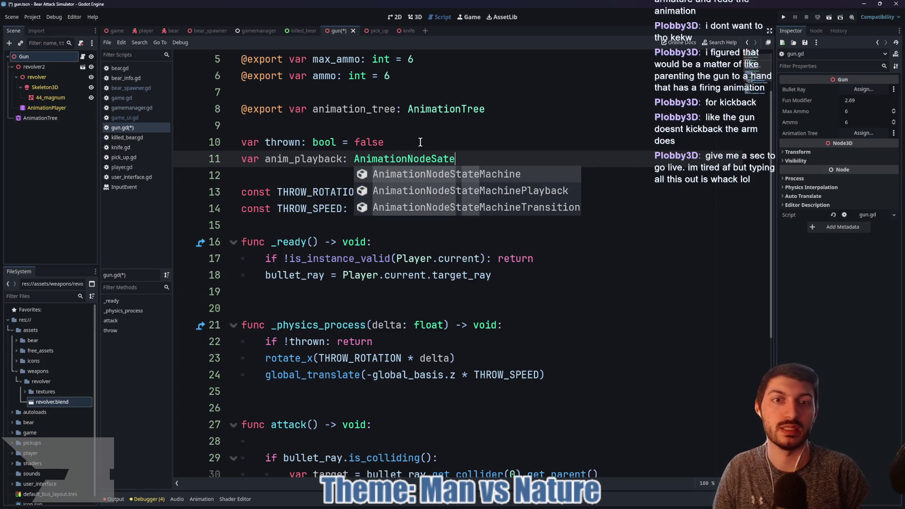
{"action": "type", "text": "Machin"}
{"action": "key", "text": "Return"}
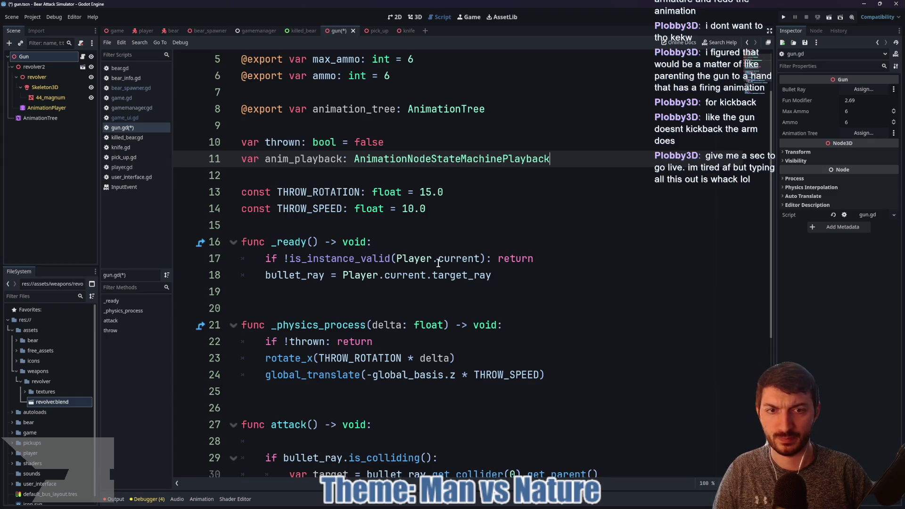
- In _ready, assign anim_playback = animation_tree.get("parameters/playback")
{"action": "left_click", "coordinate": [511, 279]}
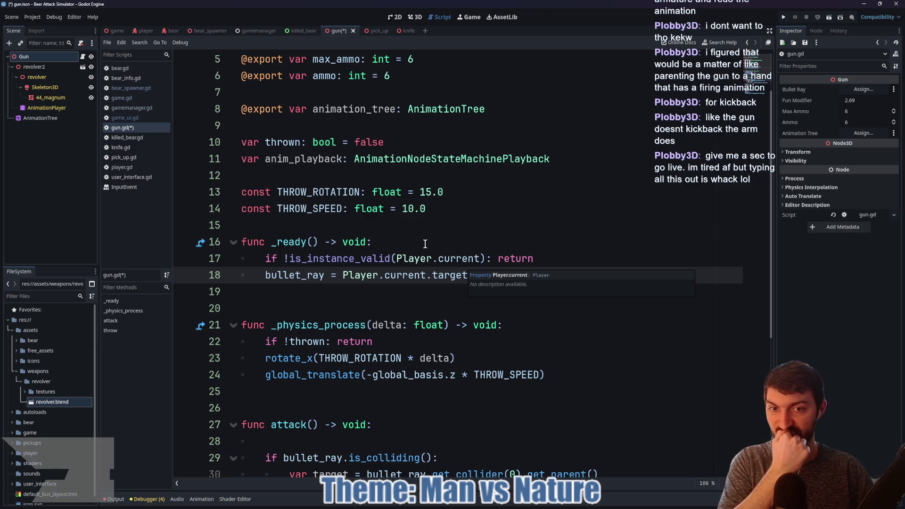
{"action": "scroll", "coordinate": [423, 261], "scroll_direction": "down", "scroll_amount": 1}
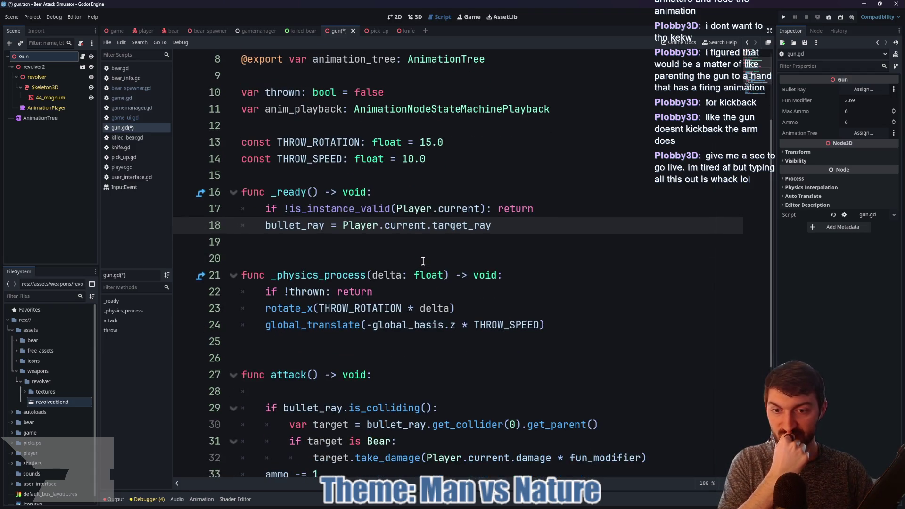
{"action": "left_click", "coordinate": [398, 192]}
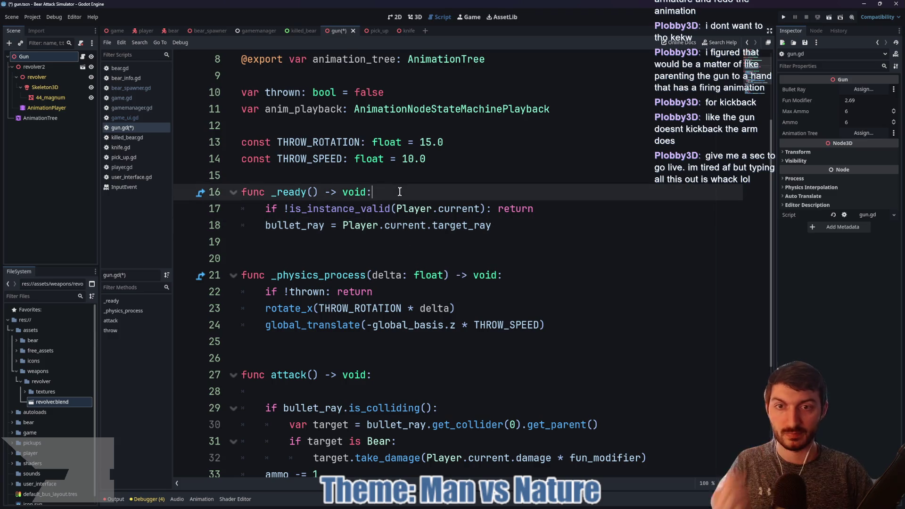
{"action": "key", "text": "Return"}
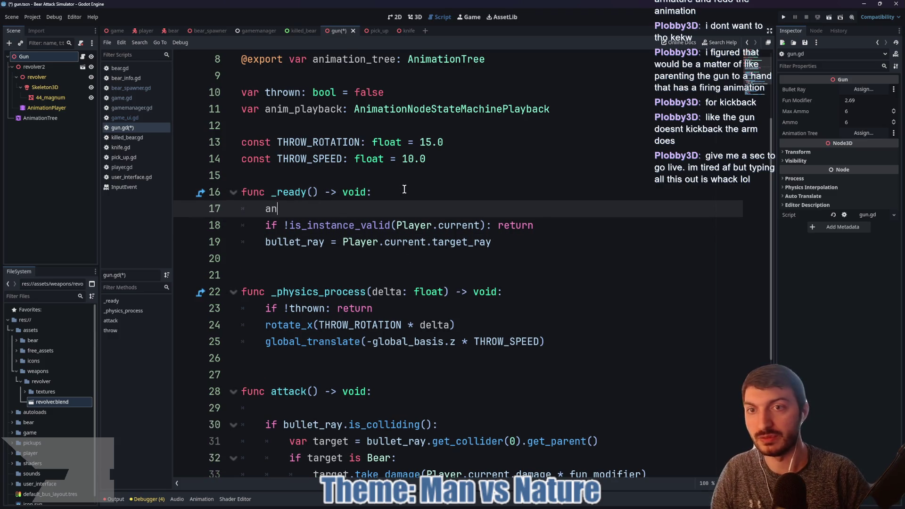
{"action": "type", "text": "im"}
{"action": "key", "text": "Down"}
{"action": "key", "text": "Return"}
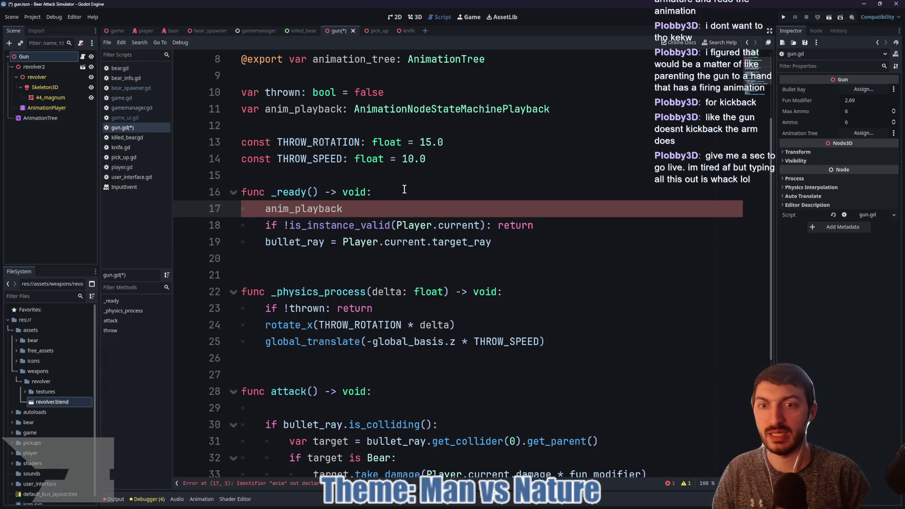
{"action": "type", "text": "= animation_tree.get("}
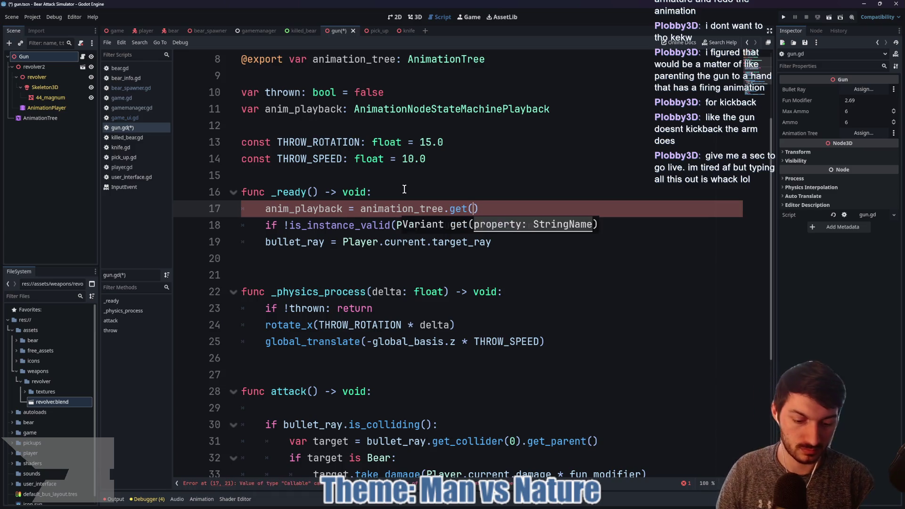
{"action": "type", "text": "\"parameters/"}
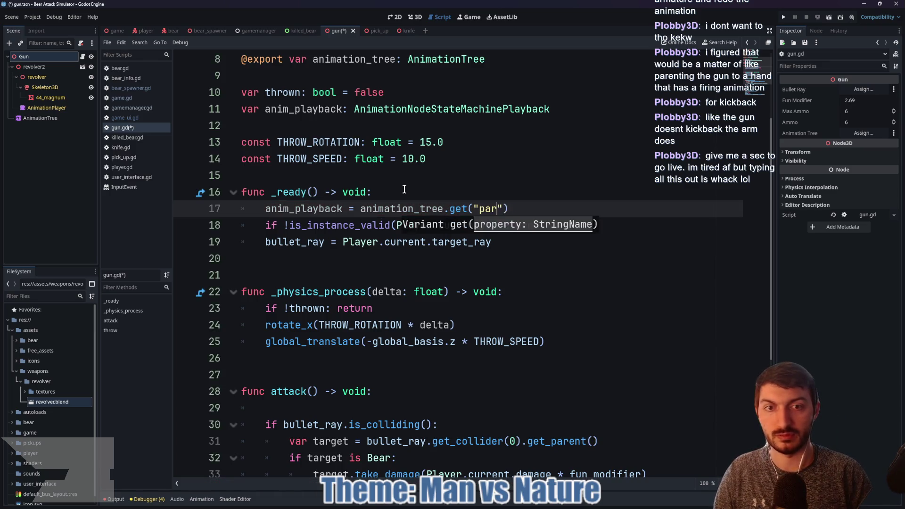
{"action": "type", "text": "playback"}
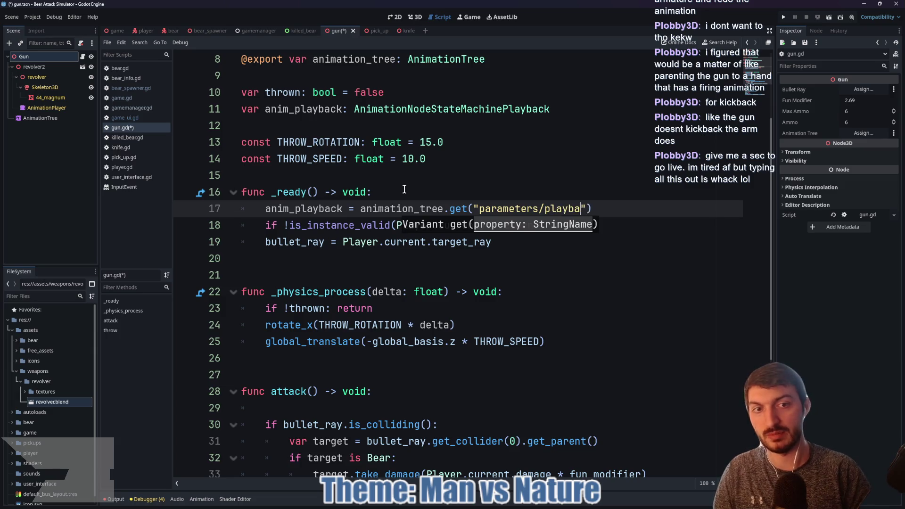
{"action": "left_click", "coordinate": [661, 197]}
- Start an anim_playback.travel("") call at the top of attack()
{"action": "scroll", "coordinate": [452, 310], "scroll_direction": "down", "scroll_amount": 3}
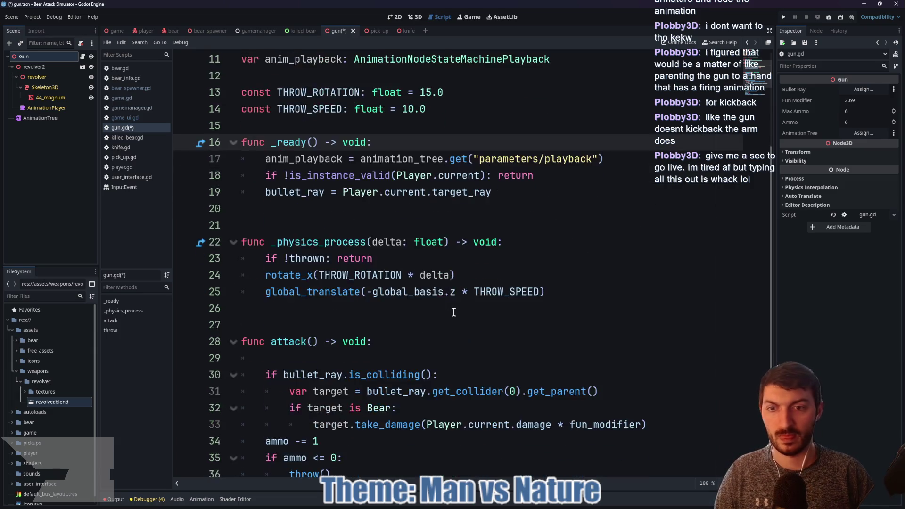
{"action": "left_click", "coordinate": [336, 258]}
{"action": "type", "text": "anim"}
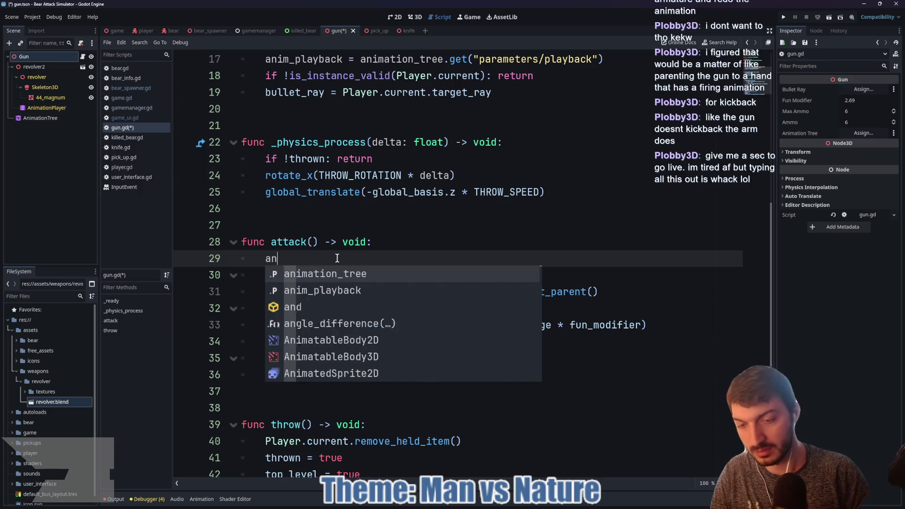
{"action": "key", "text": "Return"}
{"action": "key", "text": "BackSpace"}
{"action": "key", "text": "BackSpace"}
{"action": "key", "text": "BackSpace"}
{"action": "key", "text": "BackSpace"}
{"action": "key", "text": "BackSpace"}
{"action": "key", "text": "BackSpace"}
{"action": "type", "text": "_p"}
{"action": "key", "text": "Return"}
{"action": "type", "text": ".tr"}
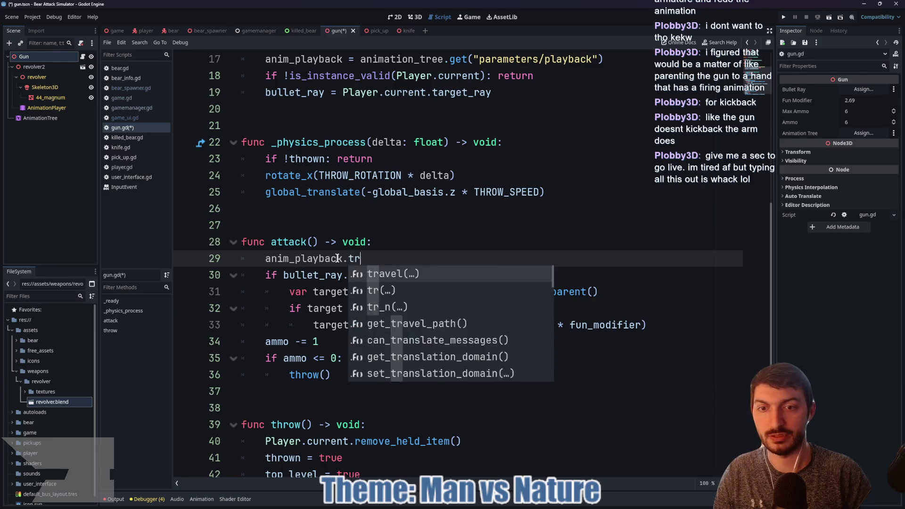
{"action": "key", "text": "Return"}
{"action": "type", "text": "\""}
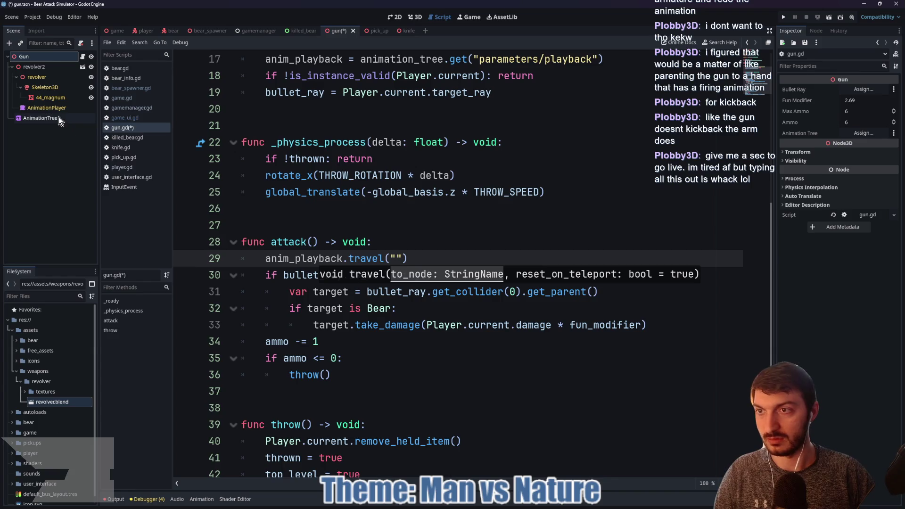
- Fill in "trigger_pull" as the travel target, save, and return to the revolver's 3D view
{"action": "left_click", "coordinate": [58, 117]}
{"action": "left_click", "coordinate": [400, 259]}
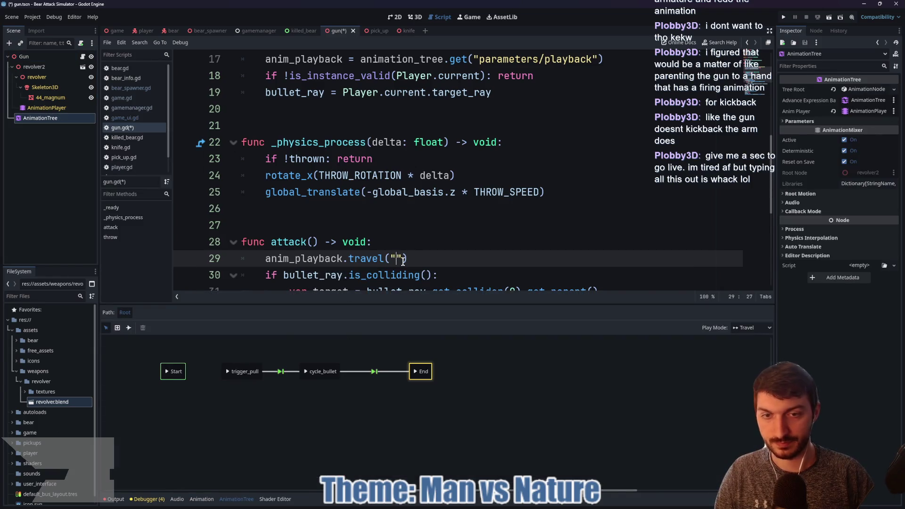
{"action": "type", "text": "trigger_p"}
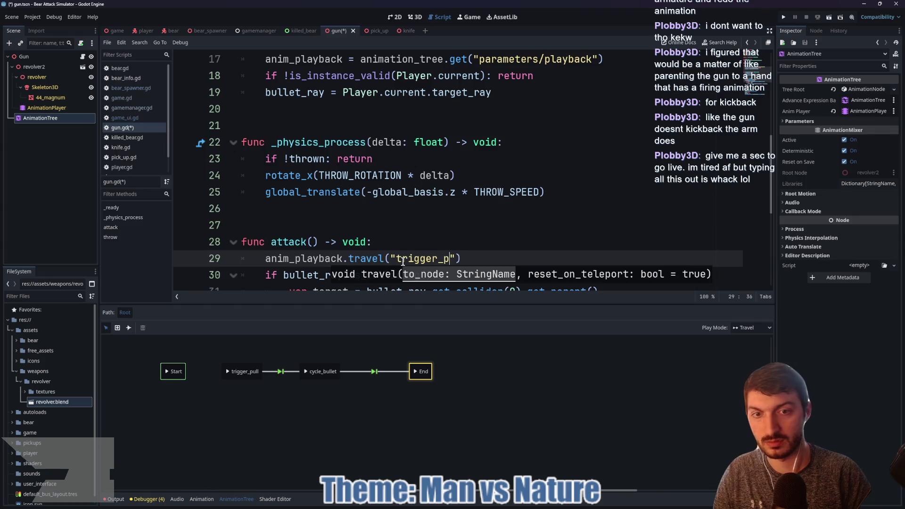
{"action": "type", "text": "ull"}
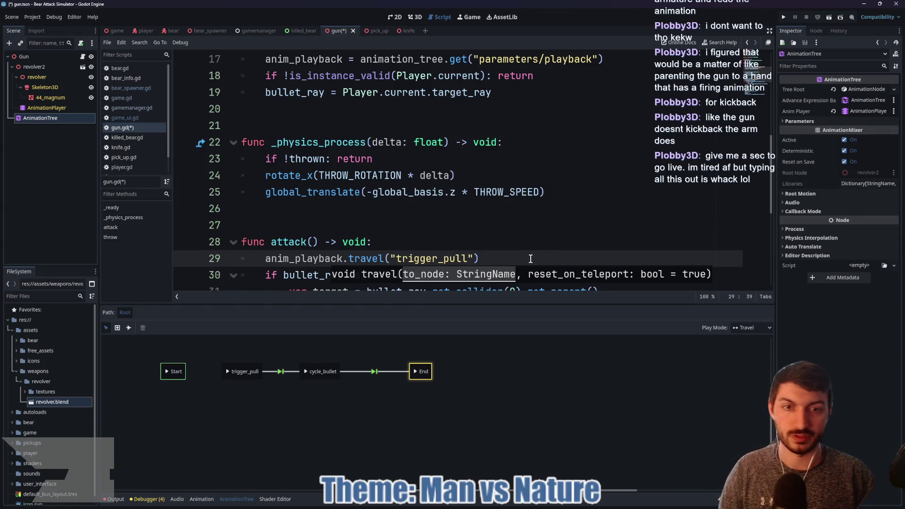
{"action": "left_click", "coordinate": [523, 259]}
{"action": "key", "text": "ctrl+s"}
{"action": "scroll", "coordinate": [480, 228], "scroll_direction": "down", "scroll_amount": 3}
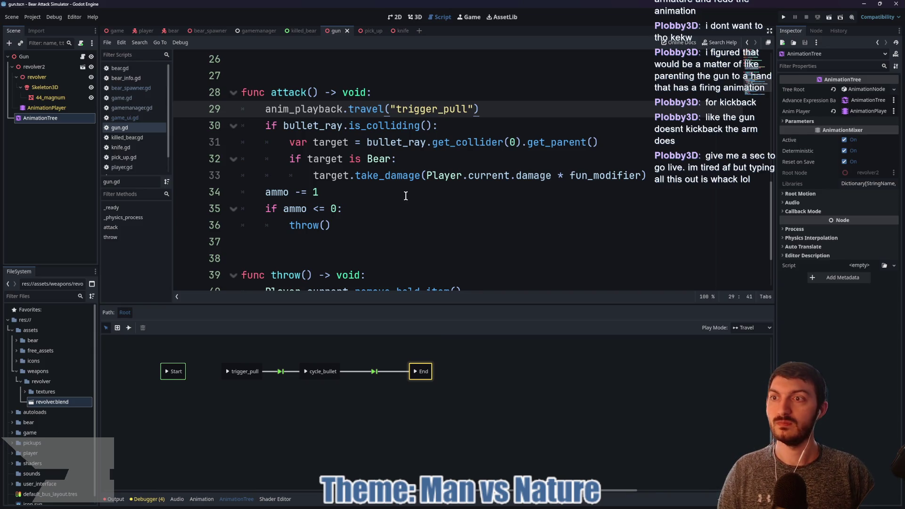
{"action": "left_click", "coordinate": [409, 179]}
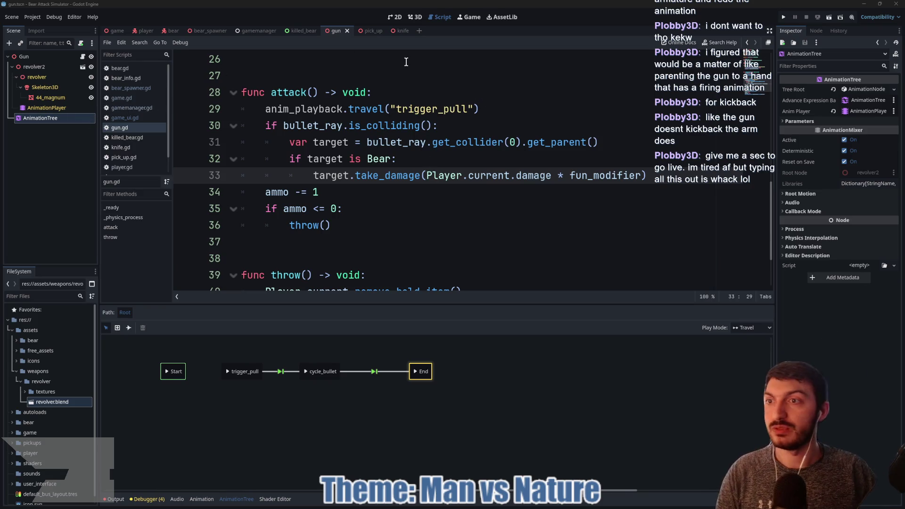
{"action": "left_click", "coordinate": [416, 17]}
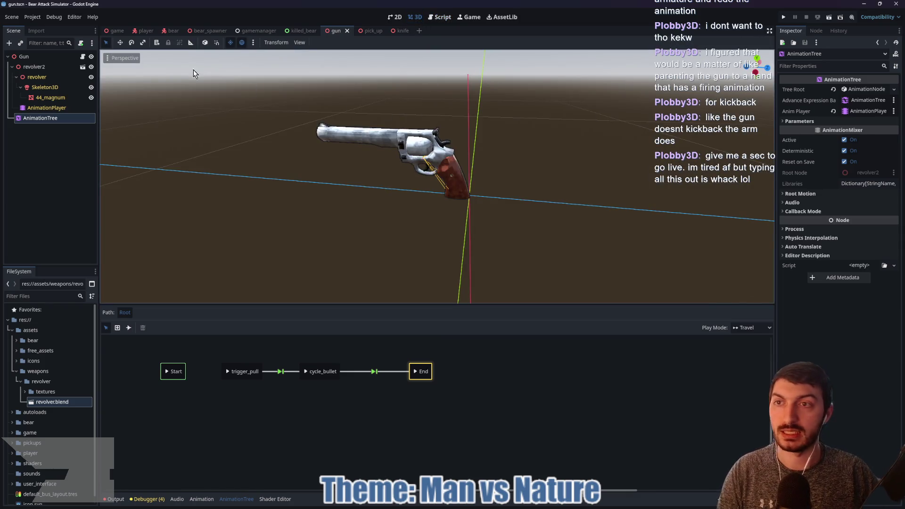
- Run the game scene with F5 to test it, then stop it
{"action": "left_click", "coordinate": [117, 30]}
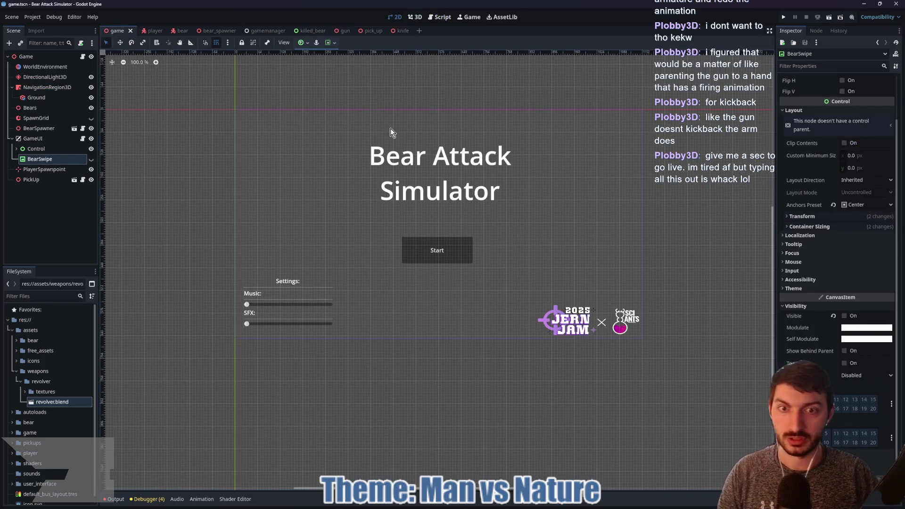
{"action": "key", "text": "F5"}
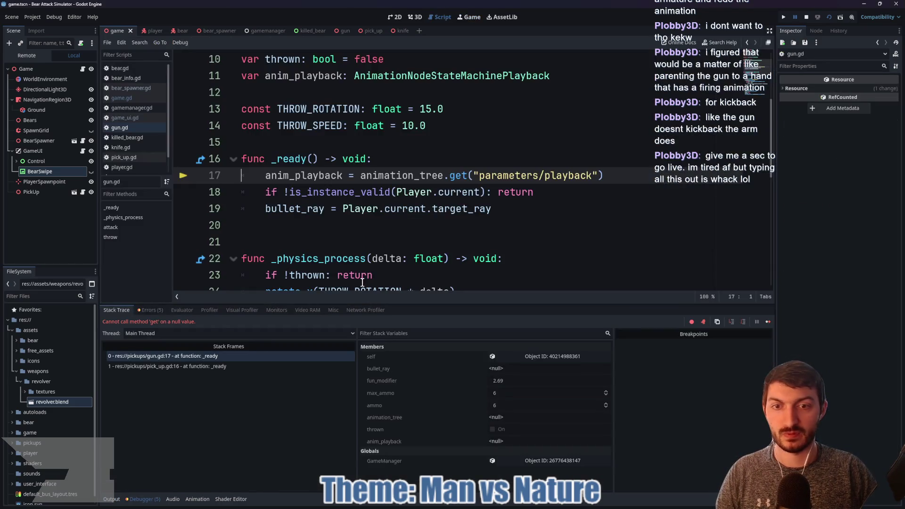
{"action": "left_click", "coordinate": [806, 17]}
- Assign the AnimationTree node to the Gun's Animation Tree export and save the gun scene
{"action": "left_click", "coordinate": [342, 31]}
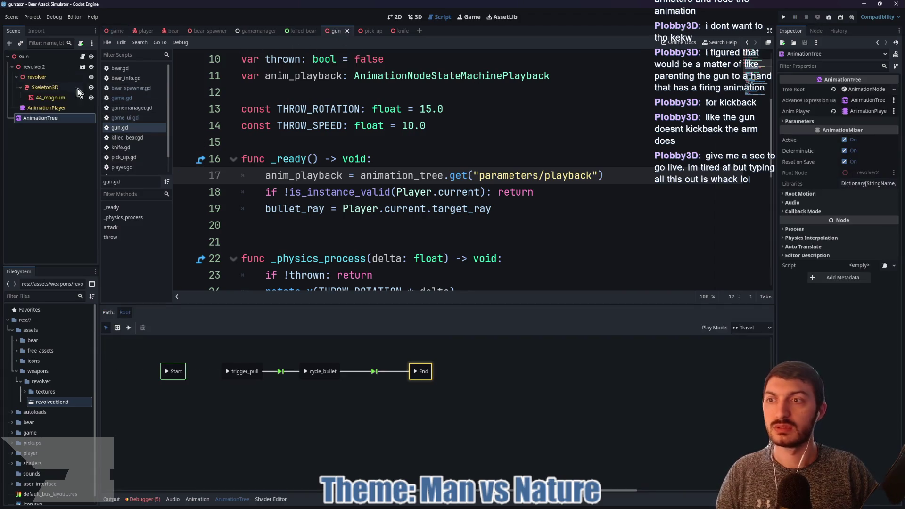
{"action": "left_click", "coordinate": [864, 89]}
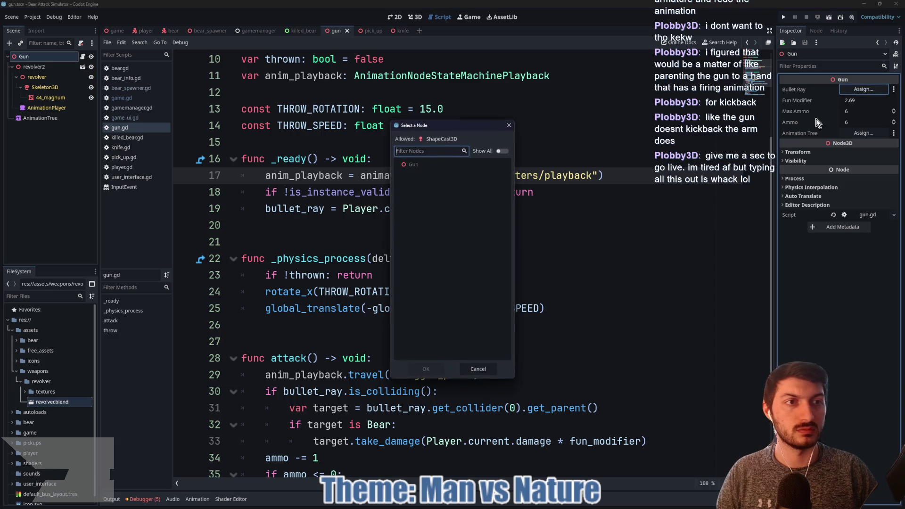
{"action": "left_click", "coordinate": [509, 127]}
{"action": "left_click", "coordinate": [864, 133]}
{"action": "left_click", "coordinate": [429, 175]}
{"action": "left_click", "coordinate": [426, 367]}
{"action": "left_click", "coordinate": [457, 262]}
{"action": "key", "text": "ctrl+s"}
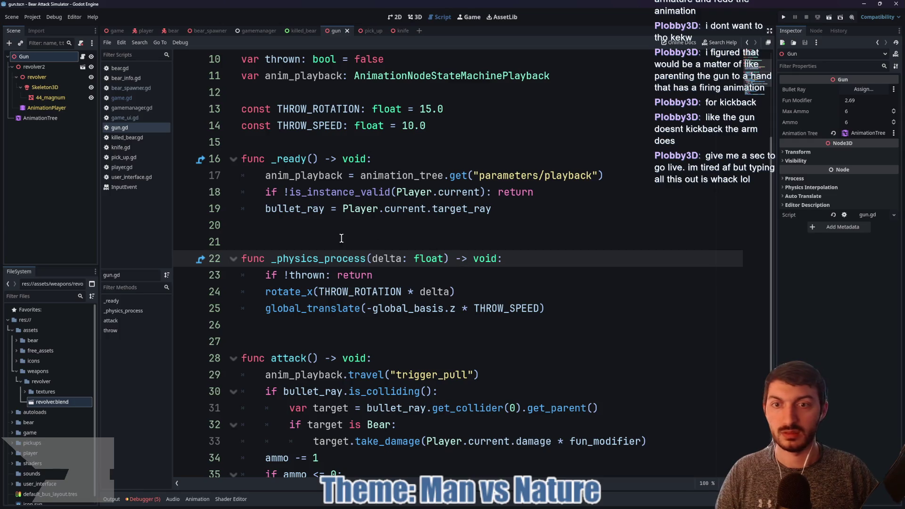
{"action": "left_click", "coordinate": [118, 30]}
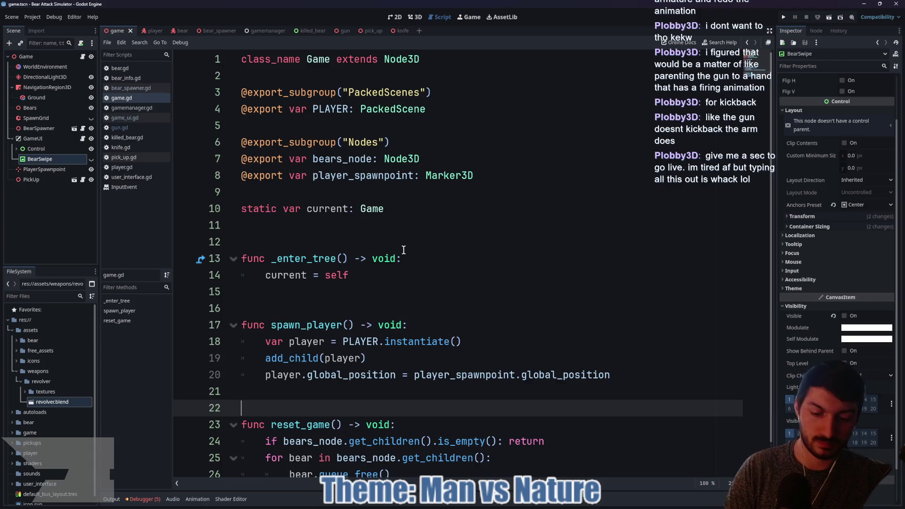
{"action": "key", "text": "F5"}
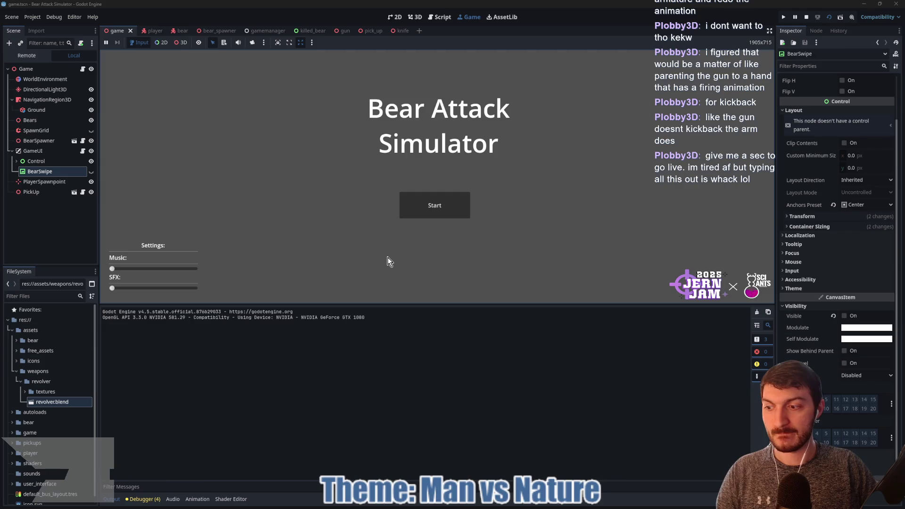
{"action": "left_click_drag", "start_coordinate": [400, 305], "coordinate": [404, 471]}
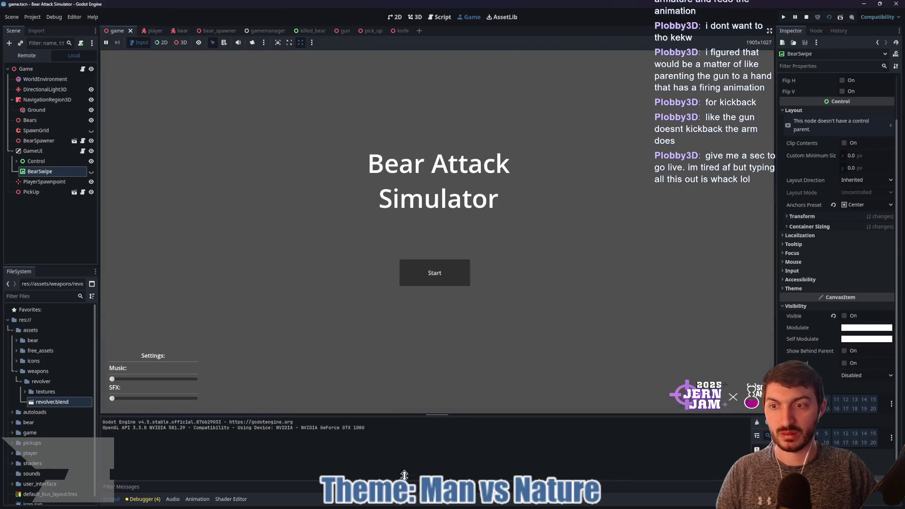
{"action": "left_click_drag", "start_coordinate": [112, 398], "coordinate": [141, 404]}
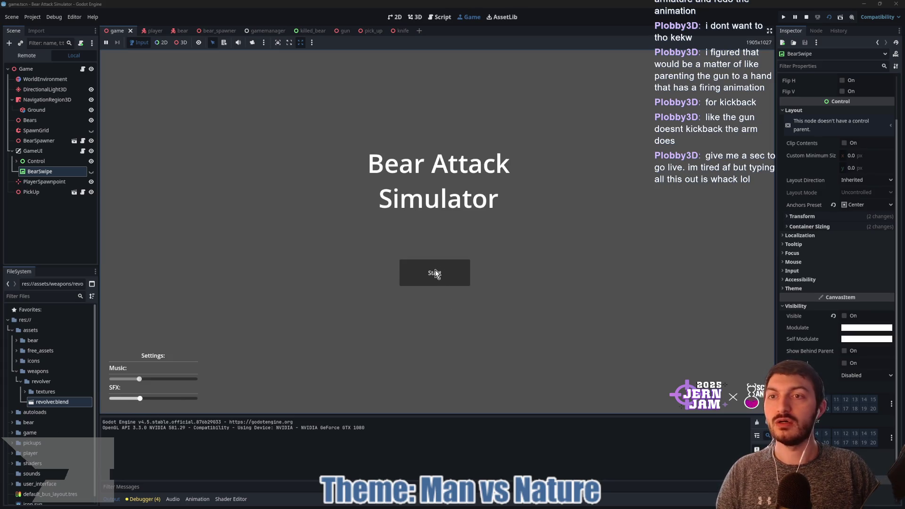
{"action": "left_click", "coordinate": [806, 17]}
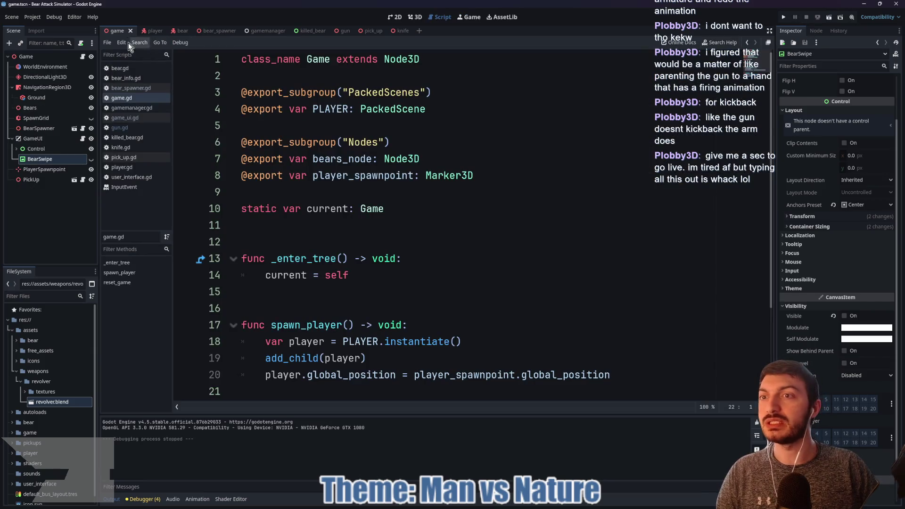
- Select StartButton under MainMenu in 2D view and review its mouse filter, leaving it at Stop
{"action": "left_click", "coordinate": [16, 148]}
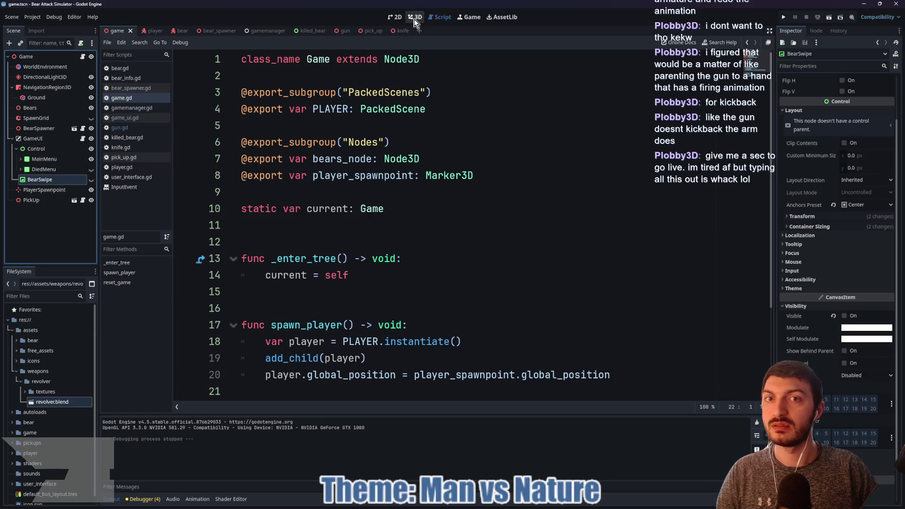
{"action": "left_click", "coordinate": [395, 17]}
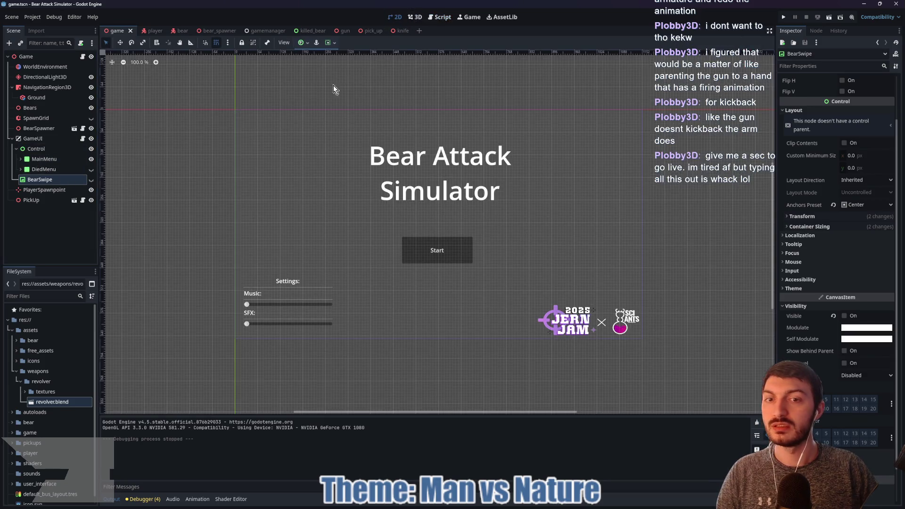
{"action": "left_click", "coordinate": [33, 157]}
{"action": "left_click", "coordinate": [21, 159]}
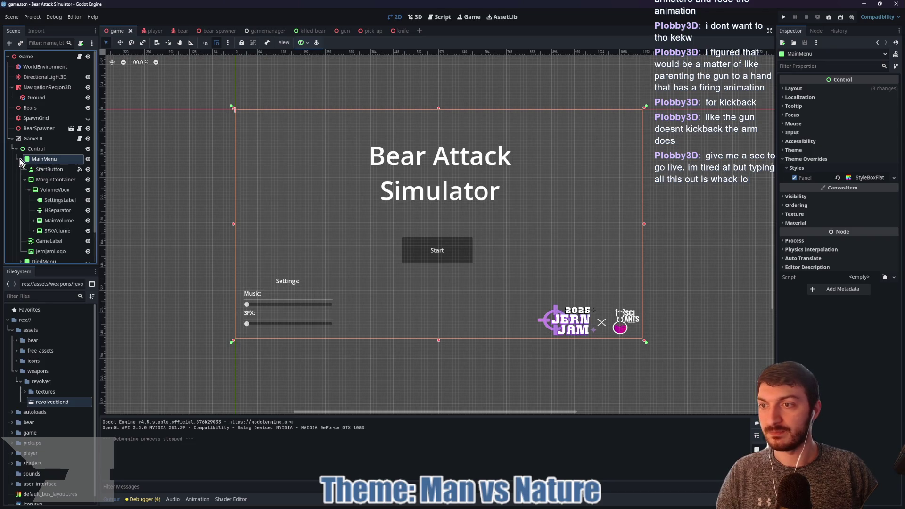
{"action": "left_click", "coordinate": [49, 169]}
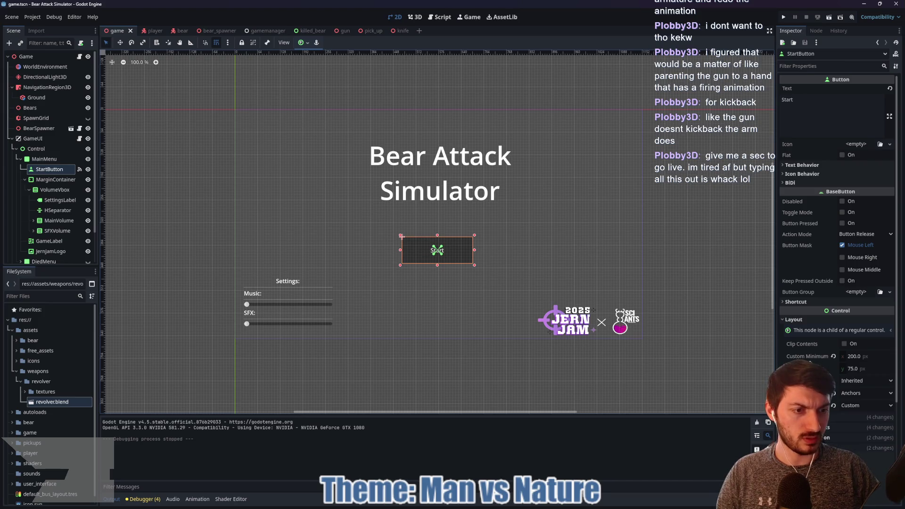
{"action": "scroll", "coordinate": [801, 190], "scroll_direction": "down", "scroll_amount": 5}
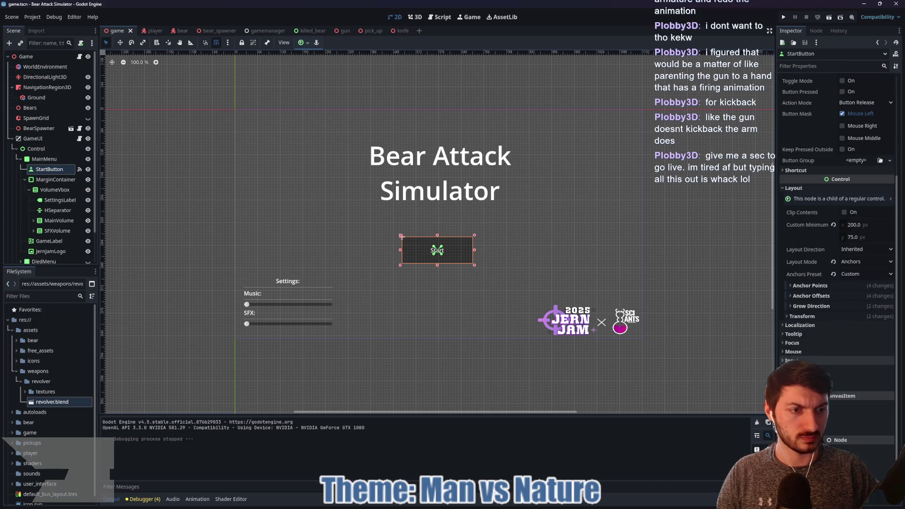
{"action": "left_click", "coordinate": [800, 353]}
{"action": "left_click", "coordinate": [844, 362]}
{"action": "left_click", "coordinate": [854, 372]}
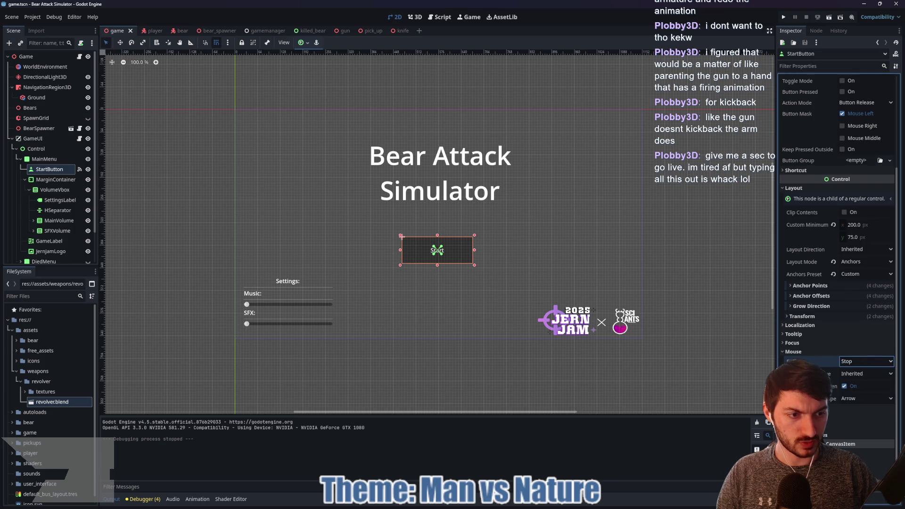
- Set the StartButton's Focus Mode to None
{"action": "scroll", "coordinate": [844, 368], "scroll_direction": "down", "scroll_amount": 2}
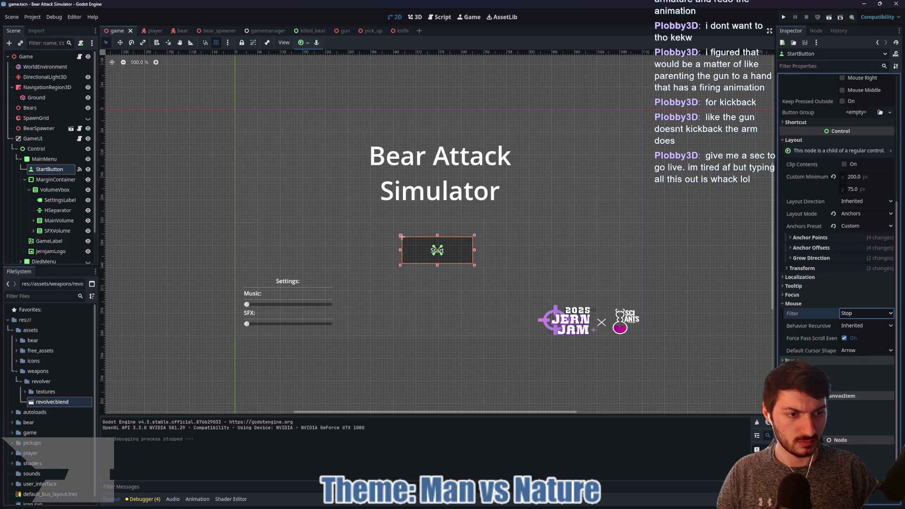
{"action": "left_click", "coordinate": [799, 295]}
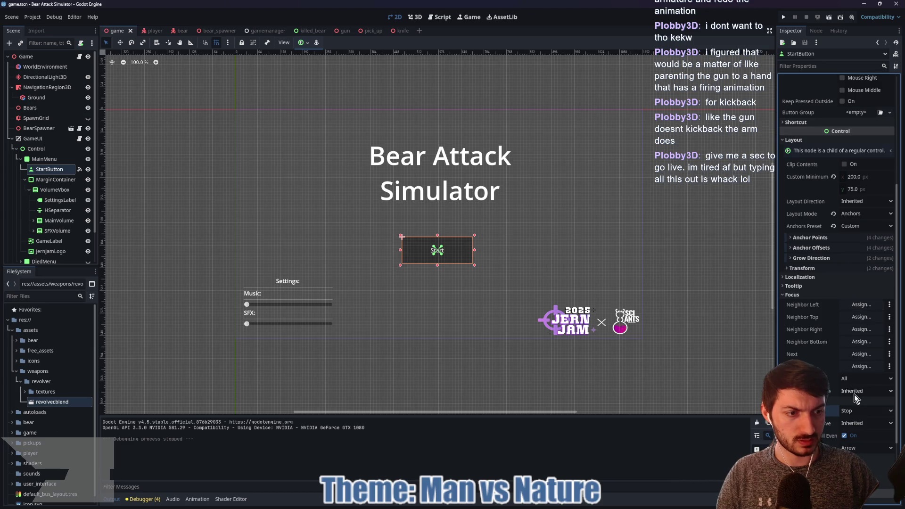
{"action": "left_click", "coordinate": [849, 382]}
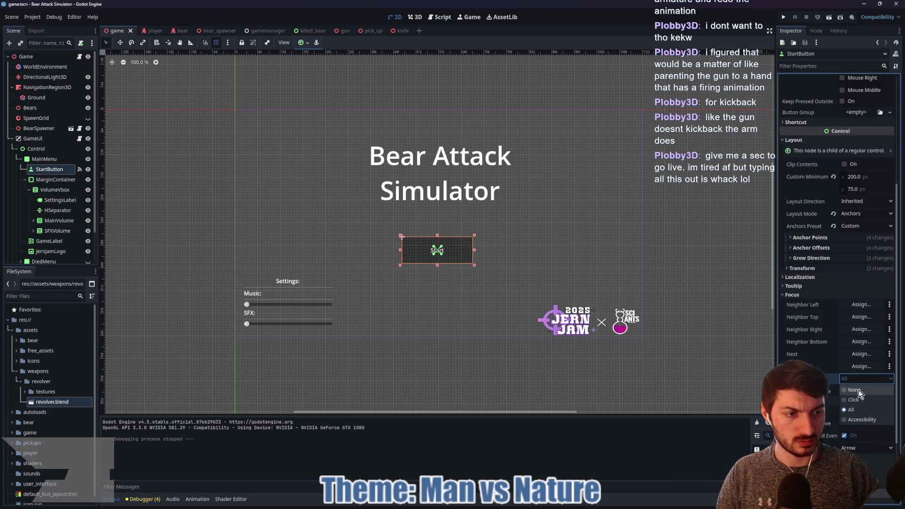
{"action": "left_click", "coordinate": [853, 391]}
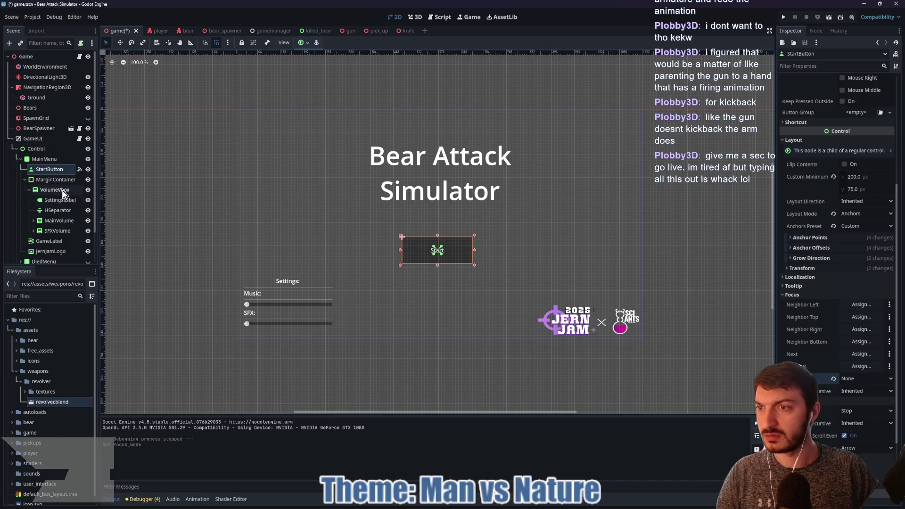
- Set MainMenu's mouse filter to Ignore, save the scene, and run the game
{"action": "left_click", "coordinate": [44, 159]}
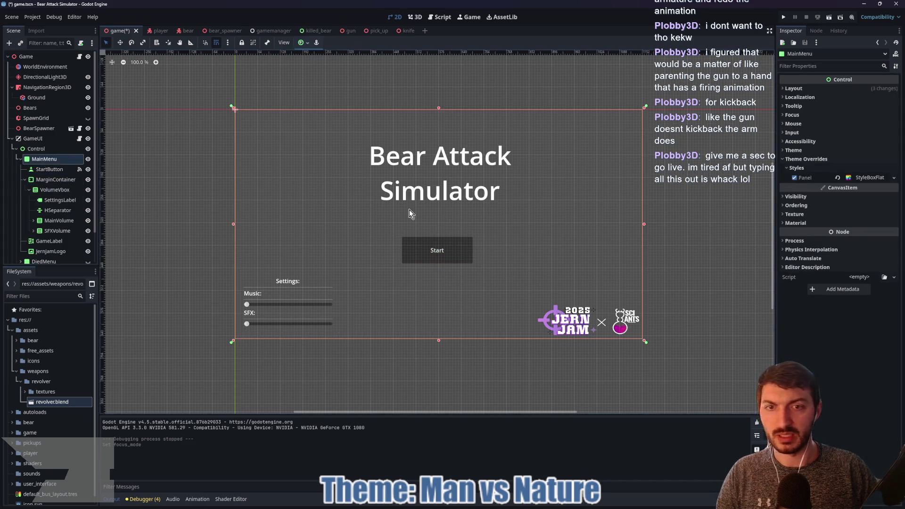
{"action": "left_click", "coordinate": [794, 123]}
{"action": "left_click", "coordinate": [869, 133]}
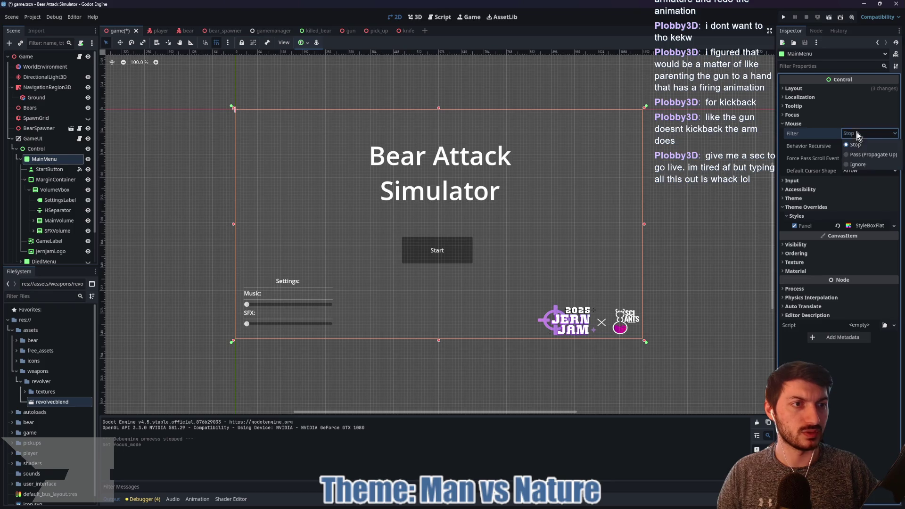
{"action": "left_click", "coordinate": [859, 165]}
{"action": "key", "text": "ctrl+s"}
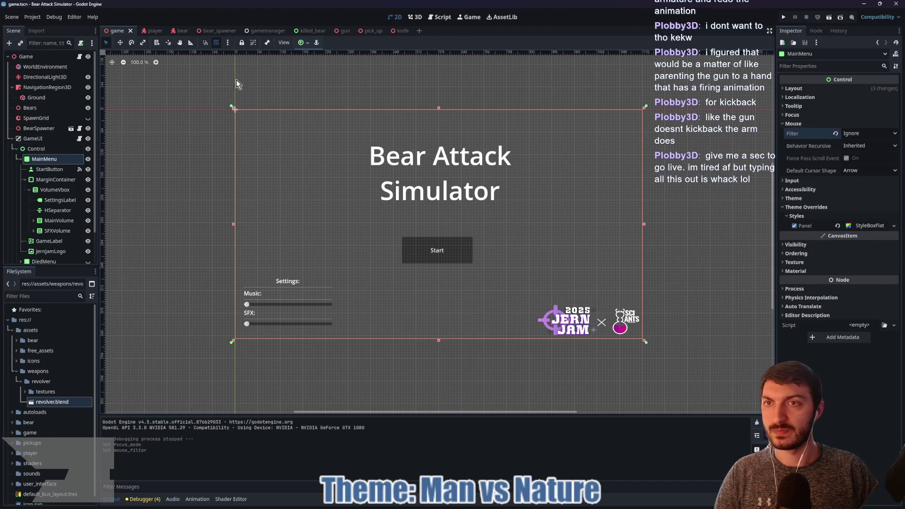
{"action": "key", "text": "F5"}
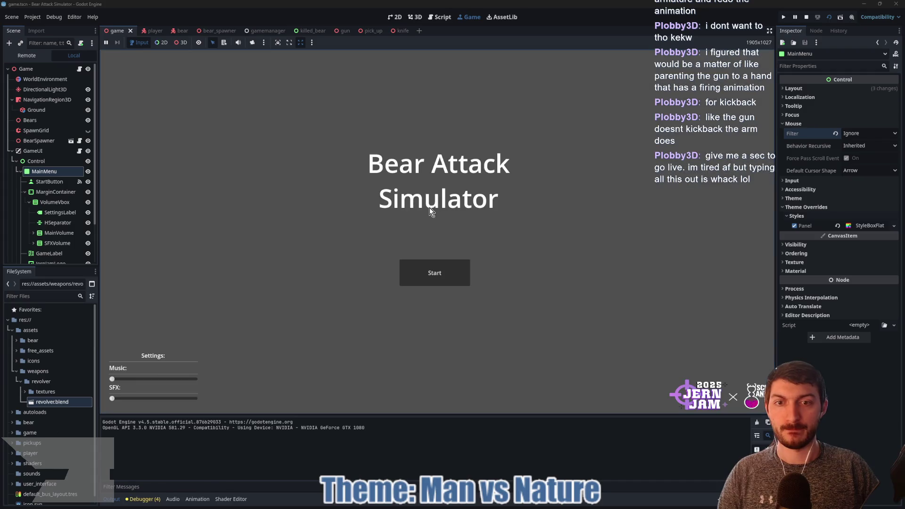
- Use the debugger's clicked-control readout to find the MarginContainer intercepting clicks
{"action": "left_click", "coordinate": [116, 500]}
{"action": "left_click", "coordinate": [113, 500]}
{"action": "left_click", "coordinate": [143, 501]}
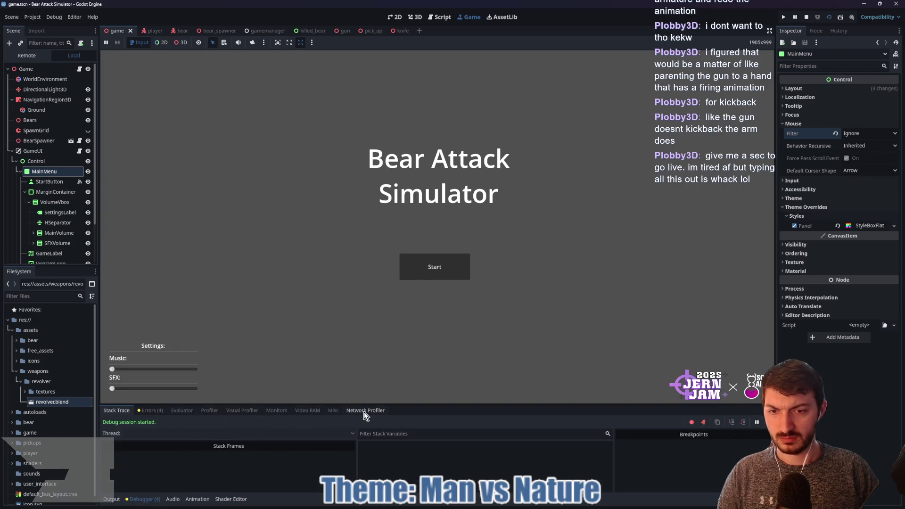
{"action": "left_click", "coordinate": [333, 410]}
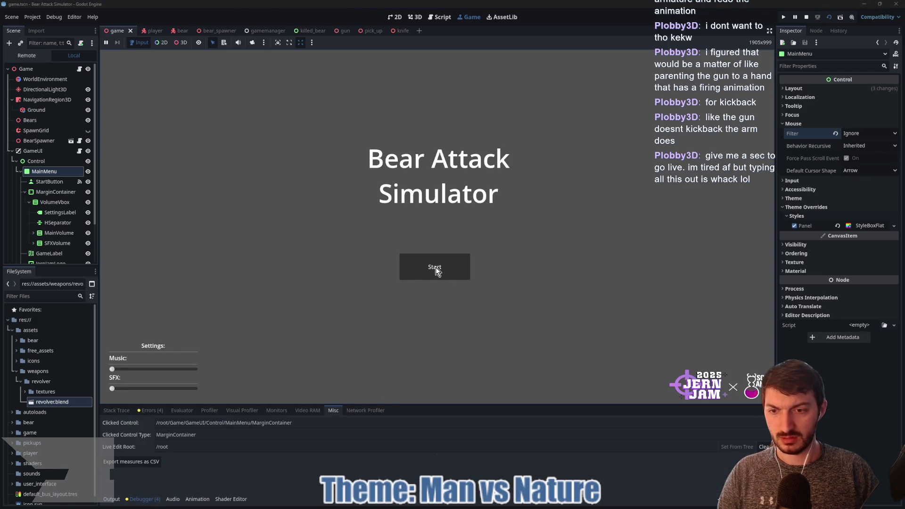
{"action": "left_click", "coordinate": [52, 191]}
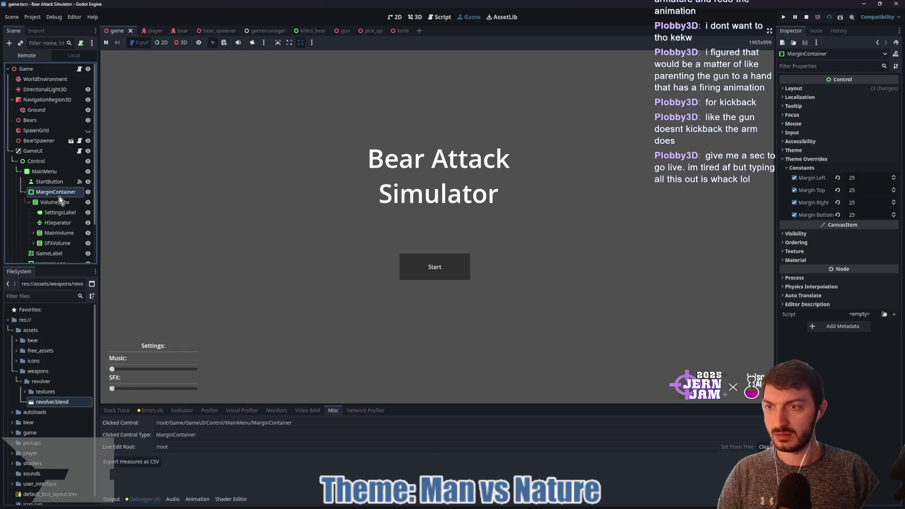
- Set MarginContainer's mouse filter to Ignore and press Start in the running game
{"action": "left_click", "coordinate": [871, 134]}
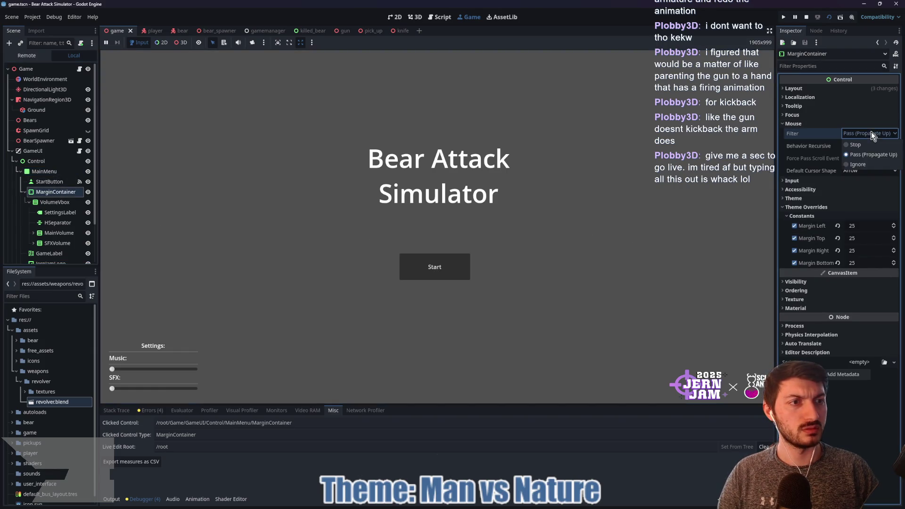
{"action": "left_click", "coordinate": [858, 164]}
{"action": "left_click", "coordinate": [447, 270]}
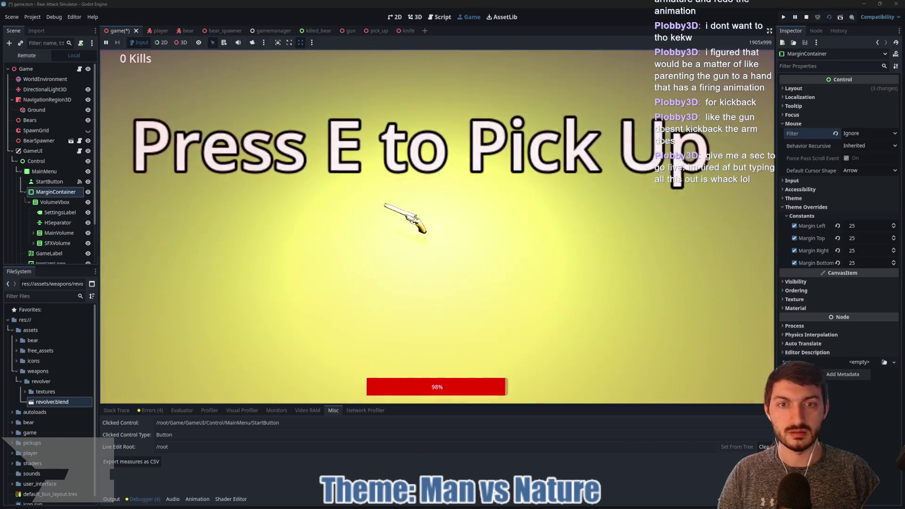
- Pick up the revolver with E, then shoot and punch the approaching bears
{"action": "key", "text": "e"}
{"action": "left_click", "coordinate": [438, 227]}
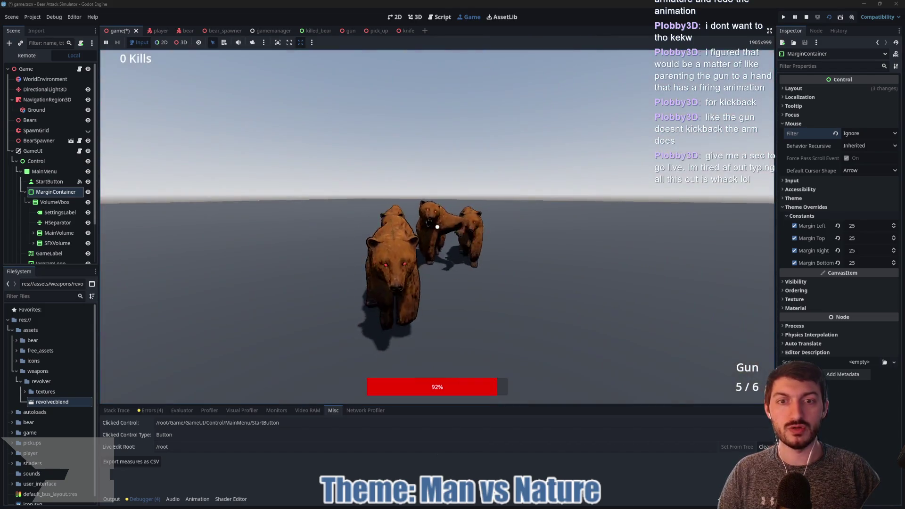
{"action": "left_click", "coordinate": [438, 227]}
{"action": "left_click", "coordinate": [437, 227]}
{"action": "left_click", "coordinate": [437, 227]}
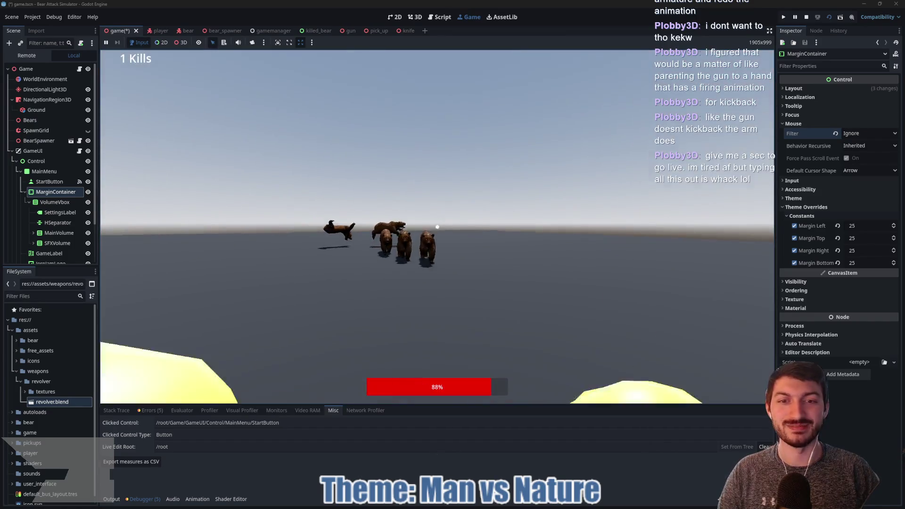
{"action": "left_click", "coordinate": [438, 227]}
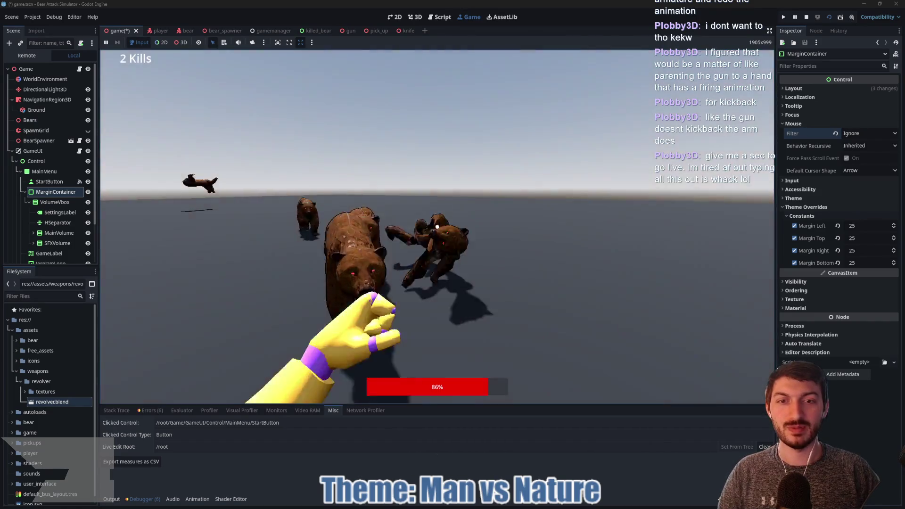
{"action": "left_click", "coordinate": [437, 227]}
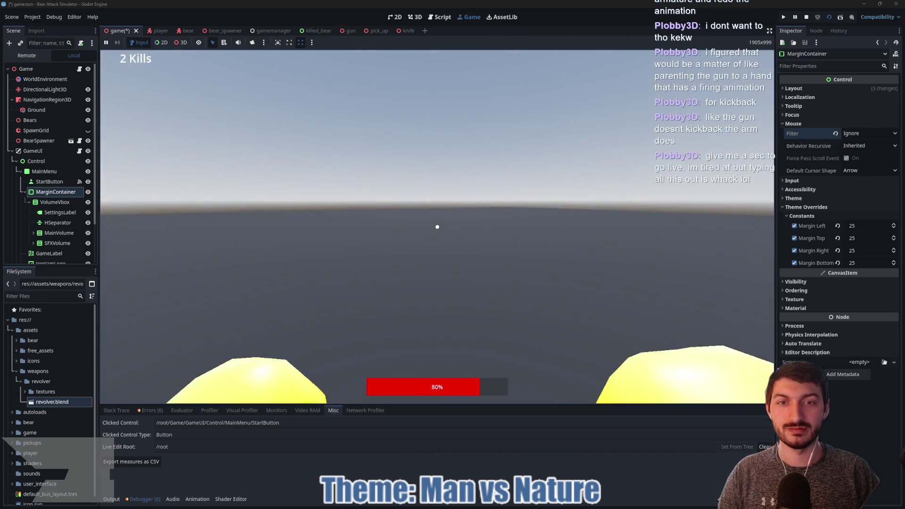
- Stop the game, open the pick_up scene, and select its OmniLight3D
{"action": "key", "text": "F8"}
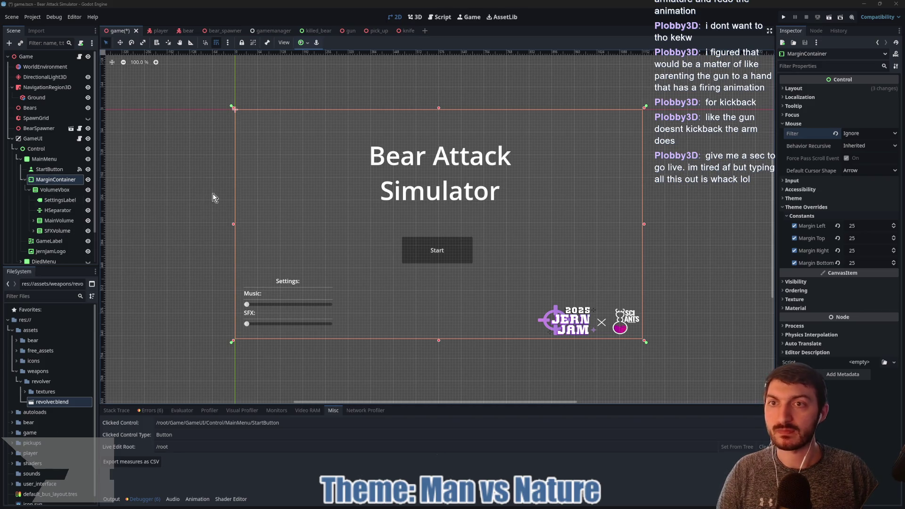
{"action": "left_click", "coordinate": [370, 31]}
{"action": "left_click", "coordinate": [50, 98]}
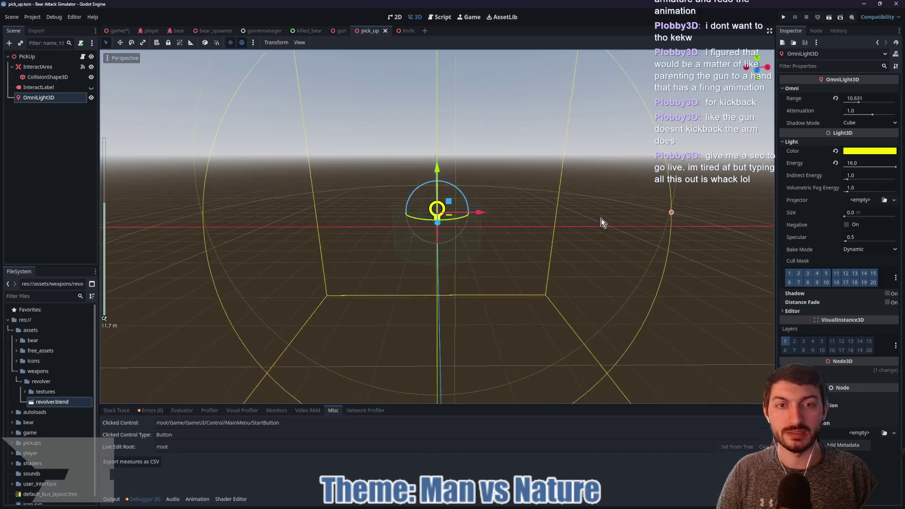
- Shrink the omni light's range to 1.163, reset its energy to 1.0, and save
{"action": "left_click_drag", "start_coordinate": [670, 212], "coordinate": [463, 214]}
{"action": "mouse_move", "coordinate": [554, 210]}
{"action": "left_mouse_down"}
{"action": "mouse_move", "coordinate": [507, 231]}
{"action": "mouse_move", "coordinate": [469, 232]}
{"action": "mouse_move", "coordinate": [542, 219]}
{"action": "left_mouse_up"}
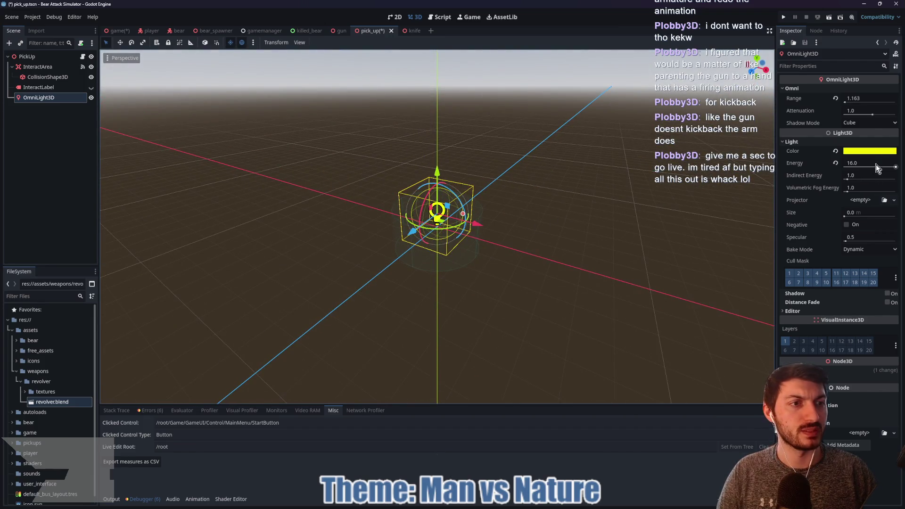
{"action": "left_click_drag", "start_coordinate": [889, 165], "coordinate": [885, 165]}
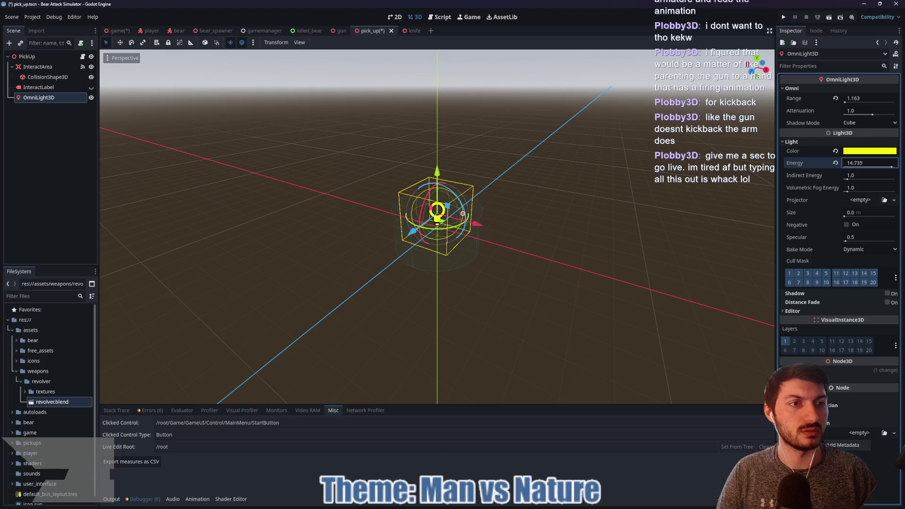
{"action": "left_click", "coordinate": [836, 164]}
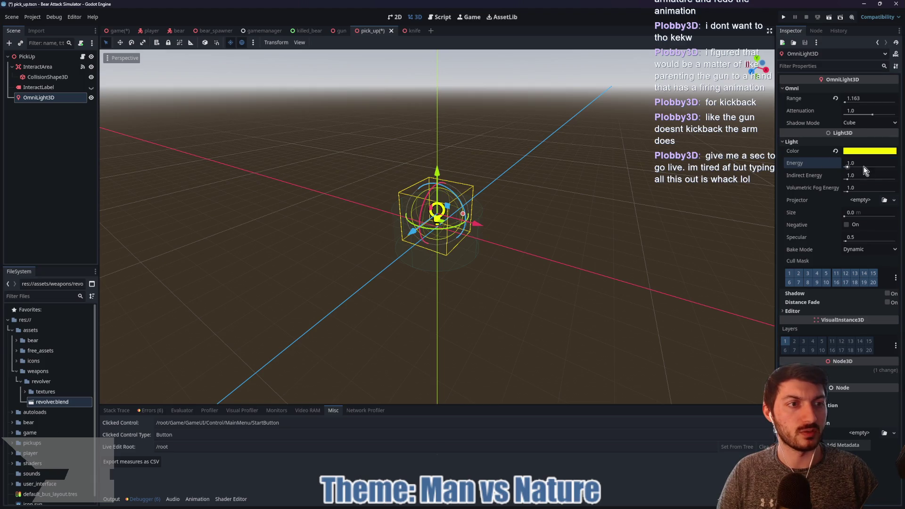
{"action": "key", "text": "ctrl+s"}
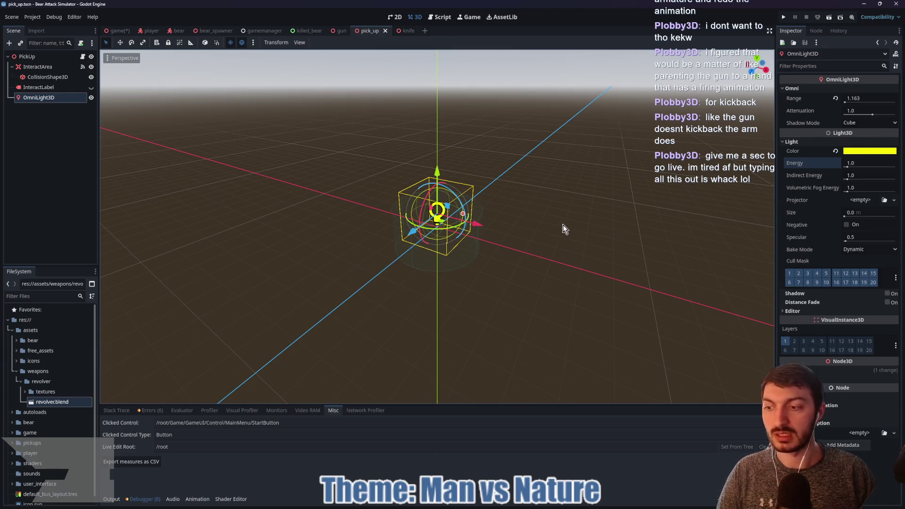
- Tint the omni light pale yellow and return to the game scene
{"action": "left_click", "coordinate": [856, 154]}
{"action": "left_click", "coordinate": [823, 163]}
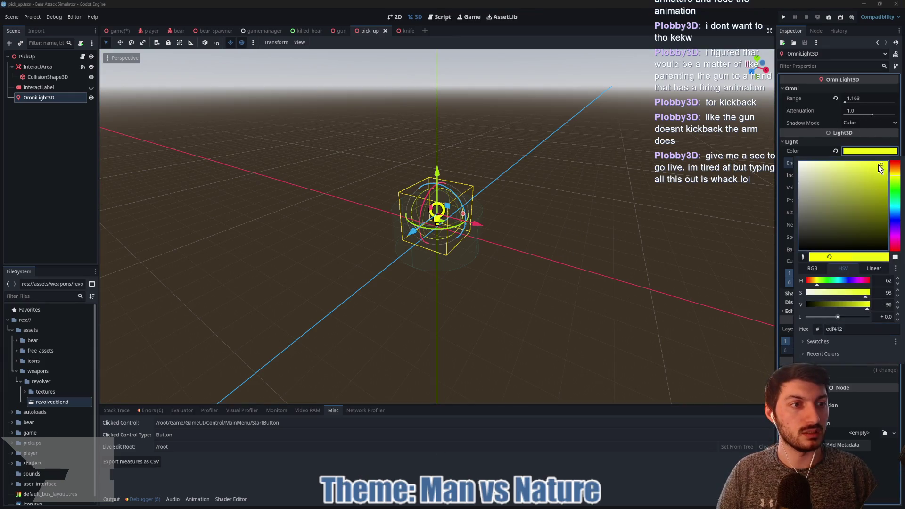
{"action": "left_click", "coordinate": [734, 184]}
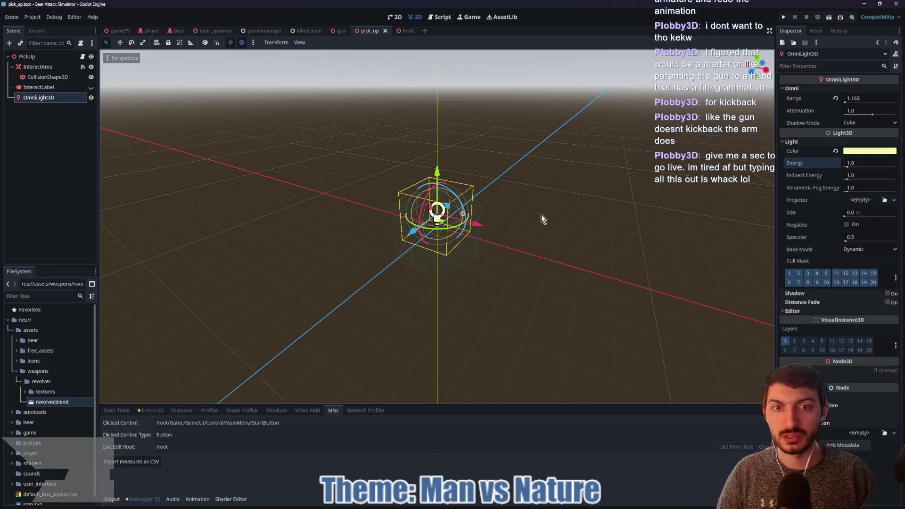
{"action": "left_click", "coordinate": [123, 34]}
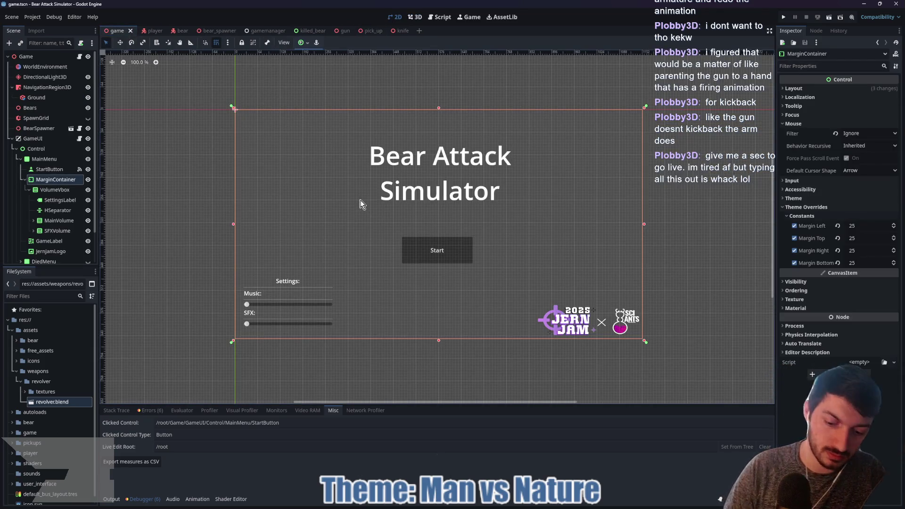
- Run the game briefly, toggling the output and debugger panels, then stop it
{"action": "key", "text": "F5"}
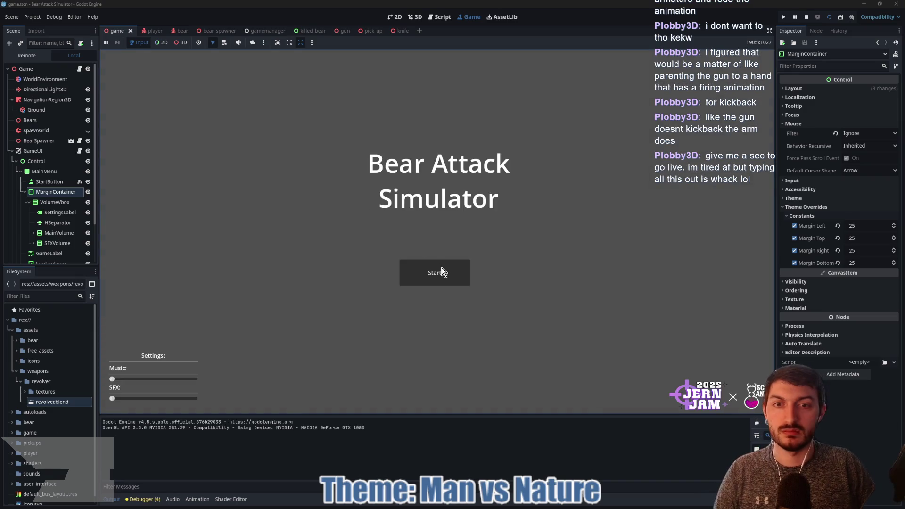
{"action": "left_click", "coordinate": [116, 499]}
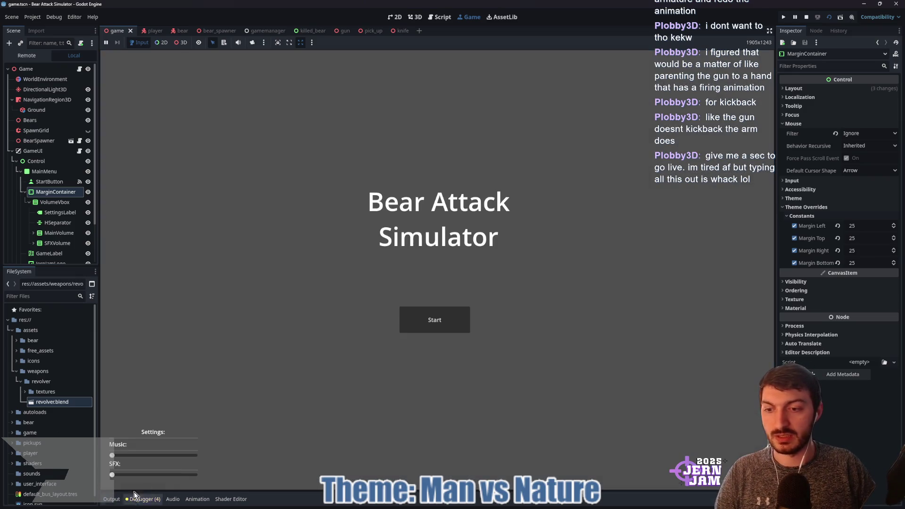
{"action": "left_click", "coordinate": [132, 500]}
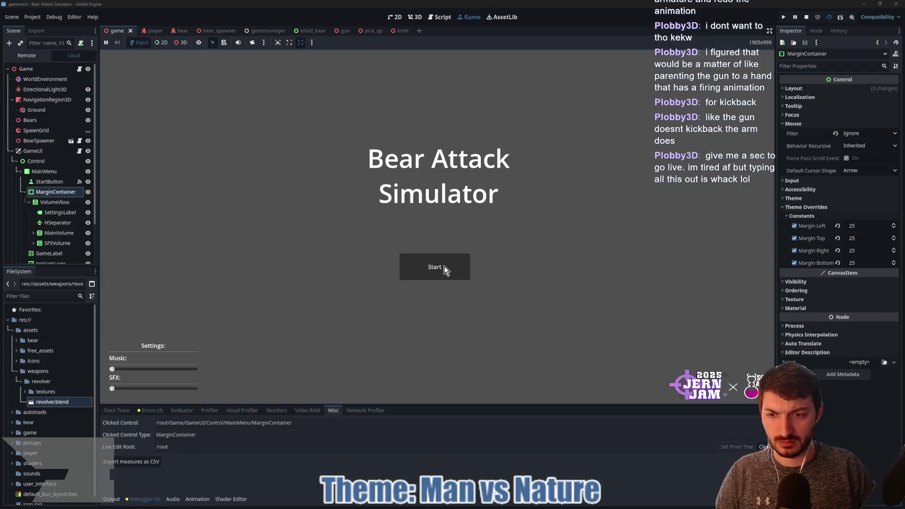
{"action": "left_click", "coordinate": [807, 17]}
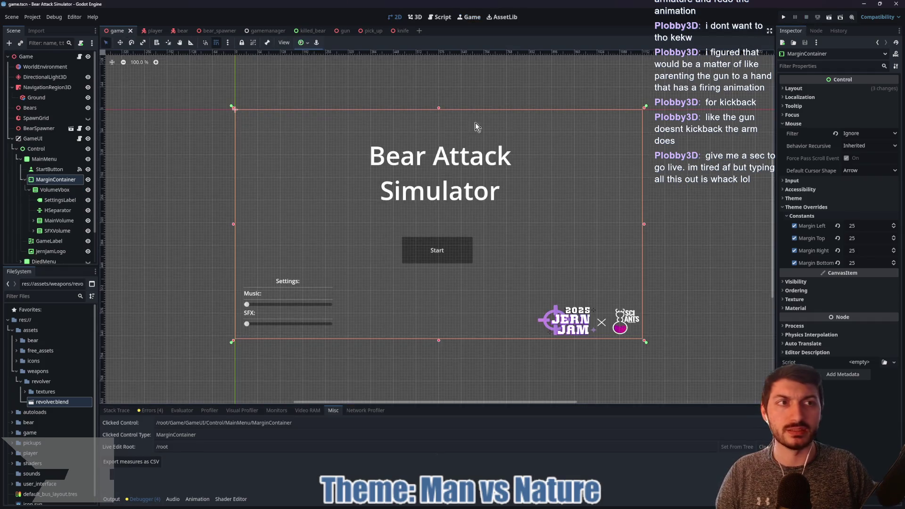
- Check the mouse filter settings of MarginContainer and VolumeVbox, confirming MarginContainer is on Ignore
{"action": "left_click", "coordinate": [49, 169]}
{"action": "left_click", "coordinate": [52, 180]}
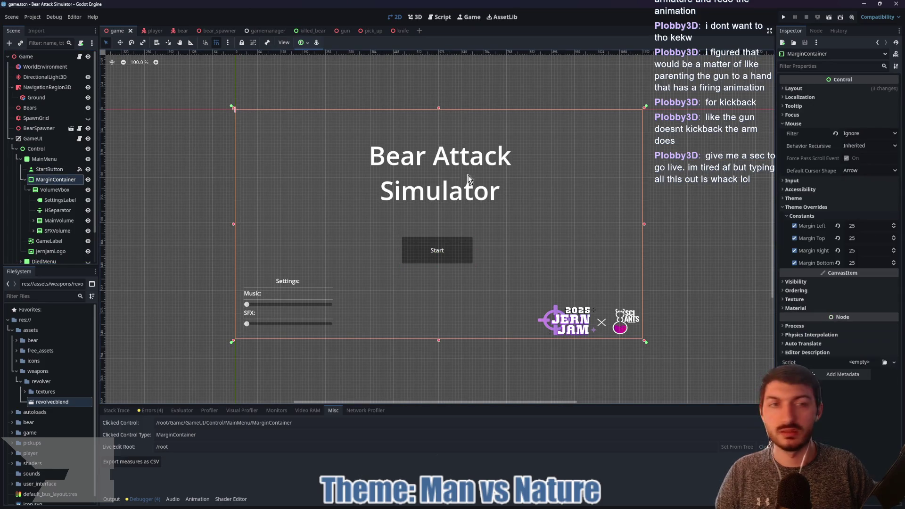
{"action": "left_click", "coordinate": [866, 134]}
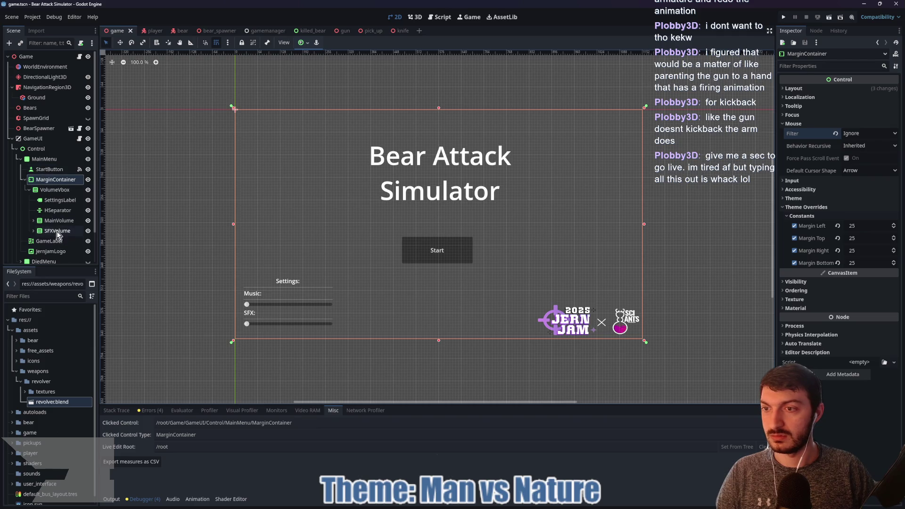
{"action": "left_click", "coordinate": [55, 191]}
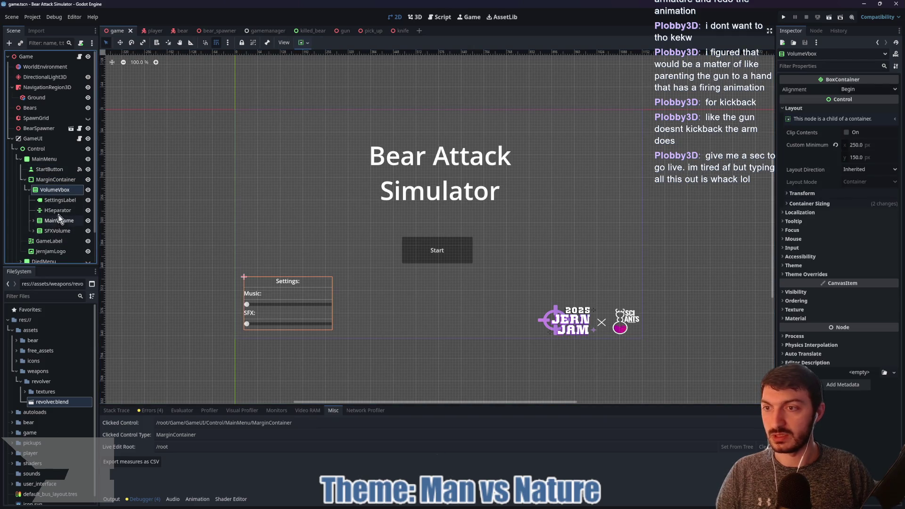
{"action": "left_click", "coordinate": [55, 179]}
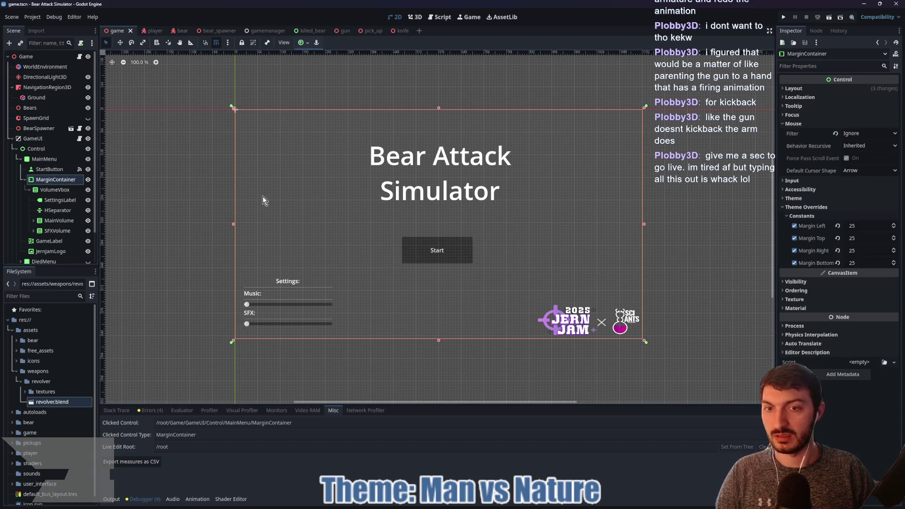
{"action": "key", "text": "F5"}
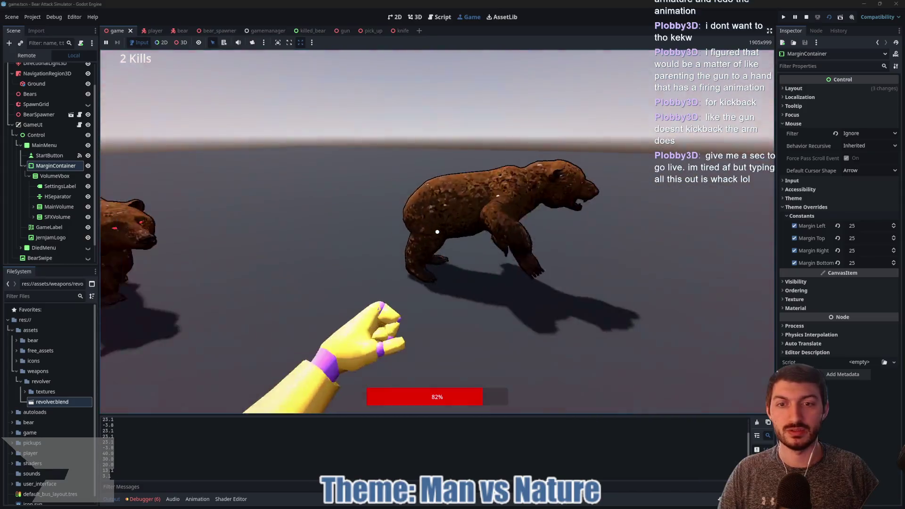
{"action": "left_click", "coordinate": [438, 232]}
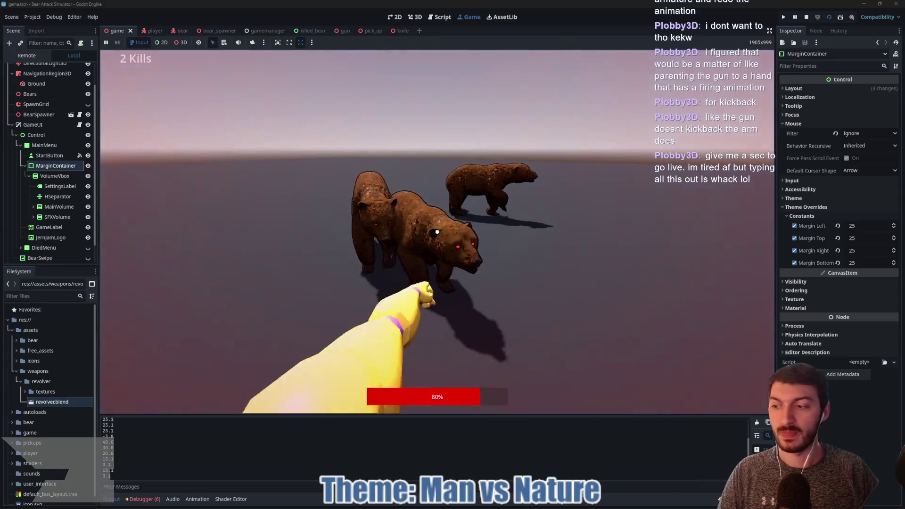
{"action": "left_click", "coordinate": [438, 231]}
{"action": "left_click", "coordinate": [437, 231]}
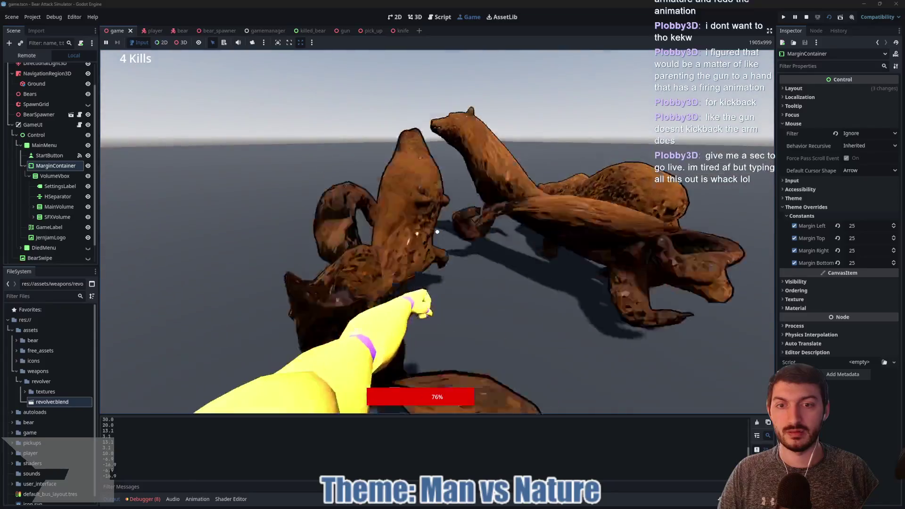
{"action": "left_click", "coordinate": [437, 231]}
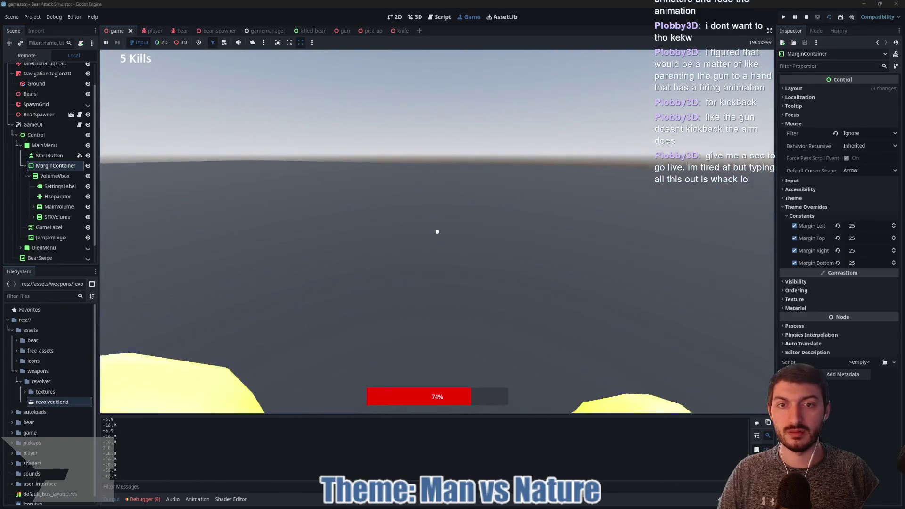
{"action": "key", "text": "F8"}
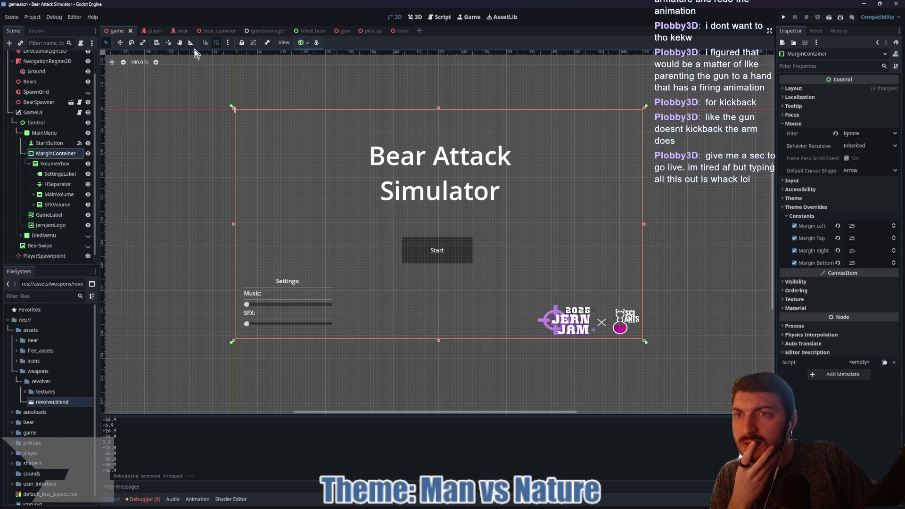
- Read through _process in the player scene's user_interface.gd, then run the game scene
{"action": "left_click", "coordinate": [151, 30]}
{"action": "scroll", "coordinate": [47, 203], "scroll_direction": "down", "scroll_amount": 3}
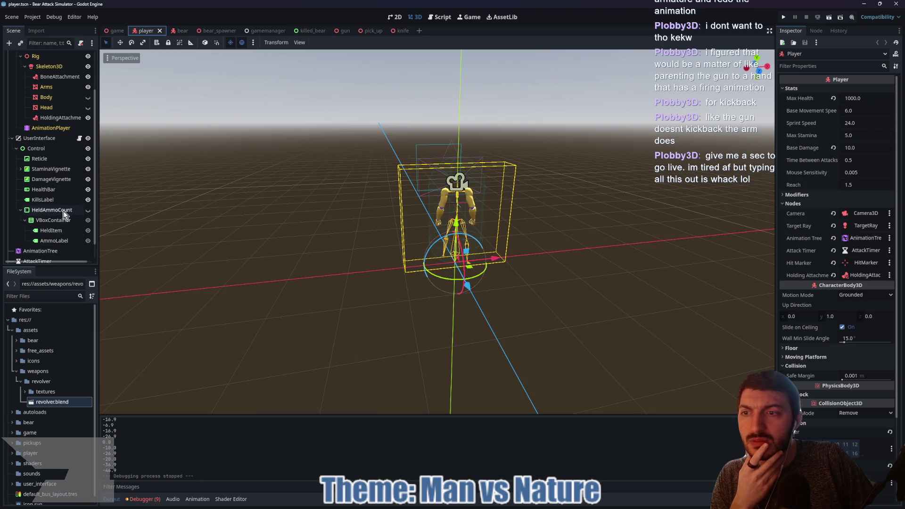
{"action": "left_click", "coordinate": [394, 18]}
{"action": "left_click", "coordinate": [79, 138]}
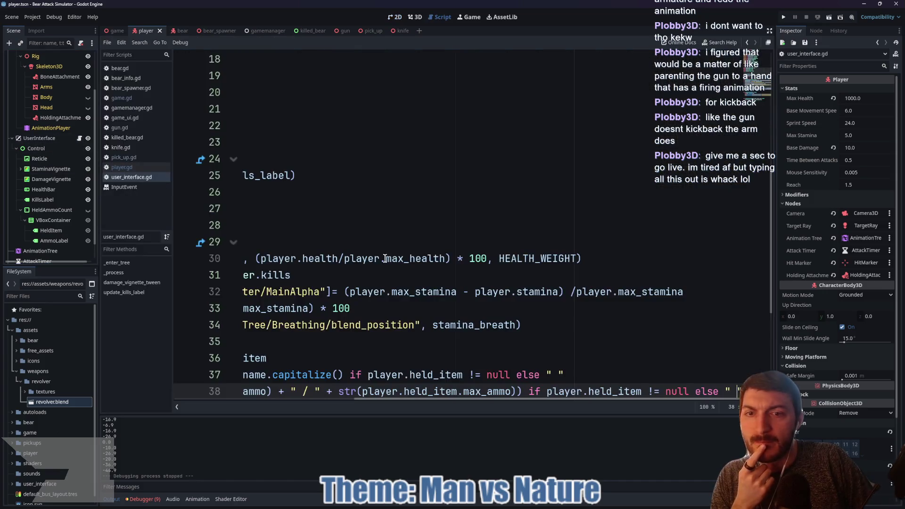
{"action": "scroll", "coordinate": [360, 380], "scroll_direction": "left", "scroll_amount": 5}
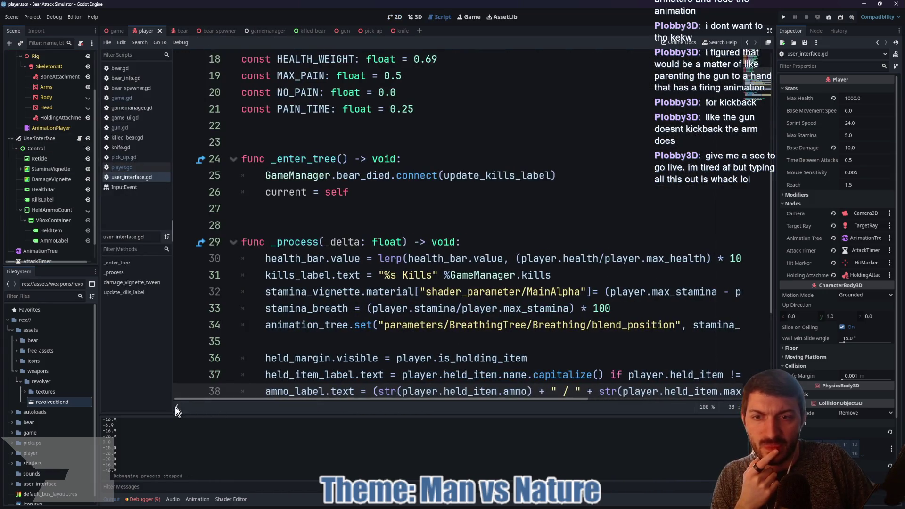
{"action": "scroll", "coordinate": [360, 299], "scroll_direction": "down", "scroll_amount": 3}
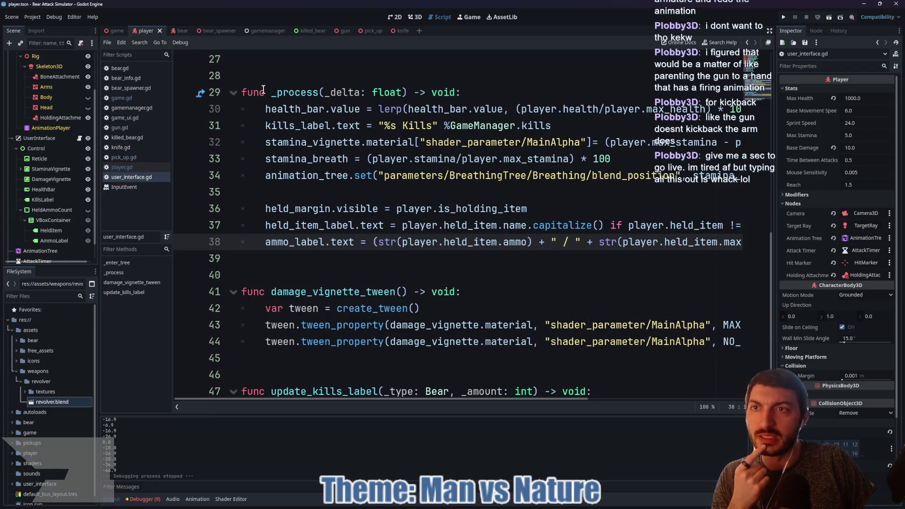
{"action": "left_click", "coordinate": [117, 31]}
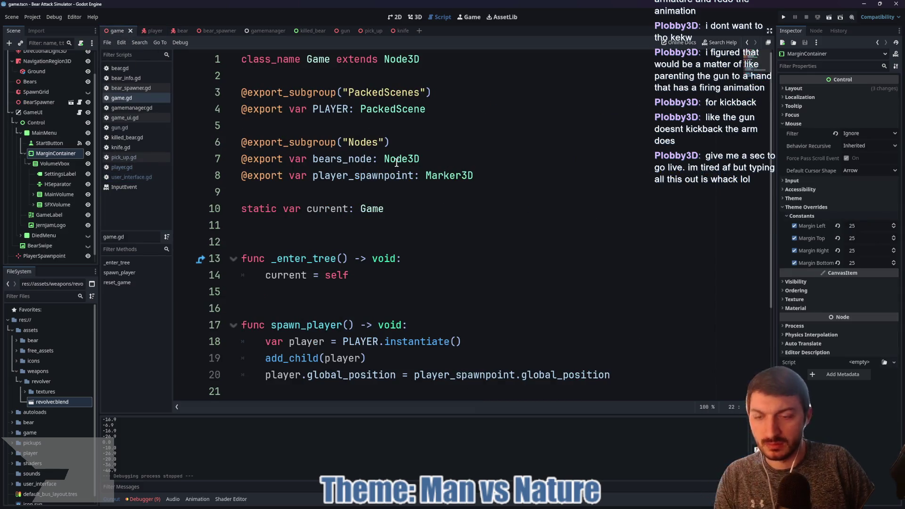
{"action": "key", "text": "F5"}
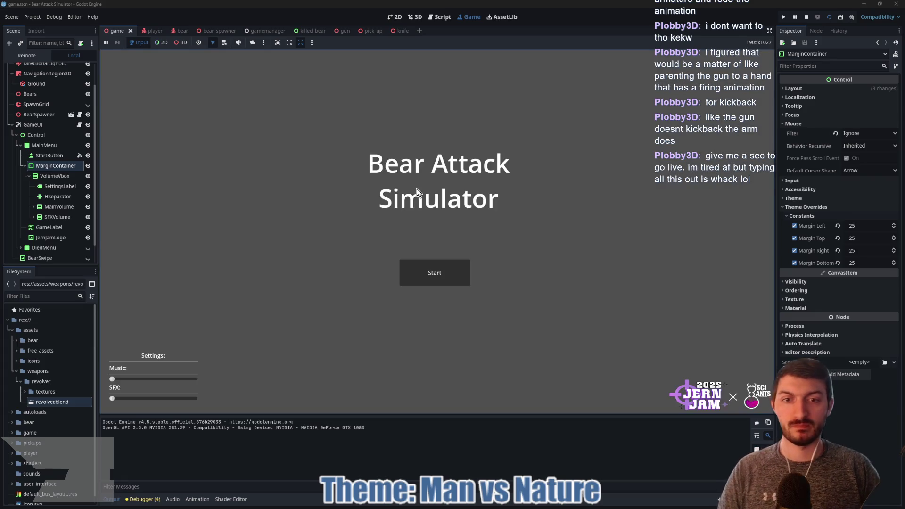
{"action": "left_click", "coordinate": [457, 272]}
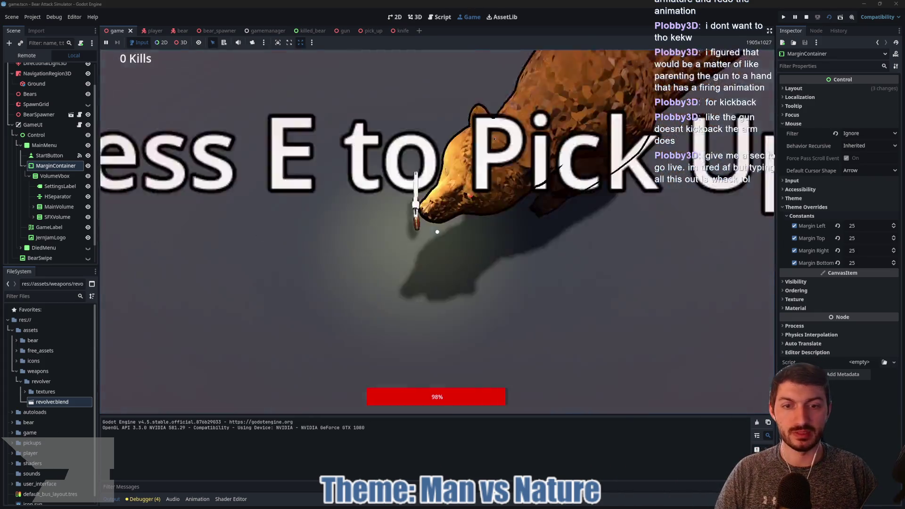
{"action": "key", "text": "e"}
{"action": "left_click", "coordinate": [438, 232]}
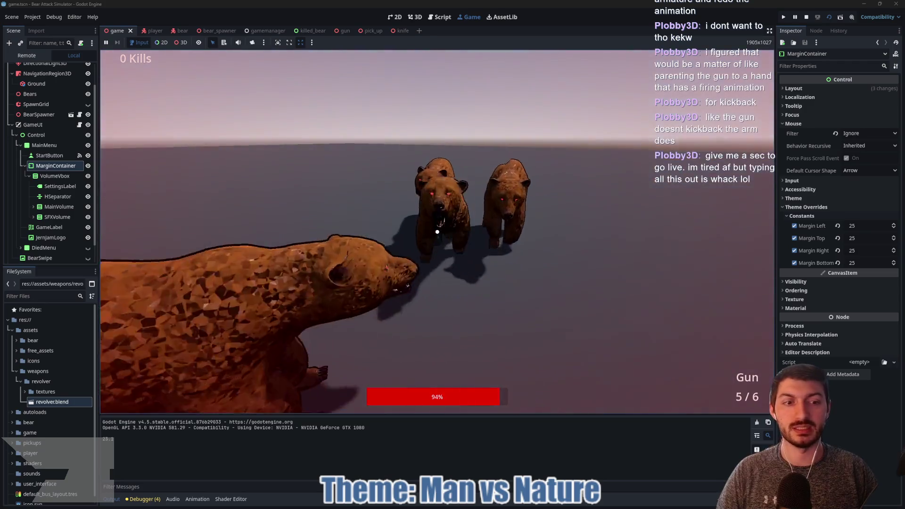
{"action": "left_click", "coordinate": [437, 232]}
{"action": "left_click", "coordinate": [437, 232]}
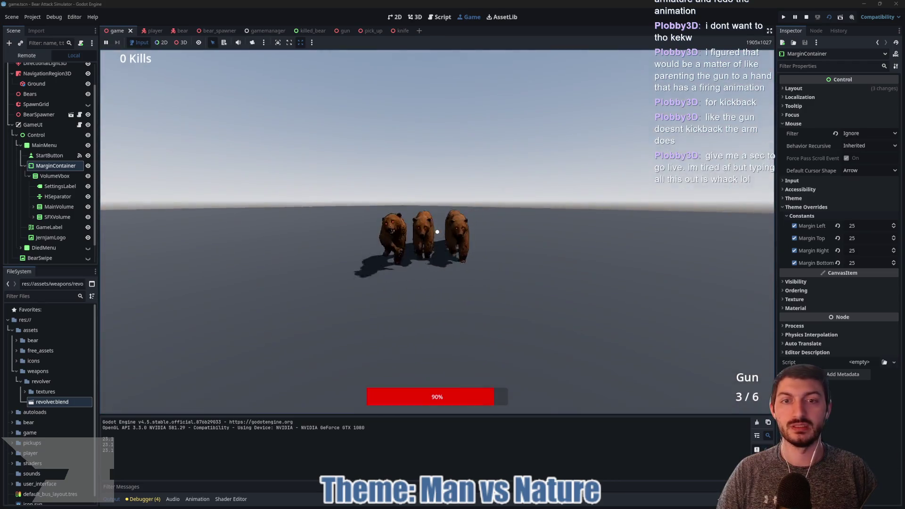
{"action": "left_click", "coordinate": [437, 232]}
{"action": "left_click", "coordinate": [438, 232]}
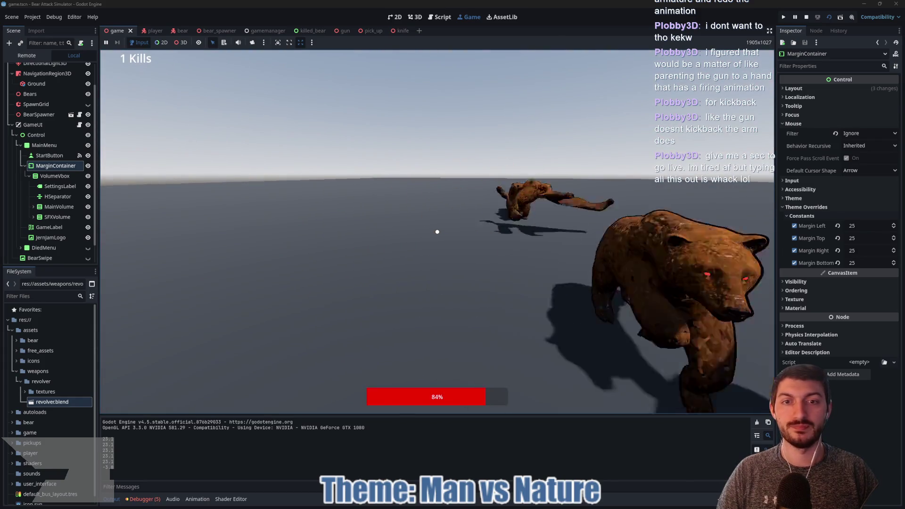
{"action": "key", "text": "F8"}
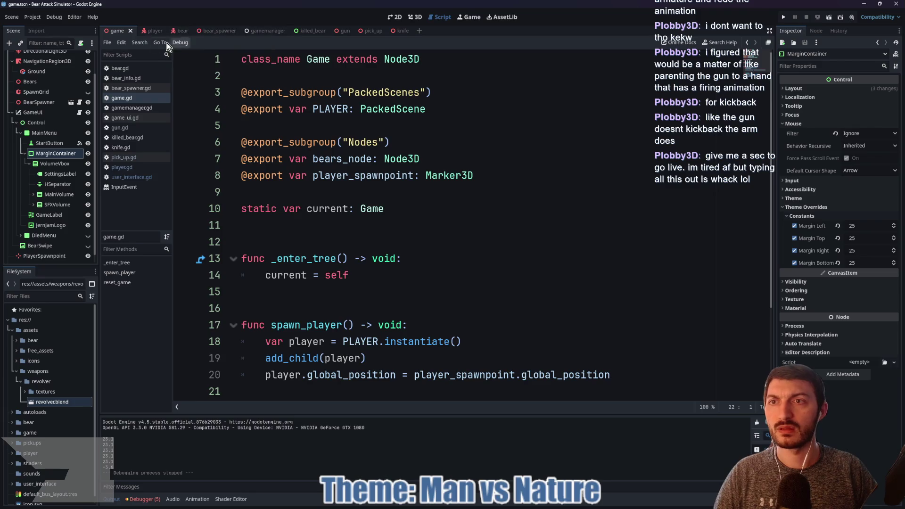
- Show the HeldAmmoCount panel, resize it to 200×175, and re-anchor it Bottom Right
{"action": "left_click", "coordinate": [150, 31]}
{"action": "left_click", "coordinate": [397, 16]}
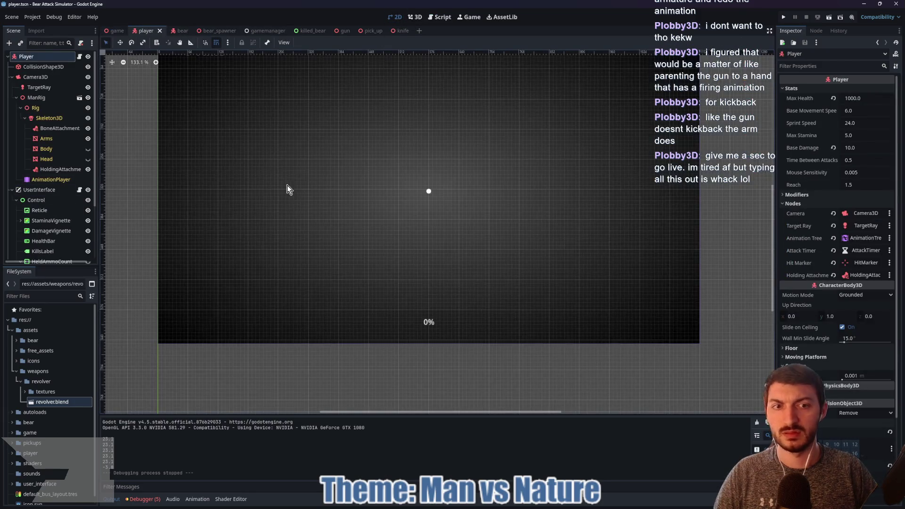
{"action": "scroll", "coordinate": [66, 234], "scroll_direction": "down", "scroll_amount": 3}
{"action": "left_click", "coordinate": [88, 191]}
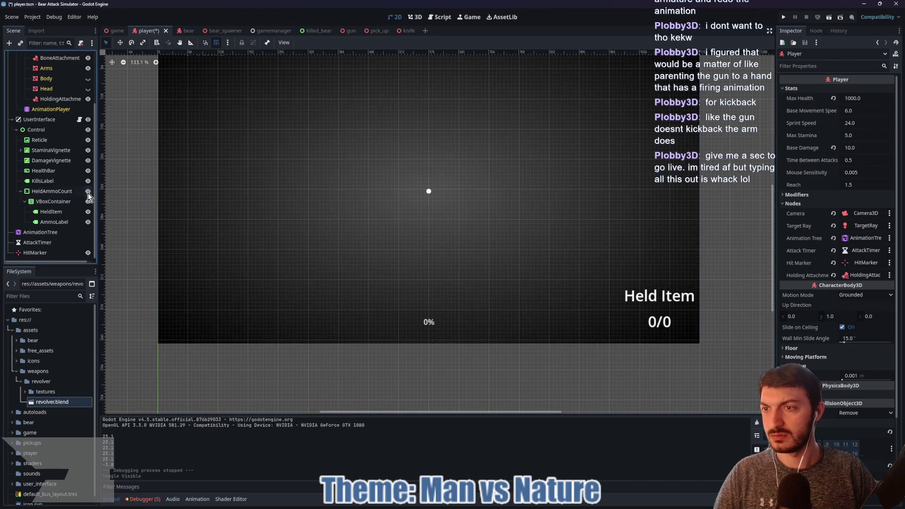
{"action": "left_click", "coordinate": [61, 192]}
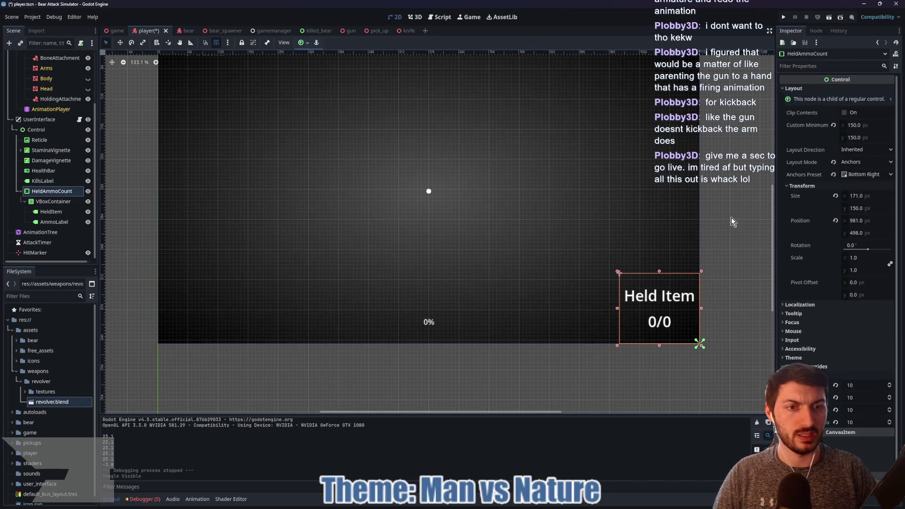
{"action": "left_click", "coordinate": [862, 196]}
{"action": "type", "text": "00"}
{"action": "key", "text": "Return"}
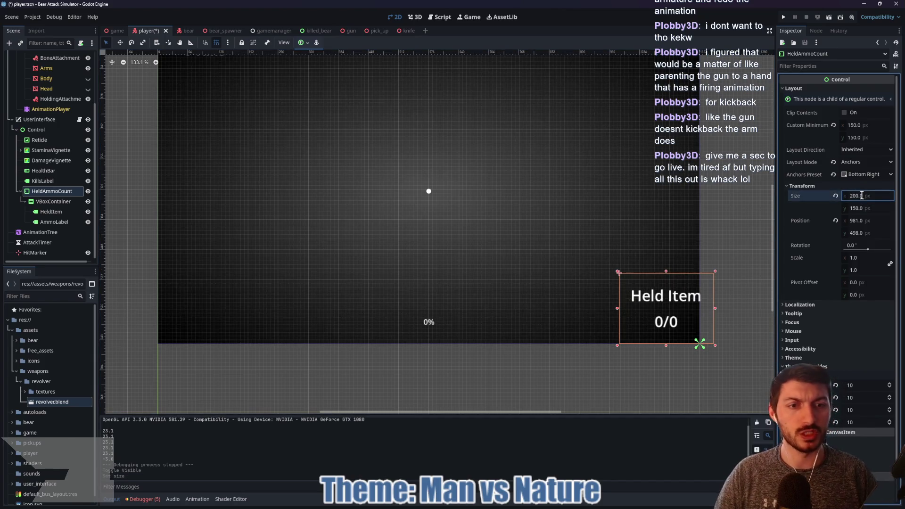
{"action": "left_click", "coordinate": [872, 208]}
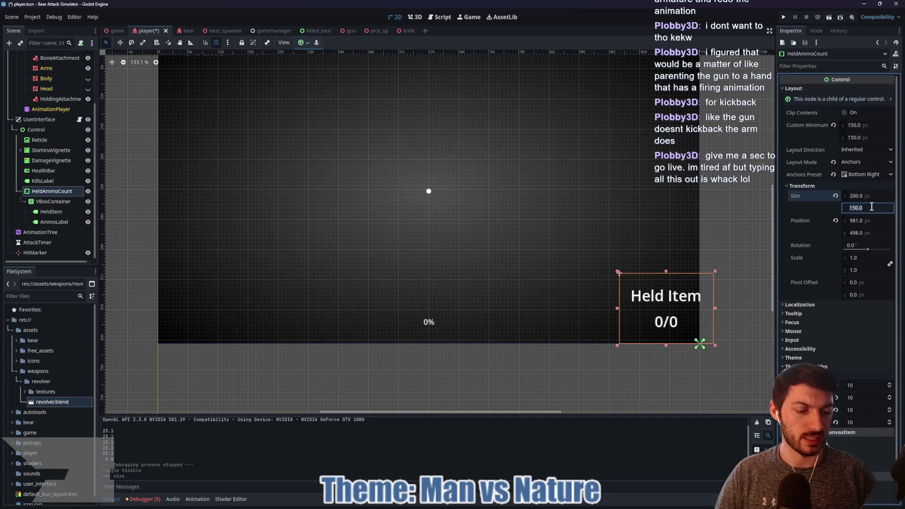
{"action": "type", "text": "175"}
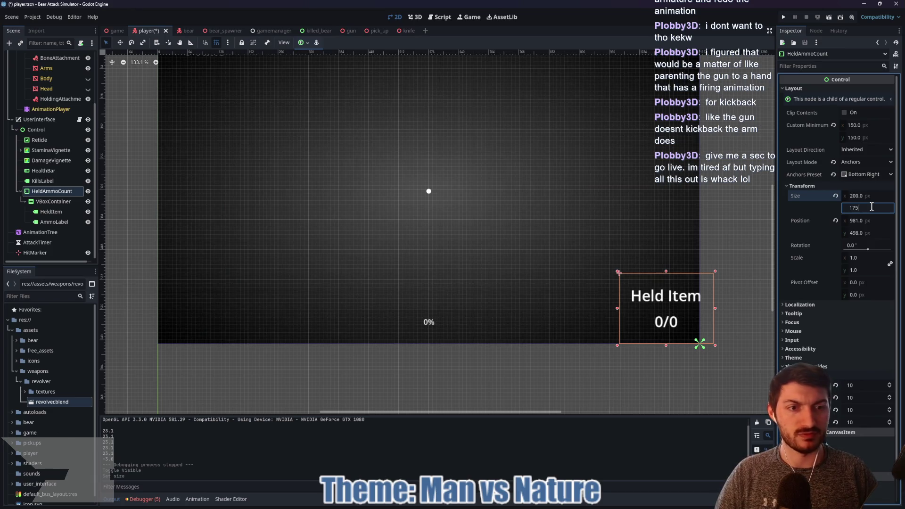
{"action": "key", "text": "Return"}
{"action": "left_click", "coordinate": [303, 42]}
{"action": "left_click", "coordinate": [331, 94]}
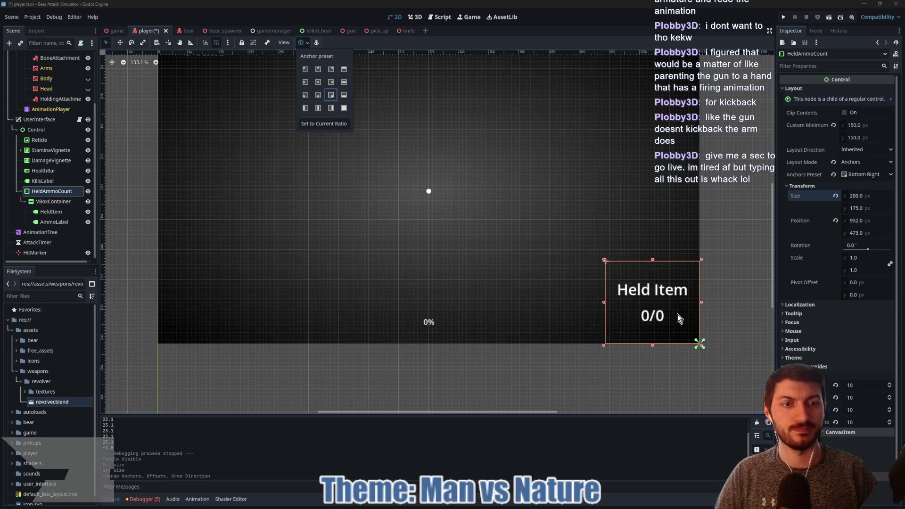
- Set the HeldItem and AmmoLabel font size to 48 and save
{"action": "left_click", "coordinate": [51, 211]}
{"action": "left_click", "coordinate": [54, 222], "text": "shift"}
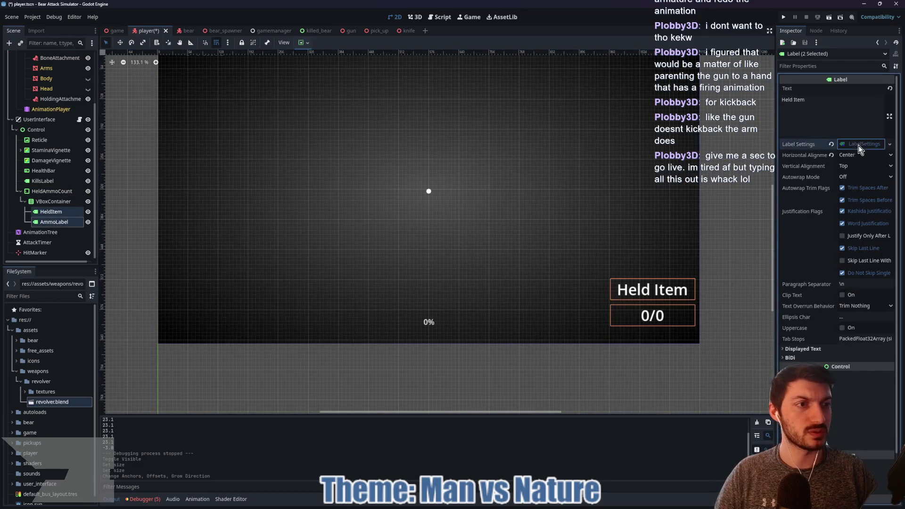
{"action": "left_click", "coordinate": [865, 144]}
{"action": "left_click", "coordinate": [858, 200]}
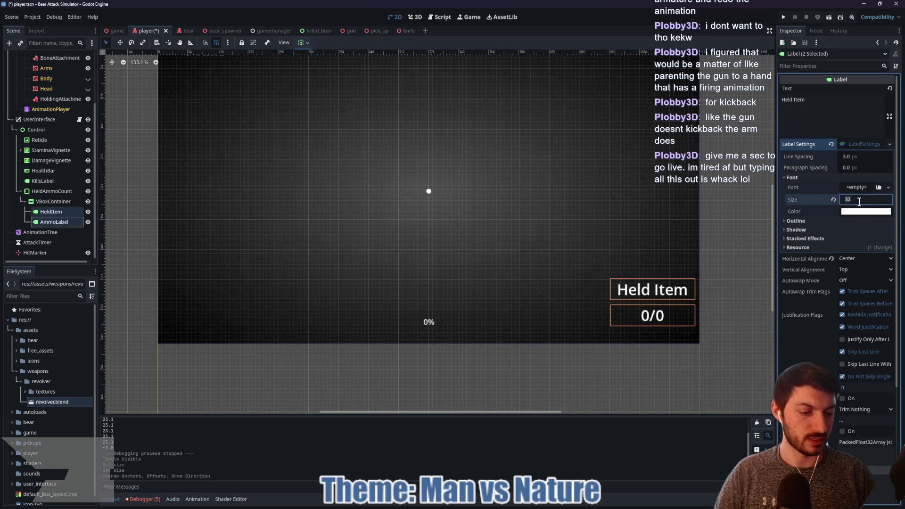
{"action": "key", "text": "Return"}
{"action": "key", "text": "ctrl+s"}
- Hide the HeldItem and AmmoLabel labels and save the player scene
{"action": "left_click", "coordinate": [88, 212]}
{"action": "key", "text": "ctrl+s"}
{"action": "left_click", "coordinate": [66, 191]}
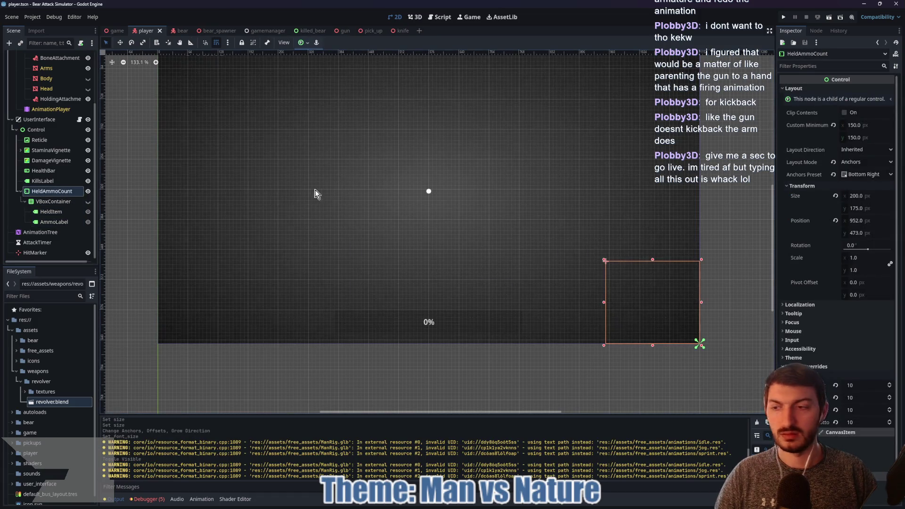
{"action": "key", "text": "ctrl+s"}
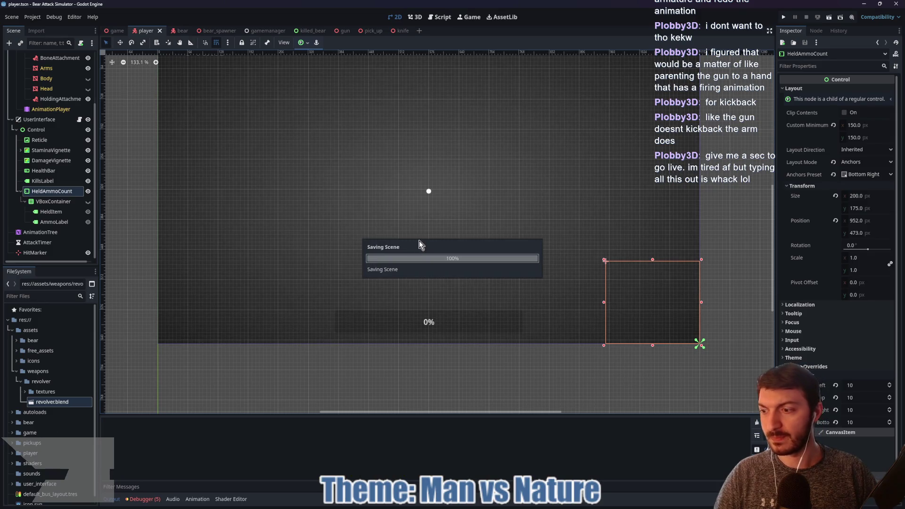
- Run the game scene, start from the title menu, and shoot approaching bears
{"action": "left_click", "coordinate": [128, 30]}
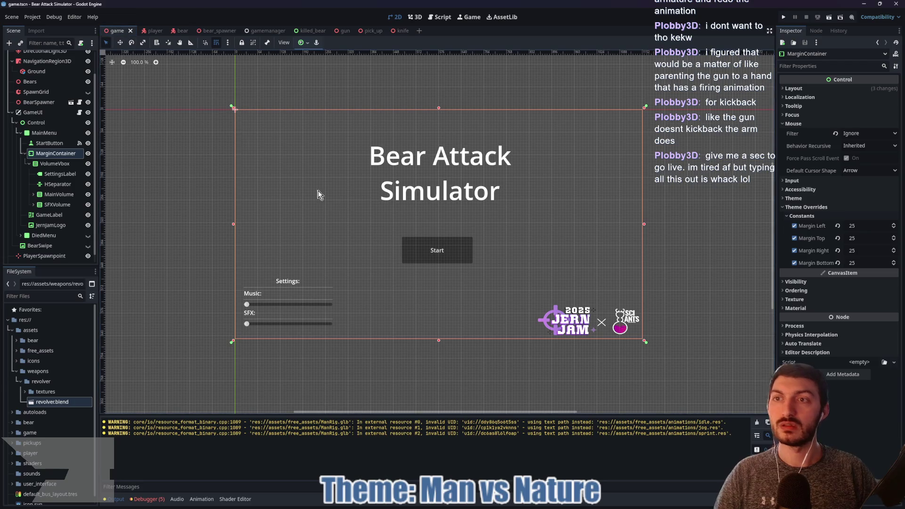
{"action": "key", "text": "F5"}
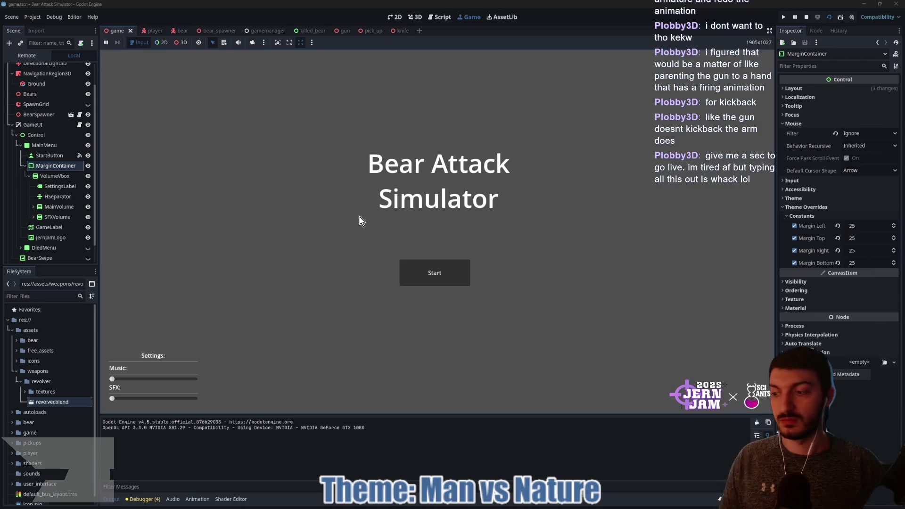
{"action": "left_click", "coordinate": [407, 263]}
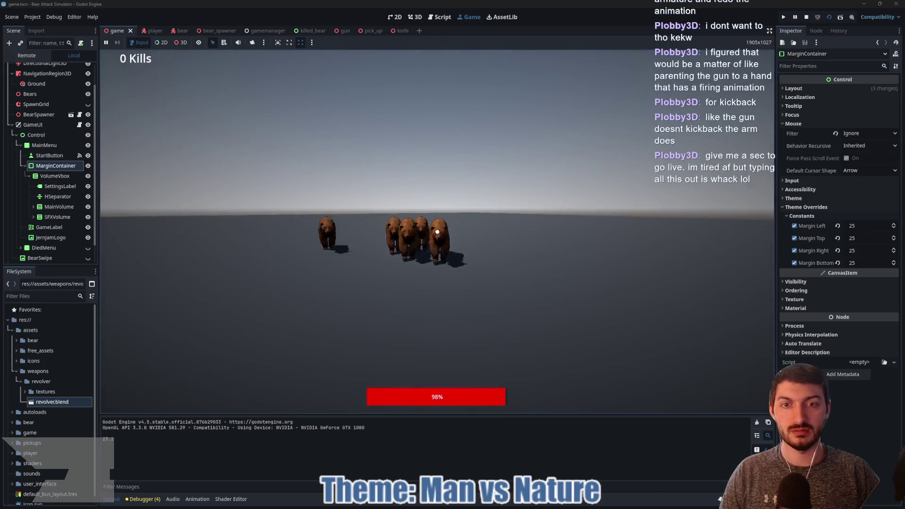
{"action": "left_click", "coordinate": [438, 231]}
{"action": "left_click", "coordinate": [438, 232]}
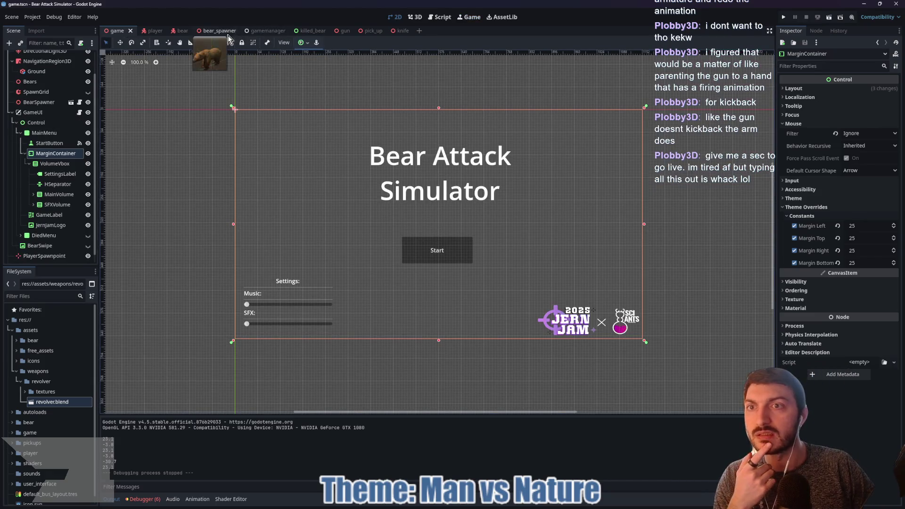
- Hide the HeldAmmoCount panel in the player scene and save
{"action": "left_click", "coordinate": [155, 31]}
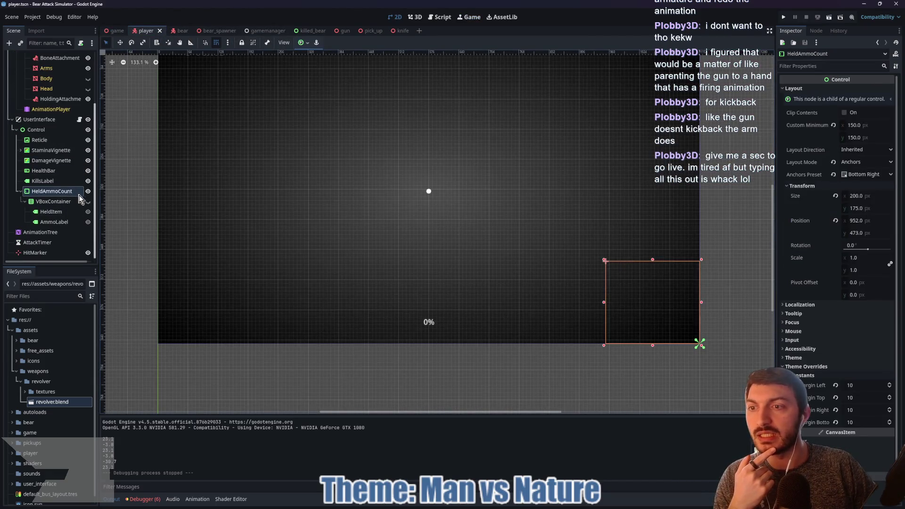
{"action": "left_click", "coordinate": [88, 191]}
{"action": "key", "text": "ctrl+s"}
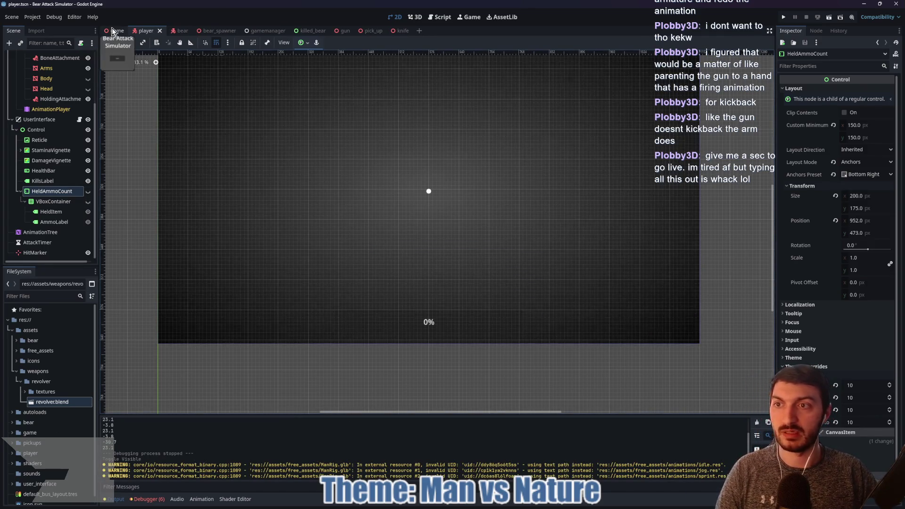
- Run the game again, shoot bears to 2 kills, stop, and open the player scene
{"action": "left_click", "coordinate": [113, 29]}
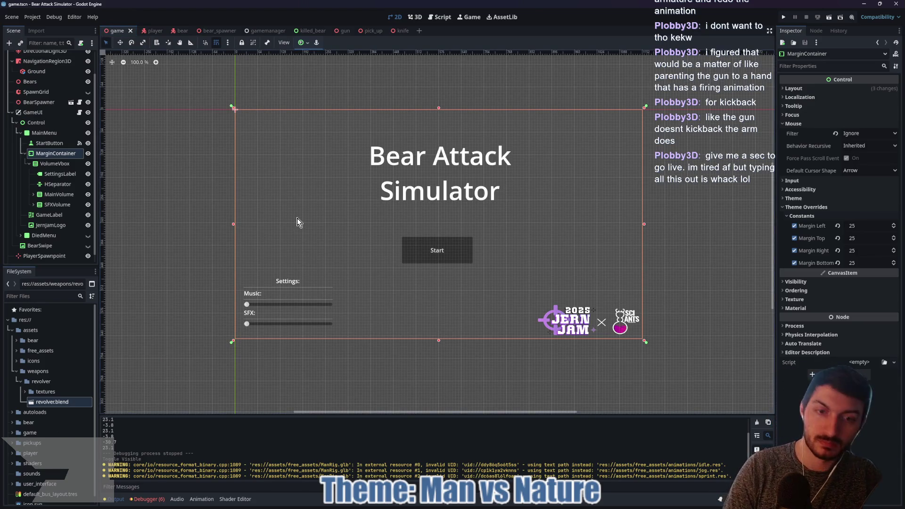
{"action": "key", "text": "F5"}
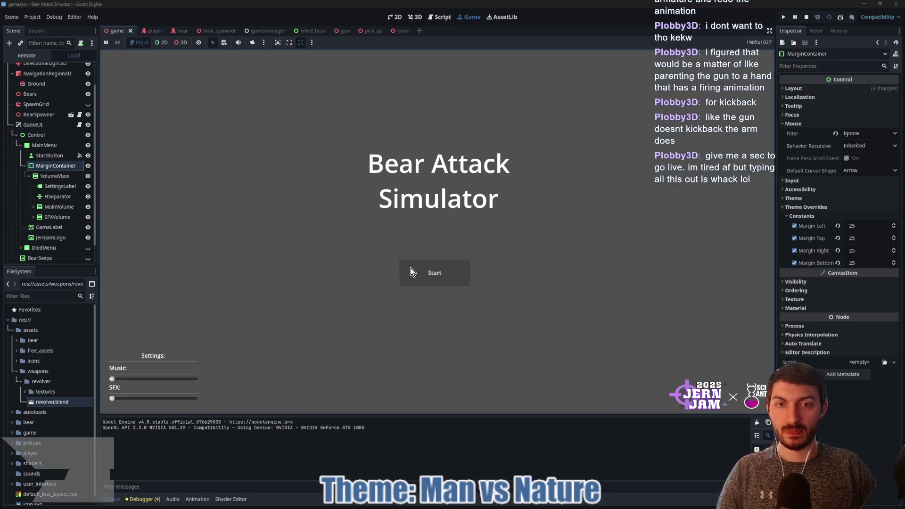
{"action": "left_click", "coordinate": [410, 268]}
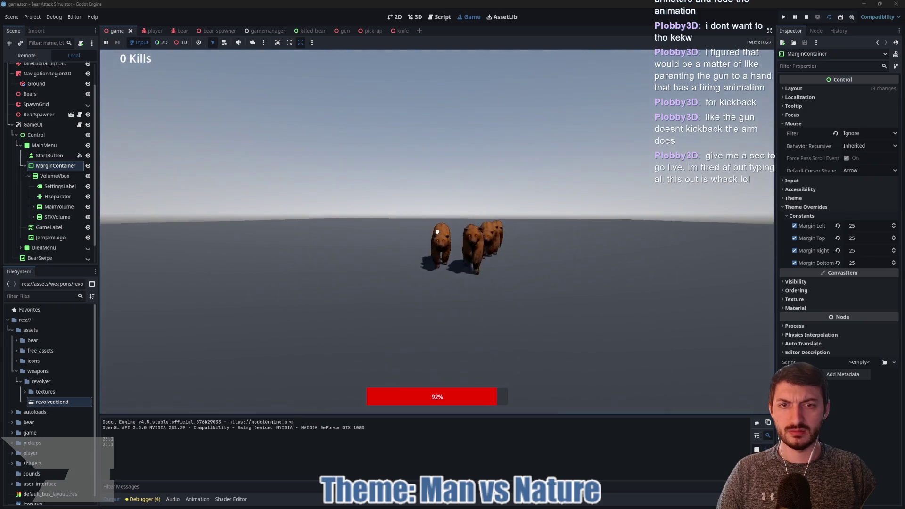
{"action": "left_click", "coordinate": [437, 232]}
{"action": "left_click", "coordinate": [437, 232]}
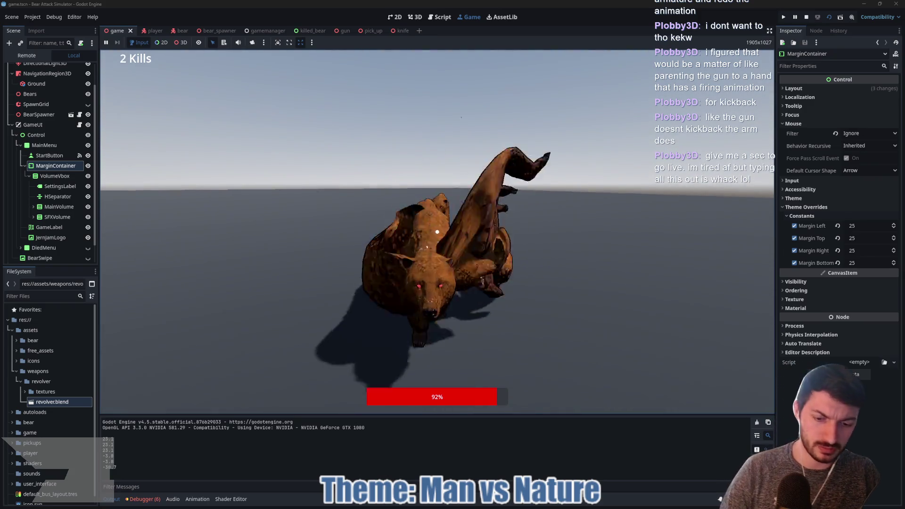
{"action": "key", "text": "F8"}
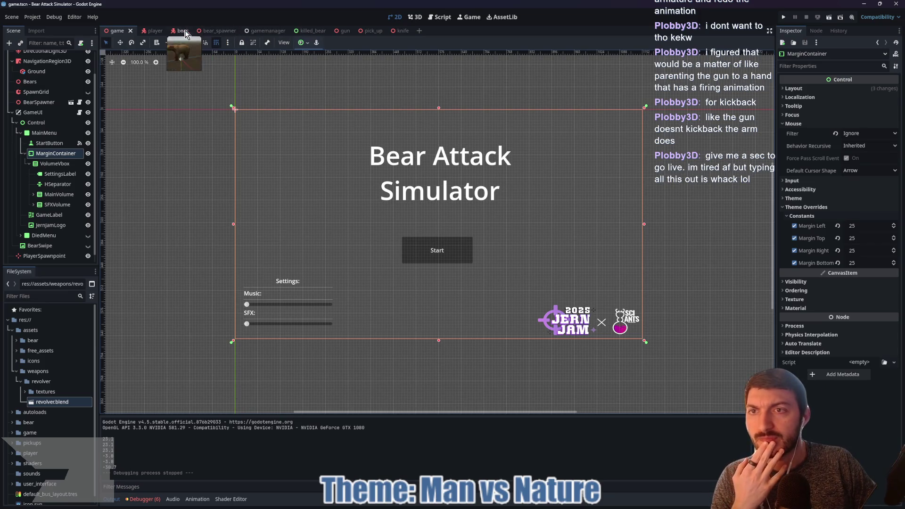
{"action": "left_click", "coordinate": [147, 30]}
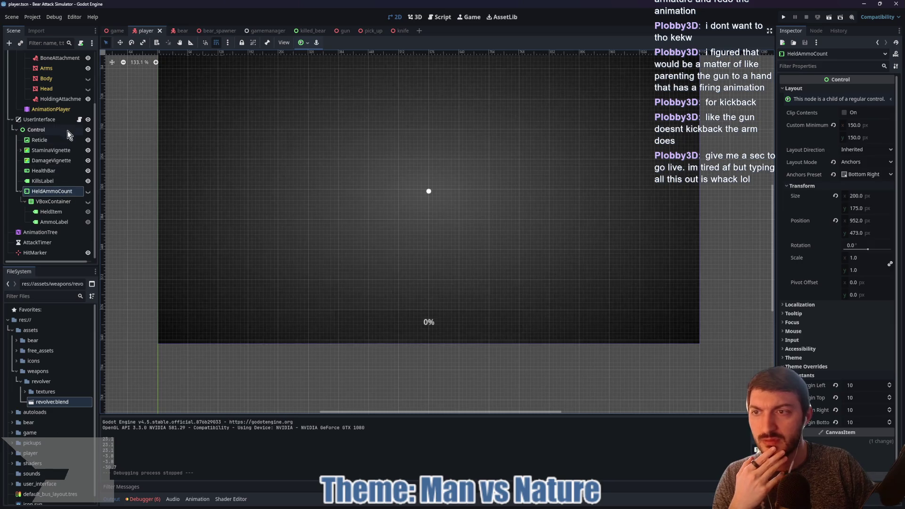
- Show HeldAmmoCount and its labels so the panel widens to 247 px, then hide it again
{"action": "left_click", "coordinate": [39, 120]}
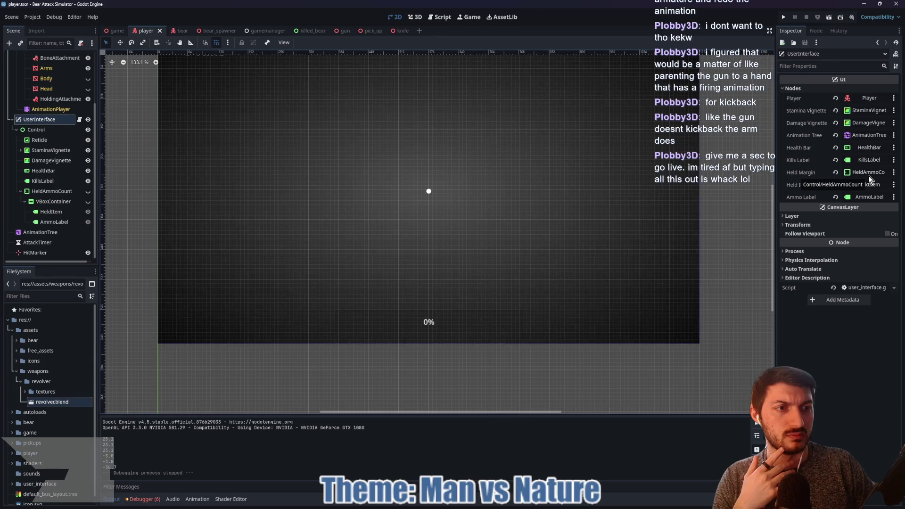
{"action": "left_click", "coordinate": [89, 193]}
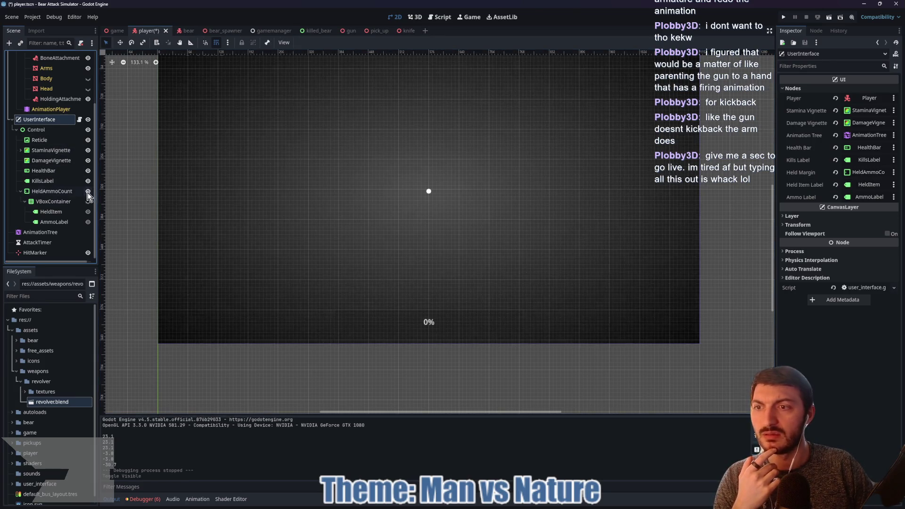
{"action": "left_click", "coordinate": [86, 192]}
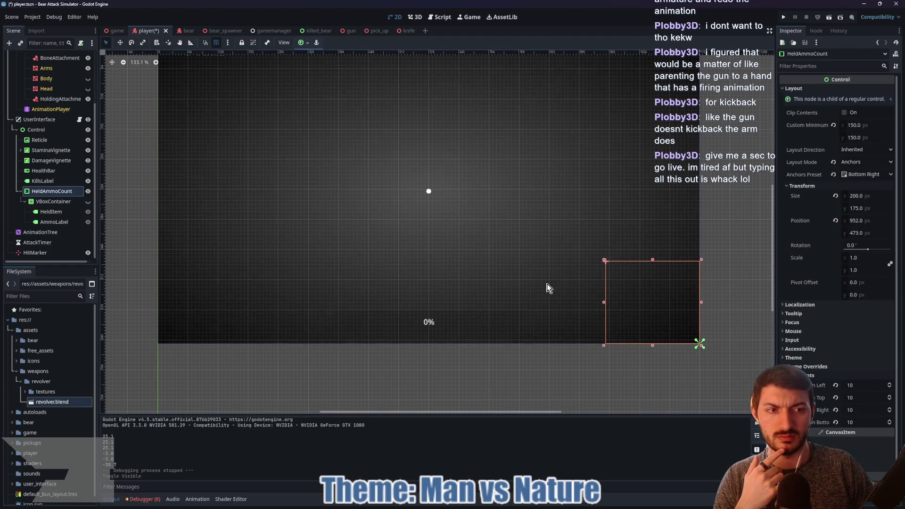
{"action": "left_click", "coordinate": [87, 202]}
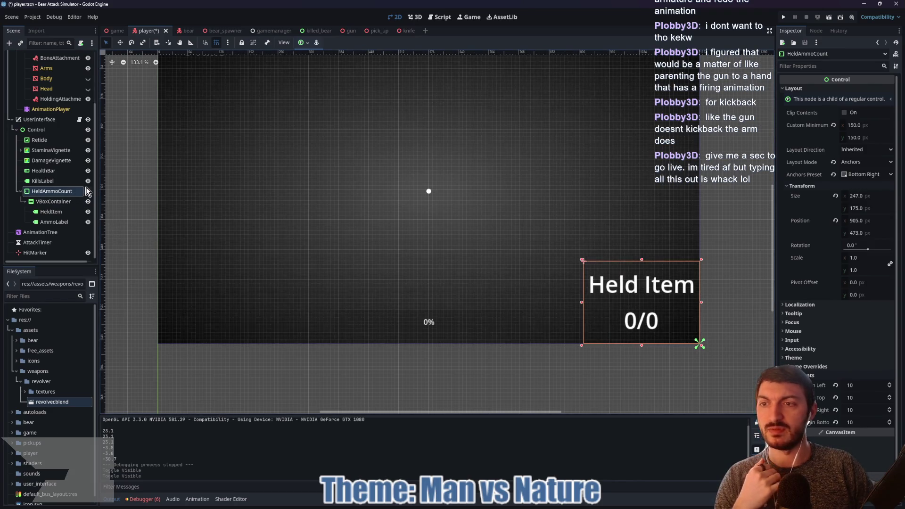
{"action": "left_click", "coordinate": [88, 191]}
- Save the player scene, switch to the game scene, and run the project
{"action": "key", "text": "ctrl+s"}
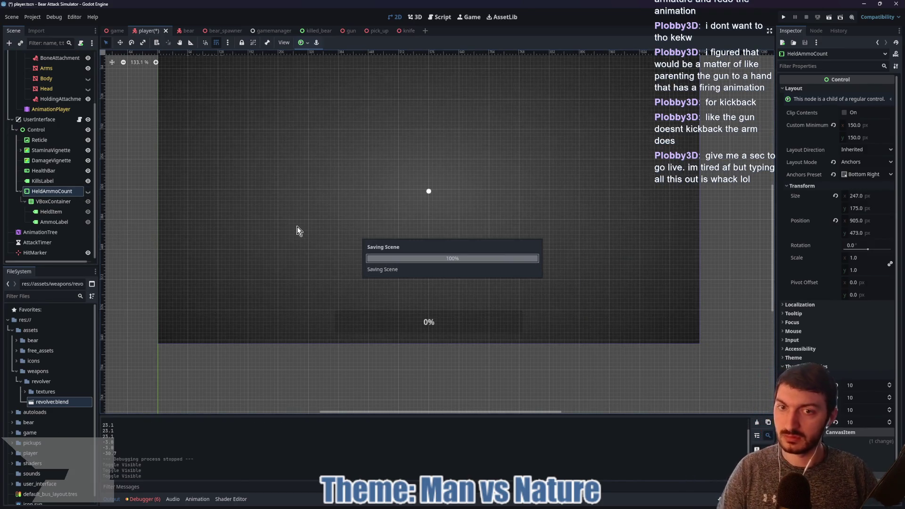
{"action": "left_click", "coordinate": [116, 31]}
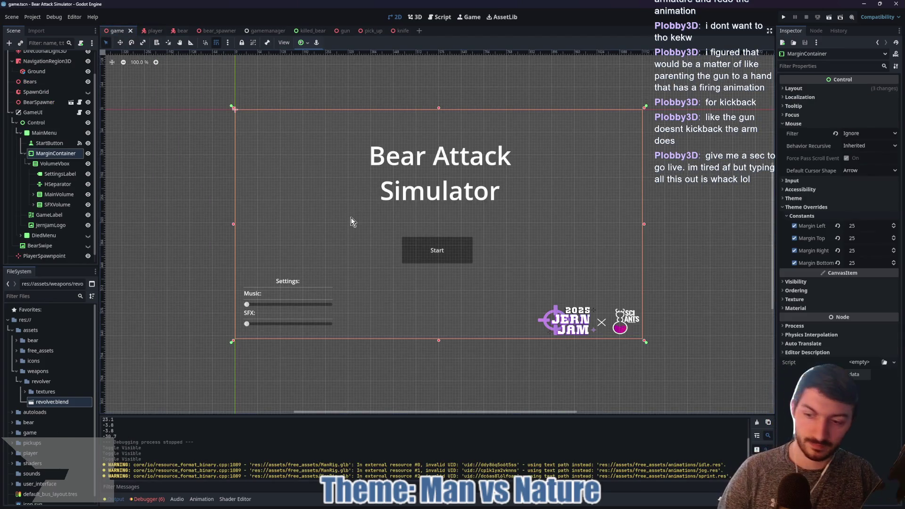
{"action": "key", "text": "F5"}
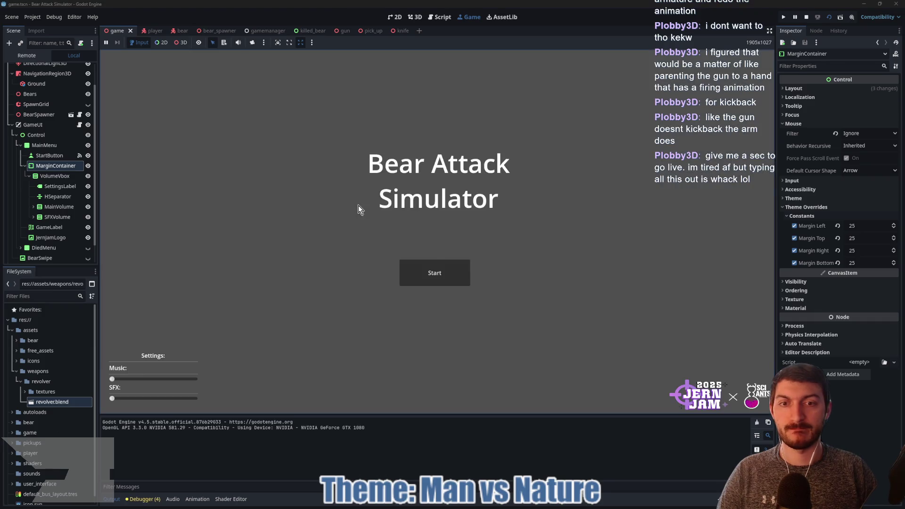
- Start from the main menu, shoot and punch bears to 5 kills at 80% health, then stop
{"action": "left_click", "coordinate": [432, 265]}
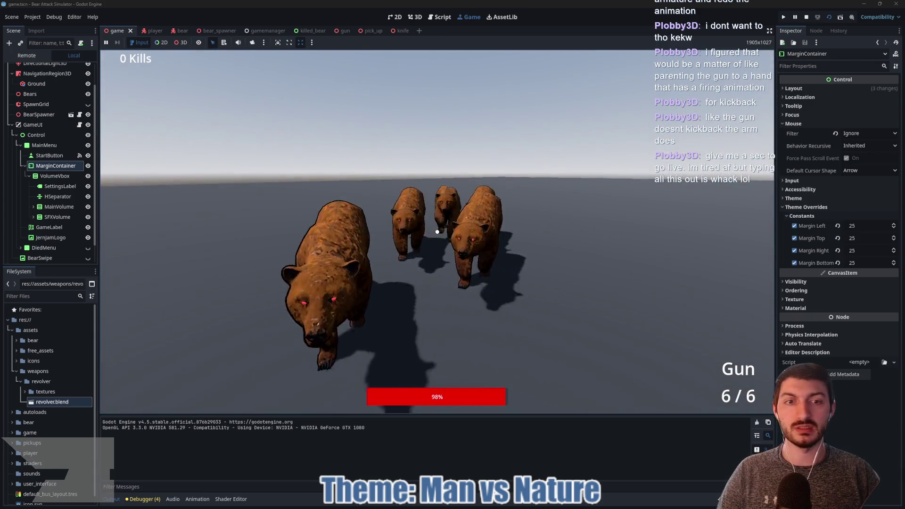
{"action": "left_click", "coordinate": [438, 232]}
{"action": "left_click", "coordinate": [438, 232]}
{"action": "left_click", "coordinate": [438, 232]}
{"action": "left_click", "coordinate": [438, 232]}
{"action": "left_click", "coordinate": [438, 232]}
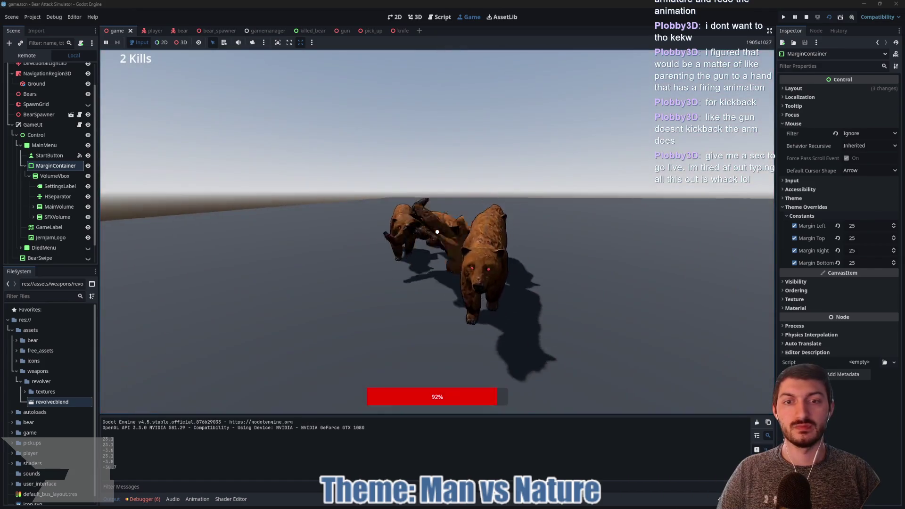
{"action": "left_click", "coordinate": [438, 232]}
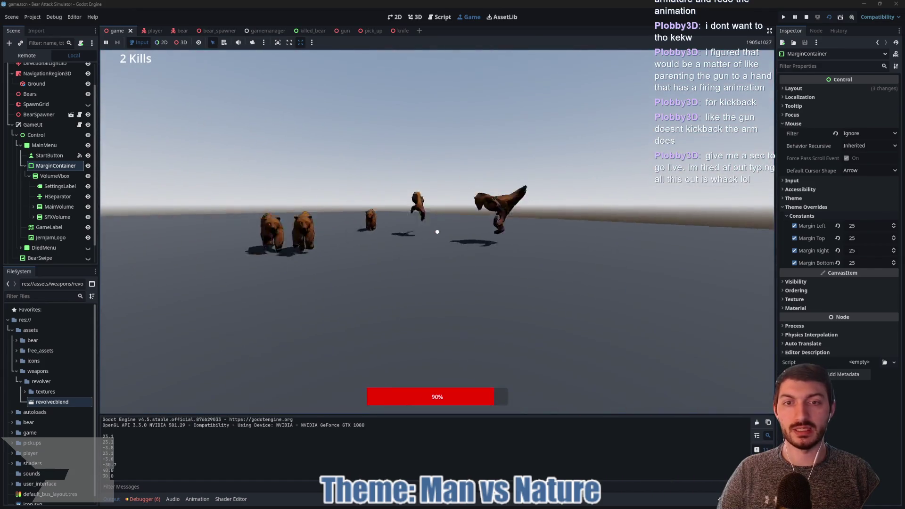
{"action": "left_click", "coordinate": [438, 232]}
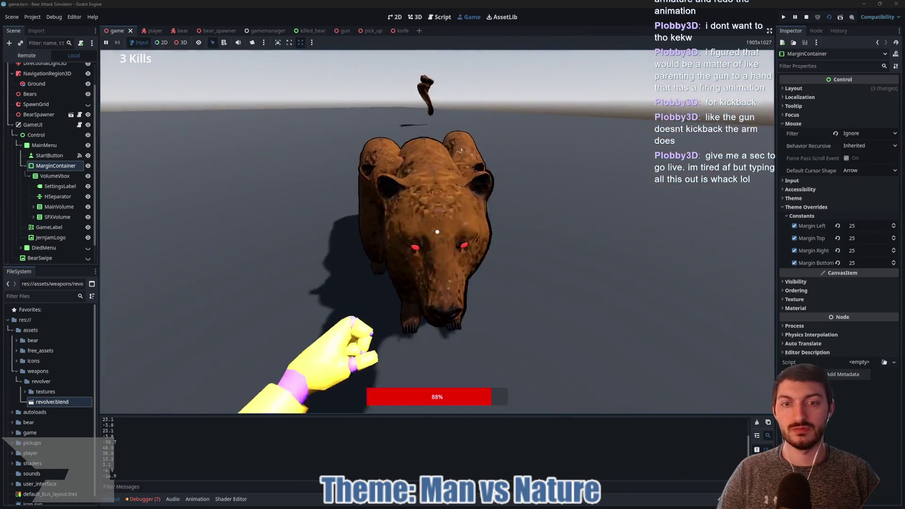
{"action": "left_click", "coordinate": [437, 232]}
{"action": "left_click", "coordinate": [438, 232]}
{"action": "left_click", "coordinate": [438, 232]}
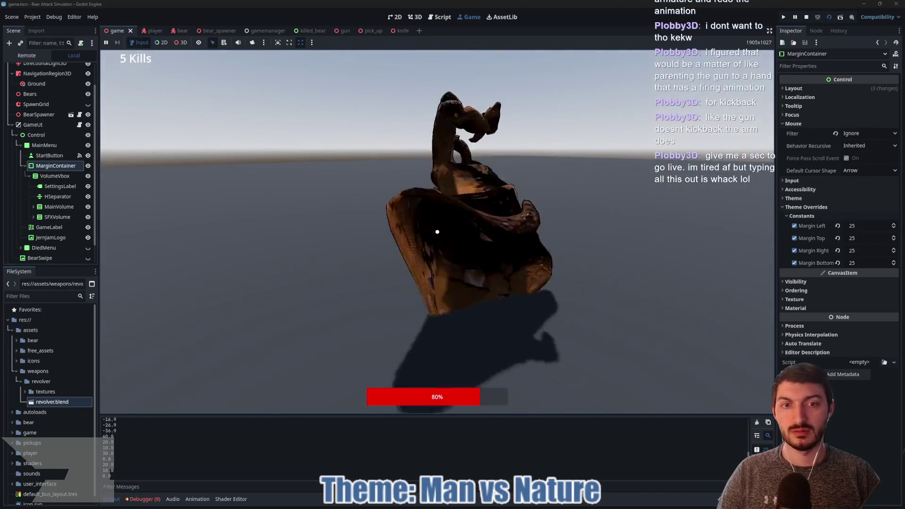
{"action": "key", "text": "F8"}
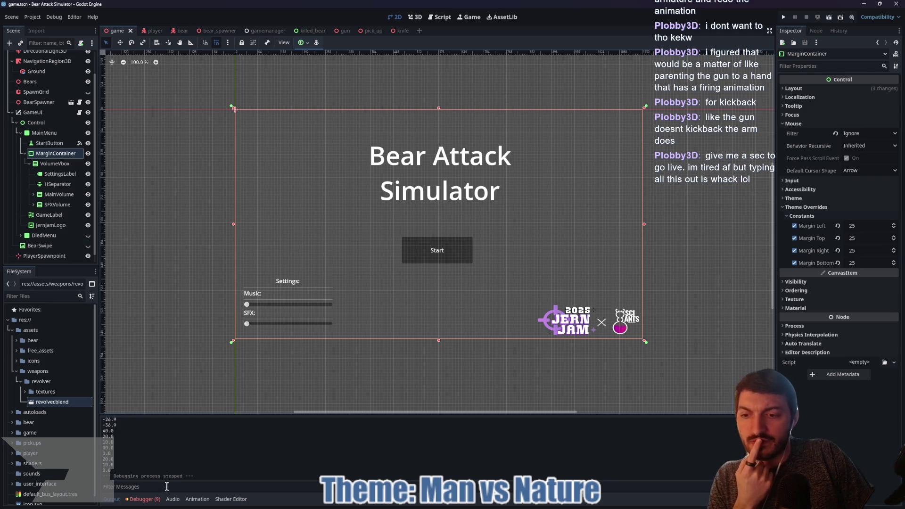
- Follow the bear_died error from the Debugger's Errors list to line 129 of bear.gd and inspect bear_type
{"action": "left_click", "coordinate": [144, 499]}
{"action": "left_click", "coordinate": [150, 410]}
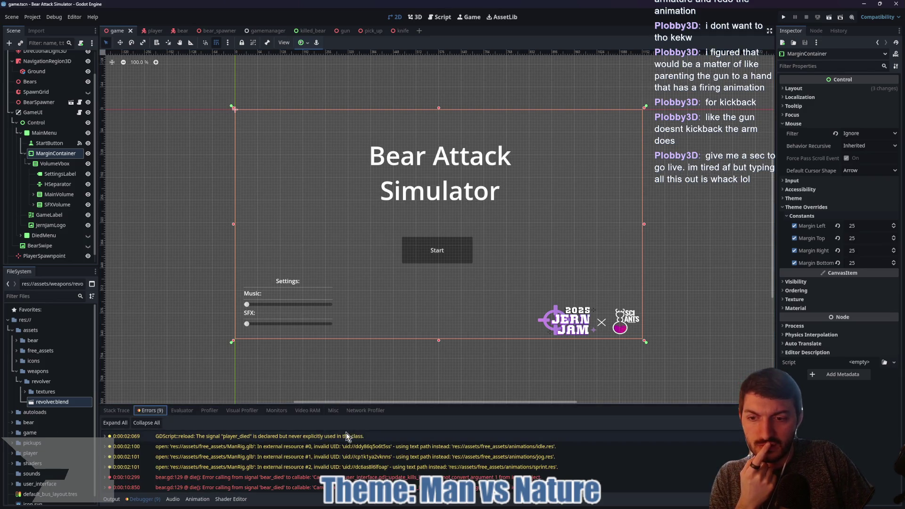
{"action": "mouse_move", "coordinate": [343, 477]}
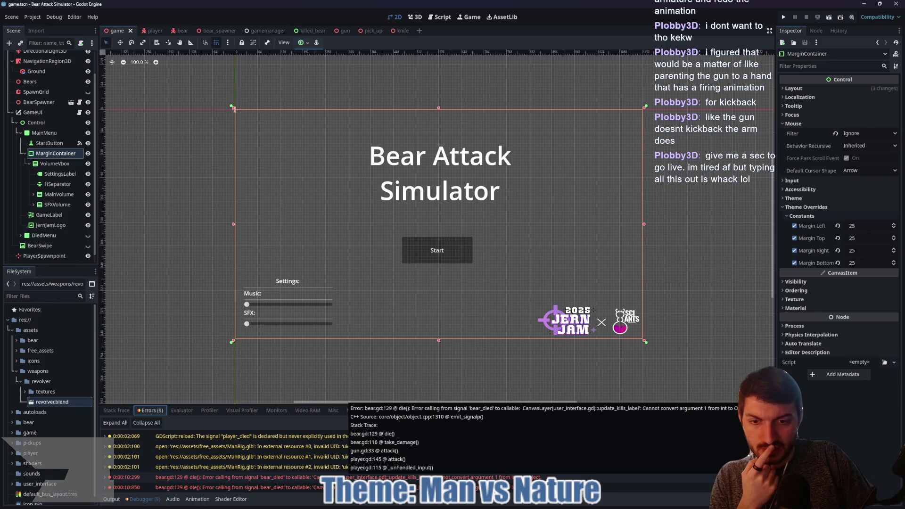
{"action": "double_click", "coordinate": [348, 477]}
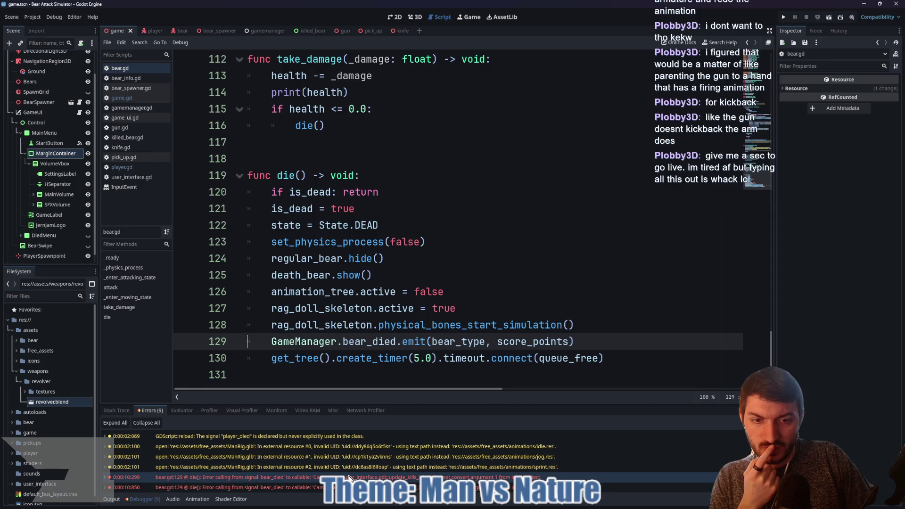
{"action": "mouse_move", "coordinate": [349, 477]}
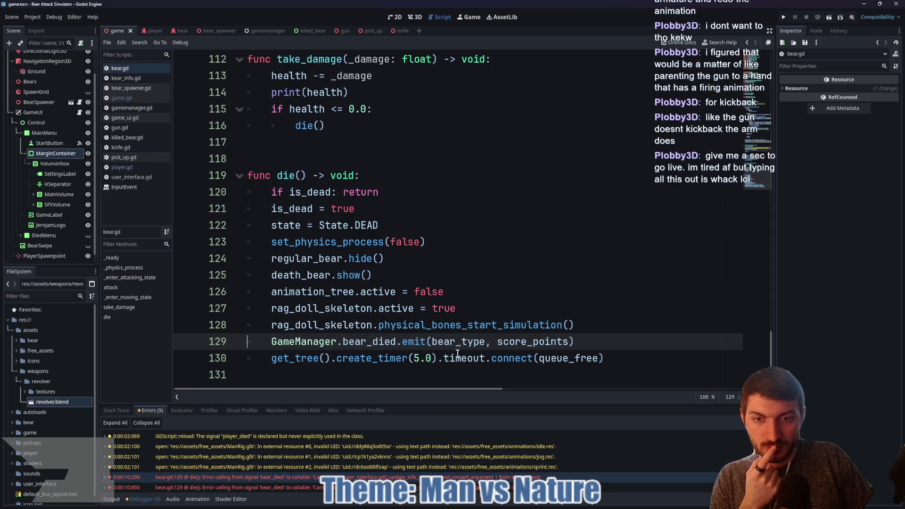
{"action": "mouse_move", "coordinate": [457, 341]}
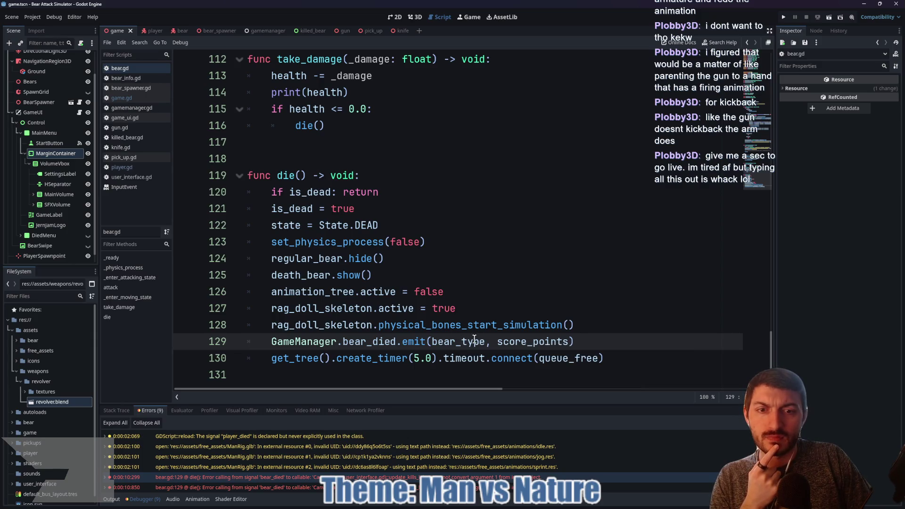
{"action": "double_click", "coordinate": [458, 343]}
{"action": "scroll", "coordinate": [446, 342], "scroll_direction": "up", "scroll_amount": 20}
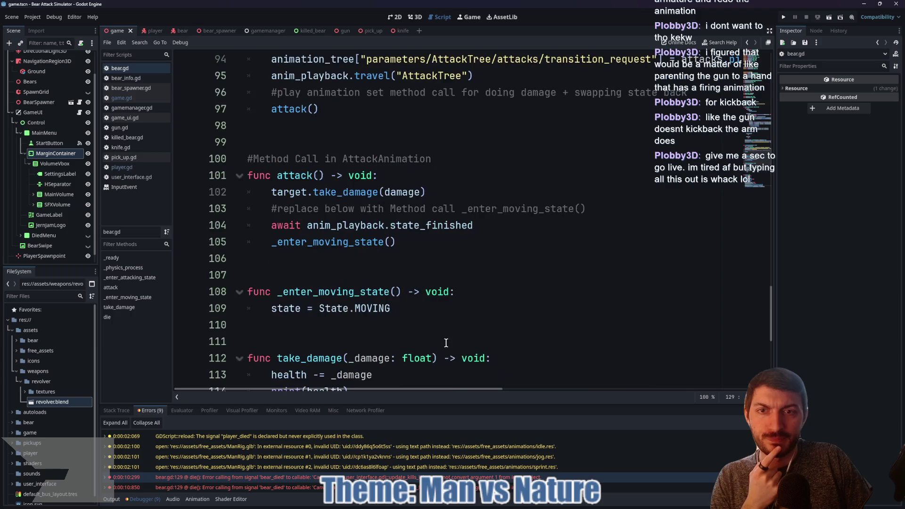
{"action": "scroll", "coordinate": [449, 345], "scroll_direction": "up", "scroll_amount": 12}
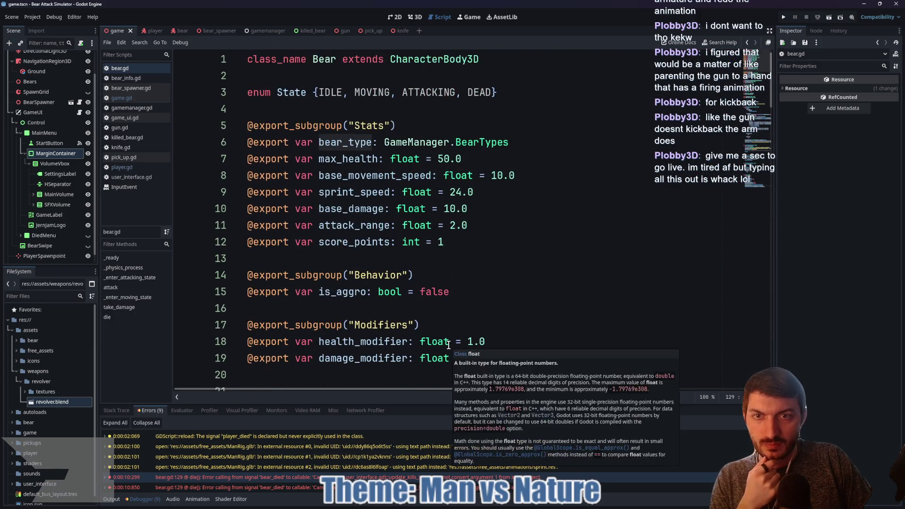
{"action": "scroll", "coordinate": [448, 344], "scroll_direction": "down", "scroll_amount": 20}
{"action": "scroll", "coordinate": [448, 345], "scroll_direction": "down", "scroll_amount": 10}
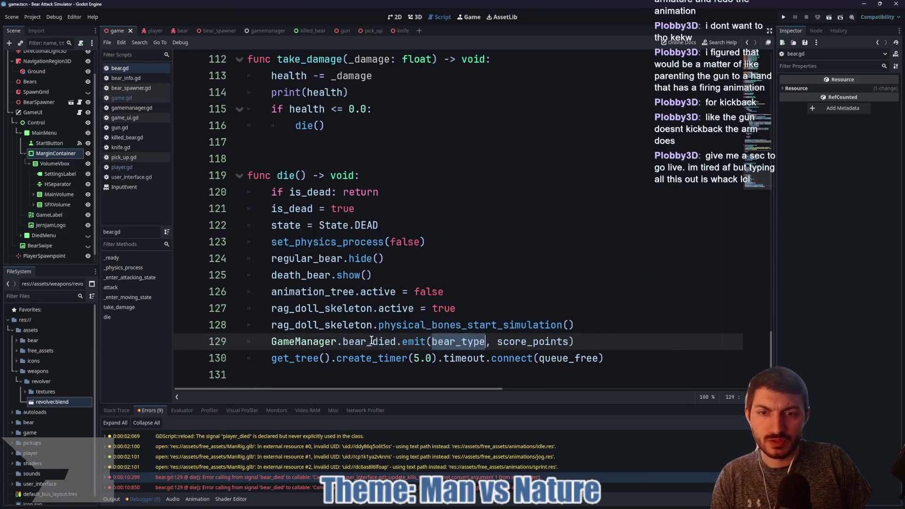
- Jump to gamemanager.gd and examine BearTypes in the bear_died(BearTypes, int) signal declaration
{"action": "left_click", "coordinate": [305, 343], "text": "ctrl"}
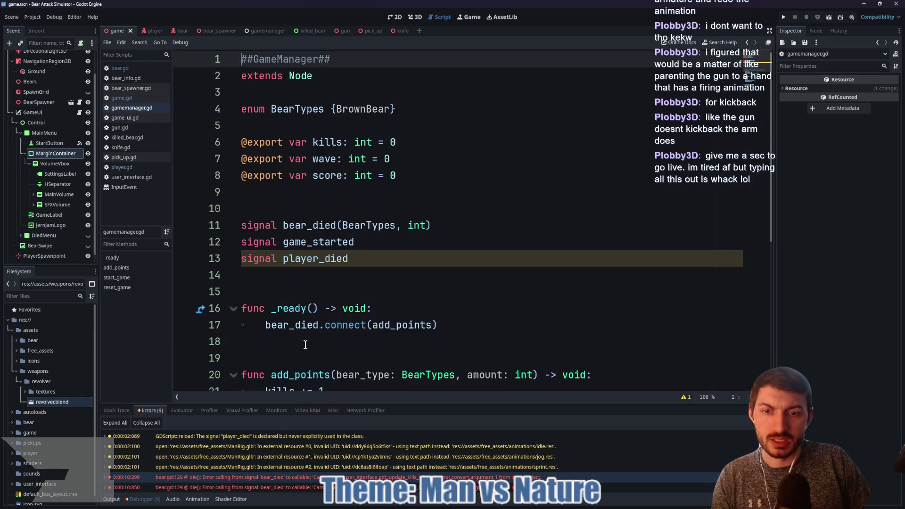
{"action": "double_click", "coordinate": [376, 225]}
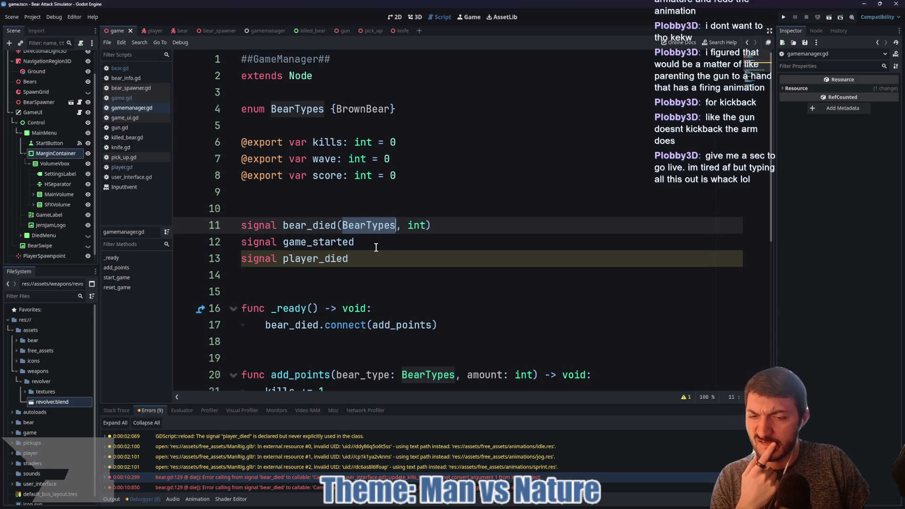
{"action": "scroll", "coordinate": [463, 446], "scroll_direction": "down", "scroll_amount": 3}
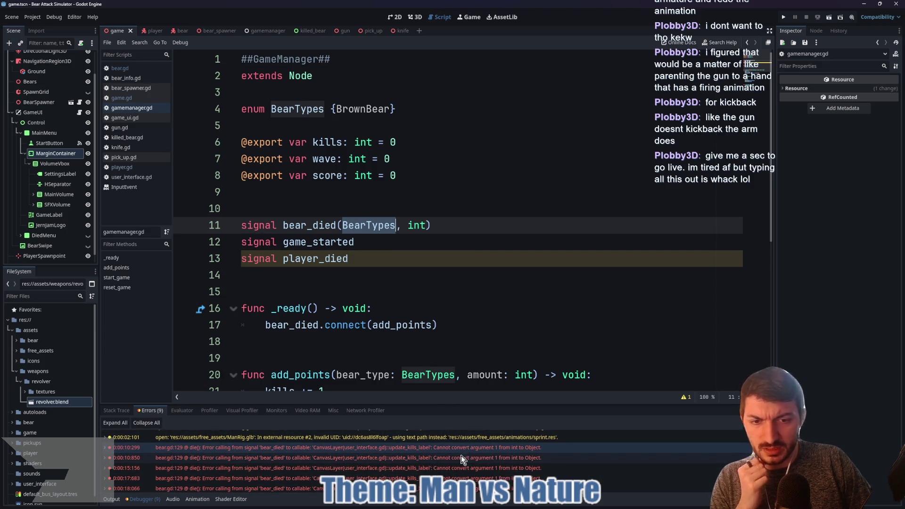
{"action": "left_click", "coordinate": [369, 226]}
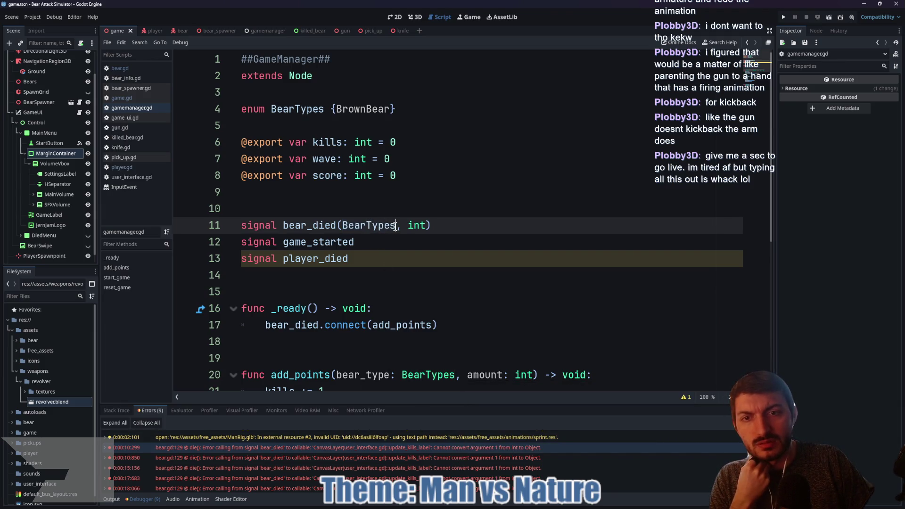
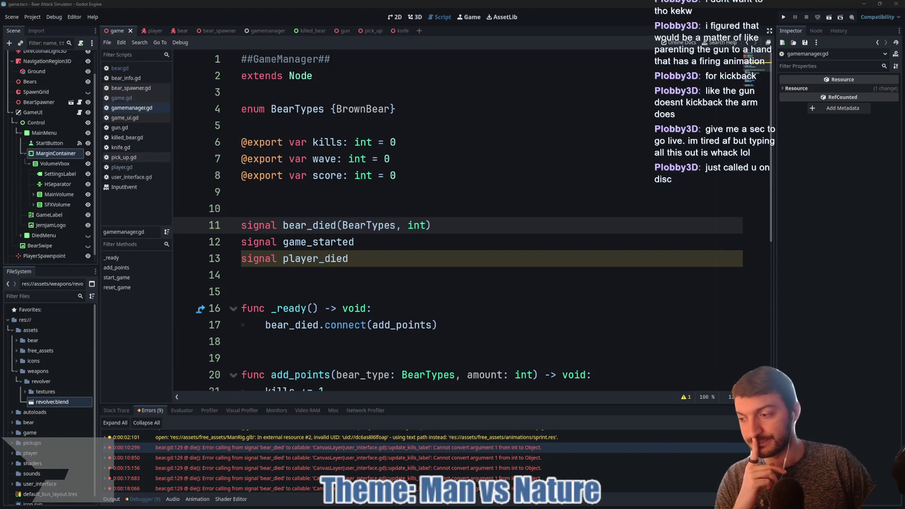
- Try a 'GameManager.' prefix on BearTypes in line 11, remove it, and save gamemanager.gd
{"action": "left_click", "coordinate": [388, 253]}
{"action": "left_click", "coordinate": [384, 224]}
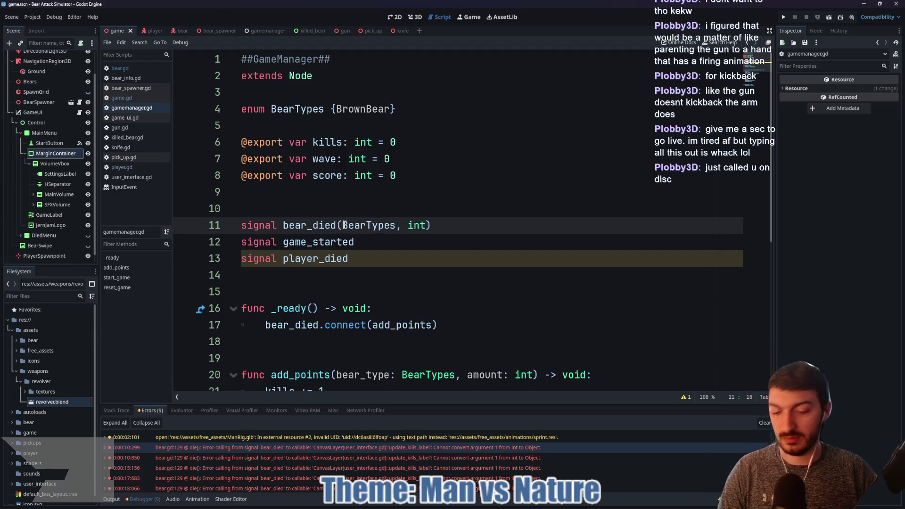
{"action": "type", "text": "GameManager."}
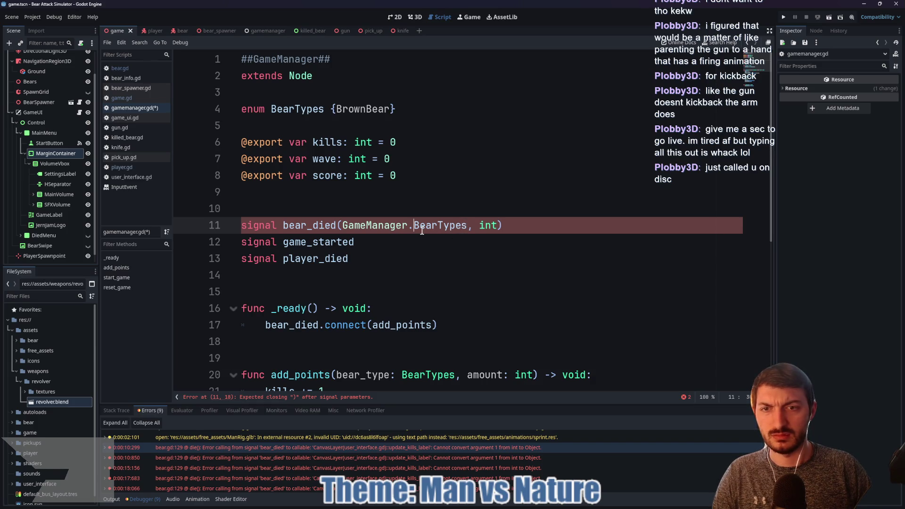
{"action": "left_click_drag", "start_coordinate": [415, 225], "coordinate": [343, 225]}
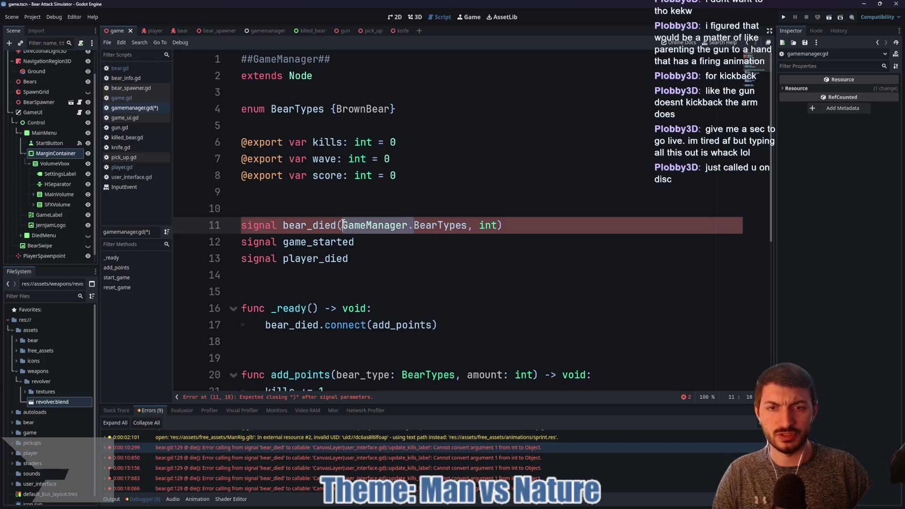
{"action": "key", "text": "BackSpace"}
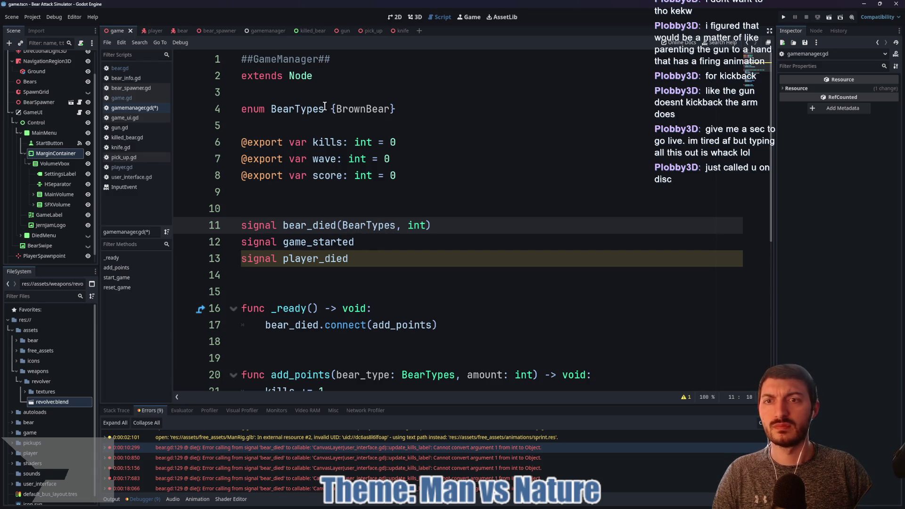
{"action": "double_click", "coordinate": [343, 226]}
{"action": "left_click", "coordinate": [378, 177]}
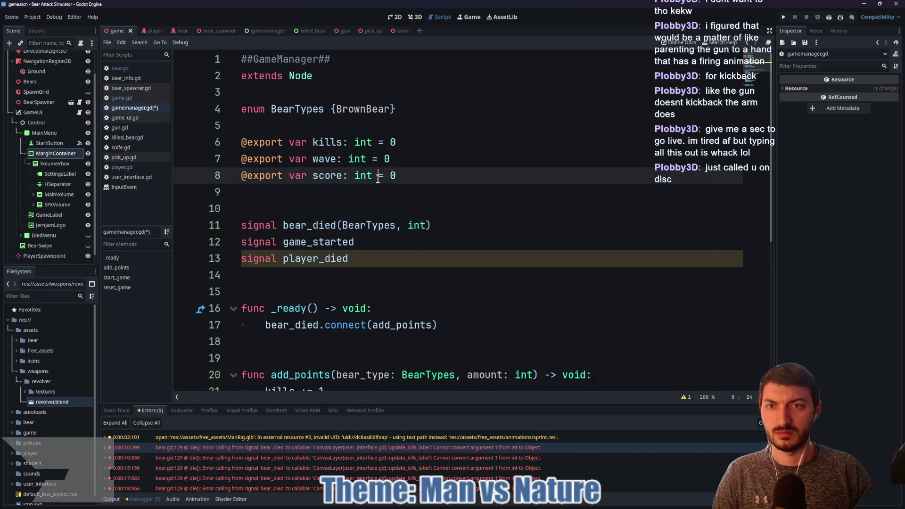
{"action": "key", "text": "ctrl+s"}
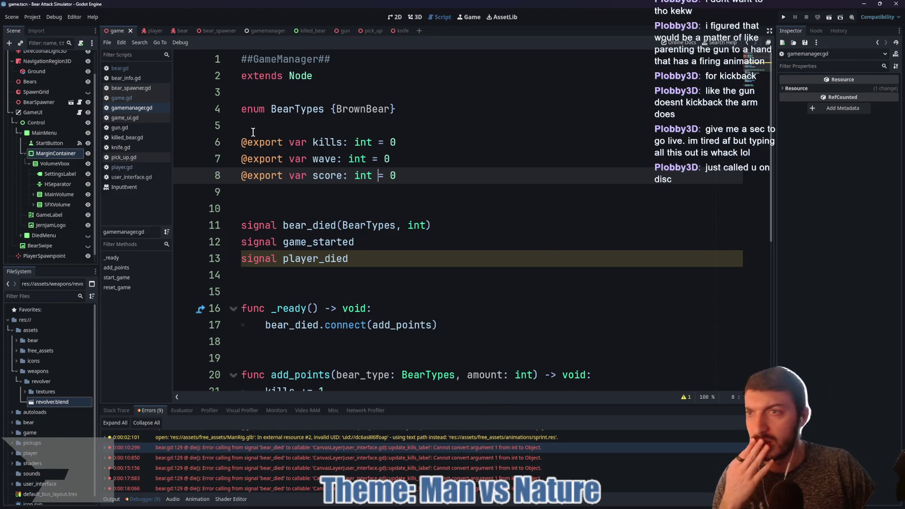
- Clear the debugger's error list, collapse the bottom panel, and return to the 2D view
{"action": "left_click", "coordinate": [705, 427]}
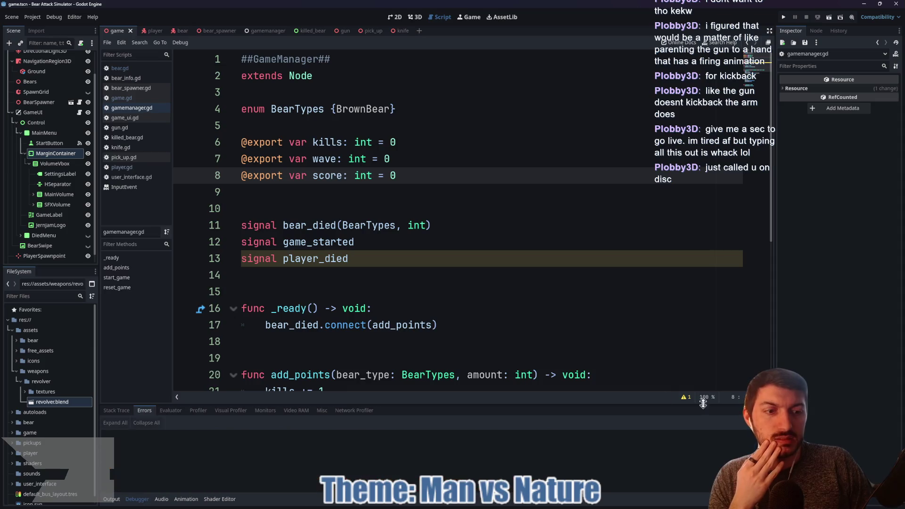
{"action": "left_click", "coordinate": [116, 500]}
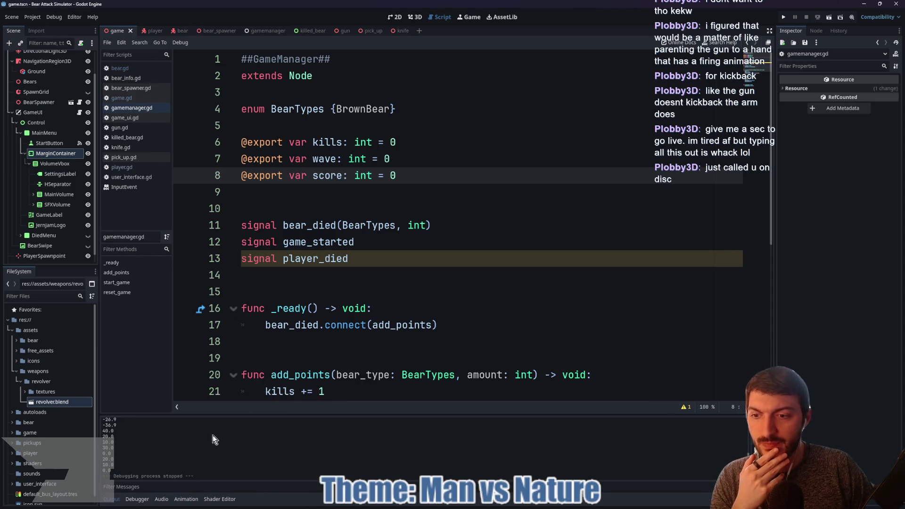
{"action": "left_click", "coordinate": [115, 500]}
{"action": "left_click", "coordinate": [321, 341]}
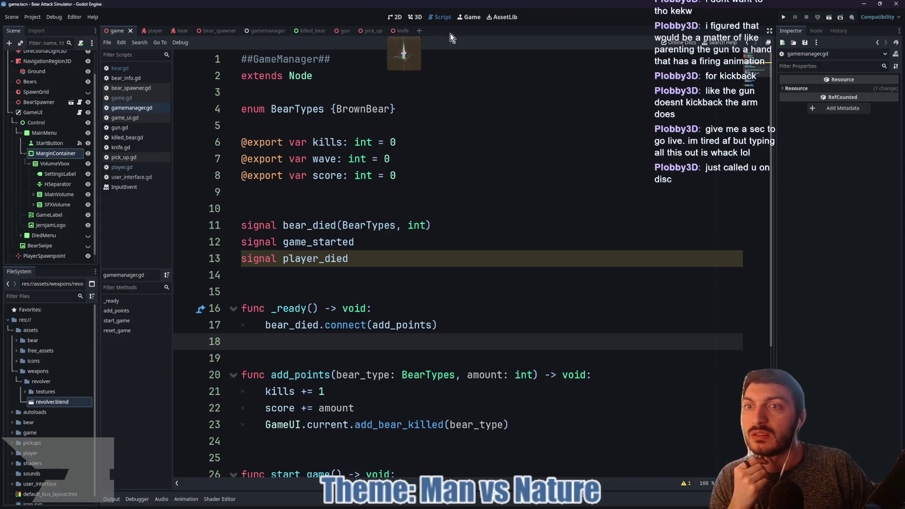
{"action": "left_click", "coordinate": [398, 17]}
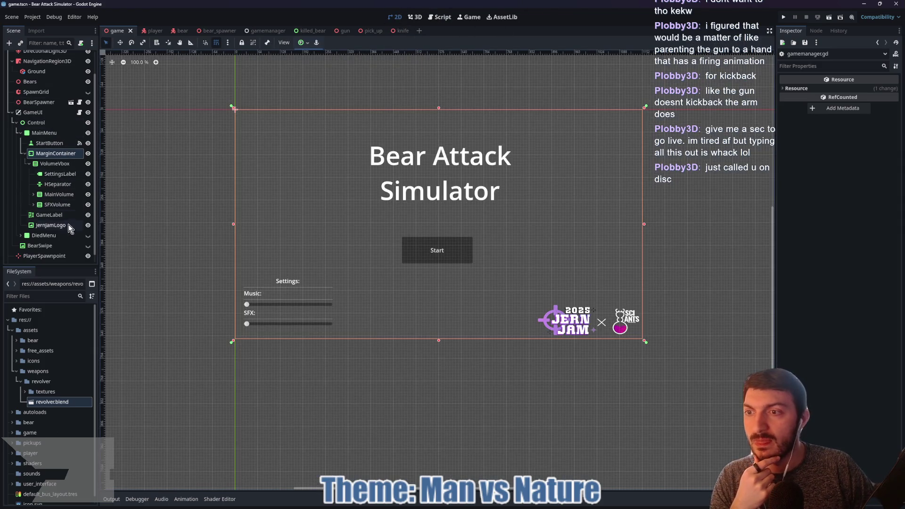
- Unhide the BearSwipe claw marks over the title and select the BearSwipe node
{"action": "left_click", "coordinate": [88, 245]}
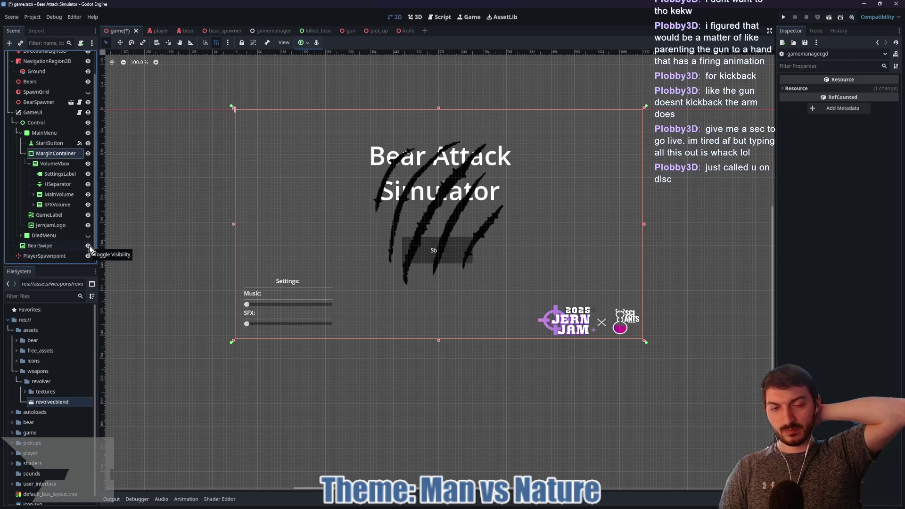
{"action": "left_click", "coordinate": [48, 248]}
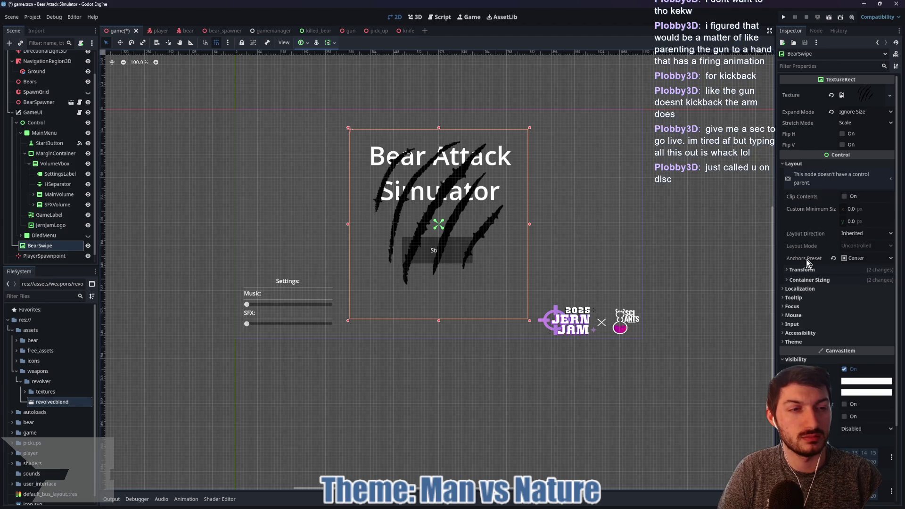
- Set BearSwipe's Pivot Offset y to 500, then scrub it up to about 535 px
{"action": "left_click", "coordinate": [804, 280]}
{"action": "left_click", "coordinate": [801, 270]}
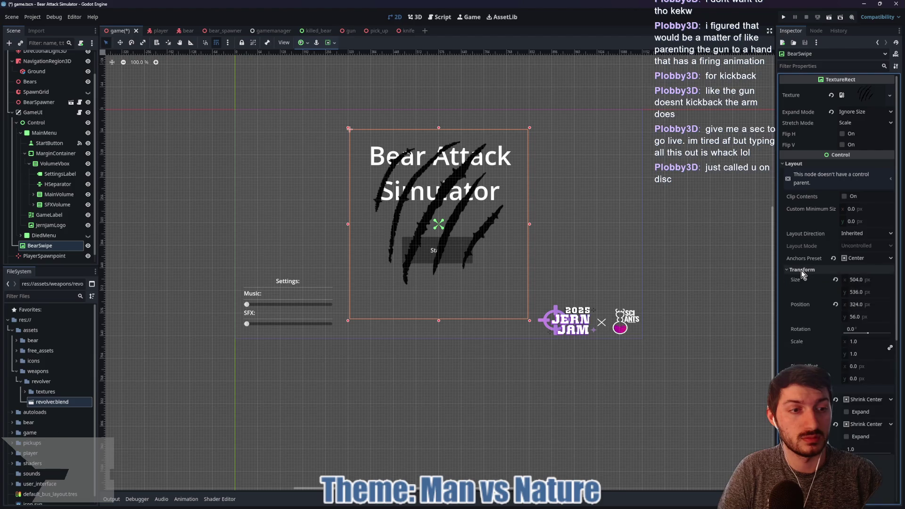
{"action": "scroll", "coordinate": [802, 270], "scroll_direction": "down", "scroll_amount": 3}
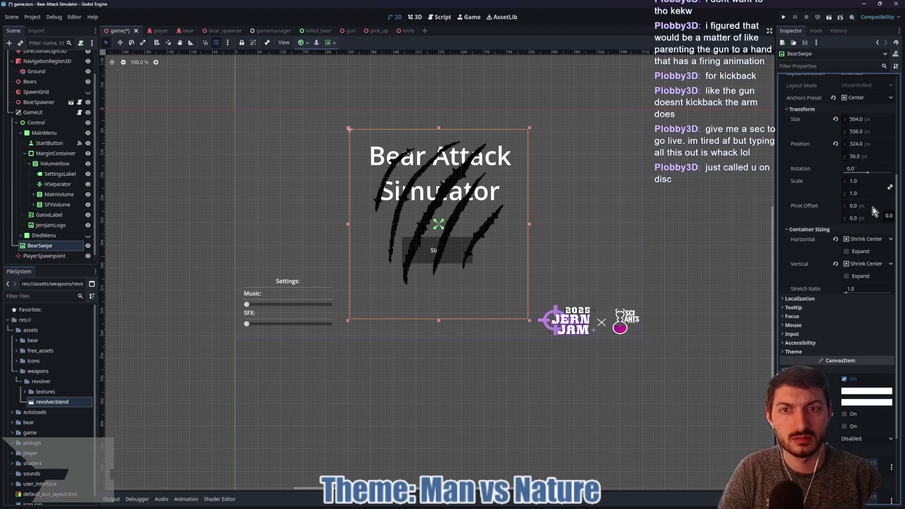
{"action": "left_click_drag", "start_coordinate": [873, 218], "coordinate": [860, 221]}
{"action": "left_click", "coordinate": [866, 218]}
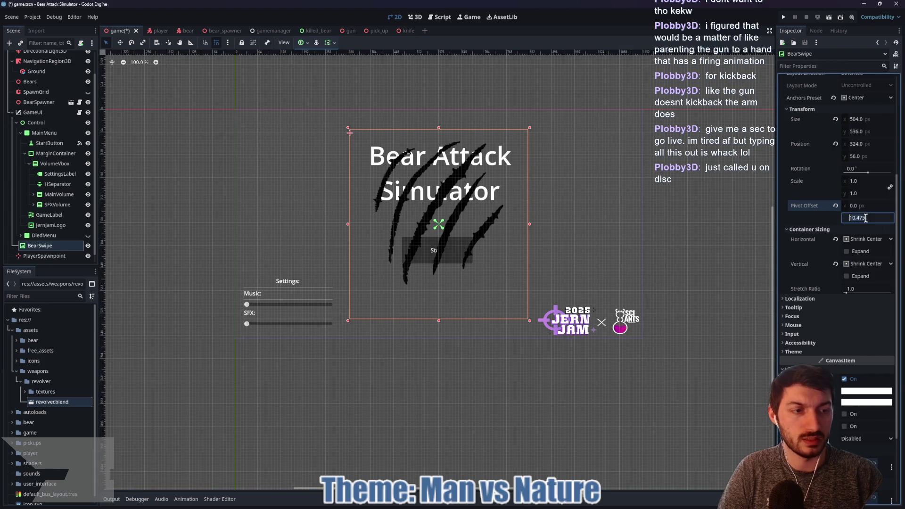
{"action": "key", "text": "BackSpace"}
{"action": "key", "text": "BackSpace"}
{"action": "key", "text": "BackSpace"}
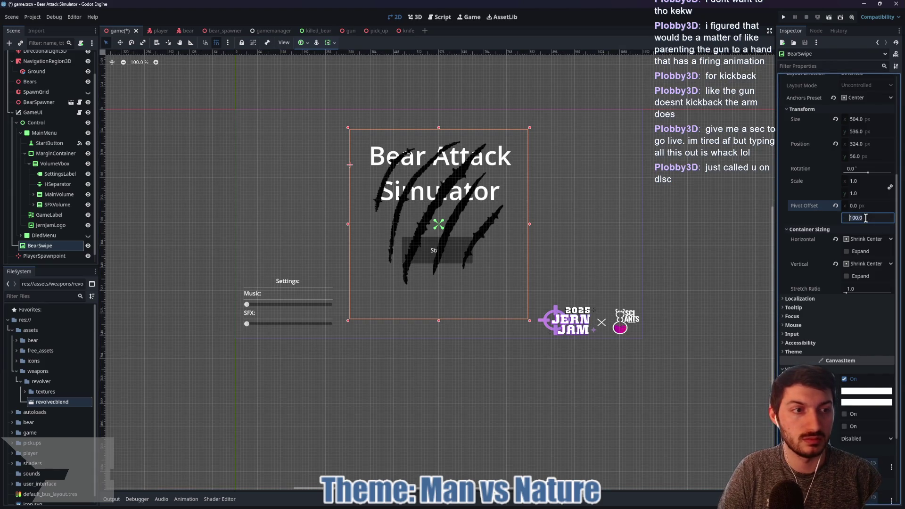
{"action": "type", "text": "500"}
{"action": "key", "text": "Return"}
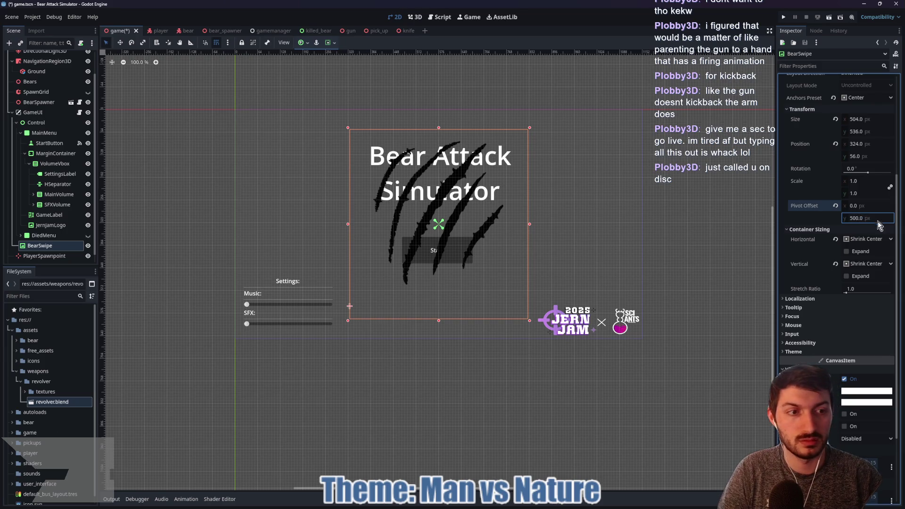
{"action": "left_click_drag", "start_coordinate": [857, 222], "coordinate": [862, 218]}
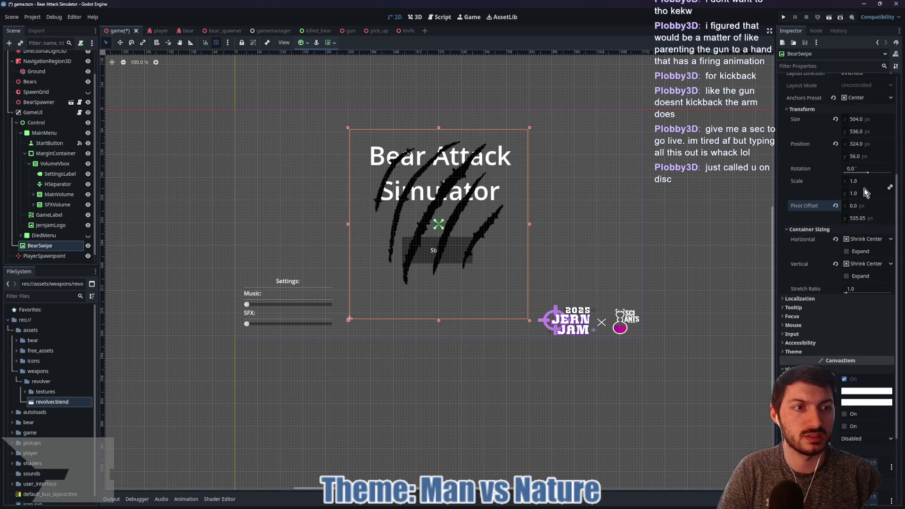
{"action": "left_click", "coordinate": [855, 403]}
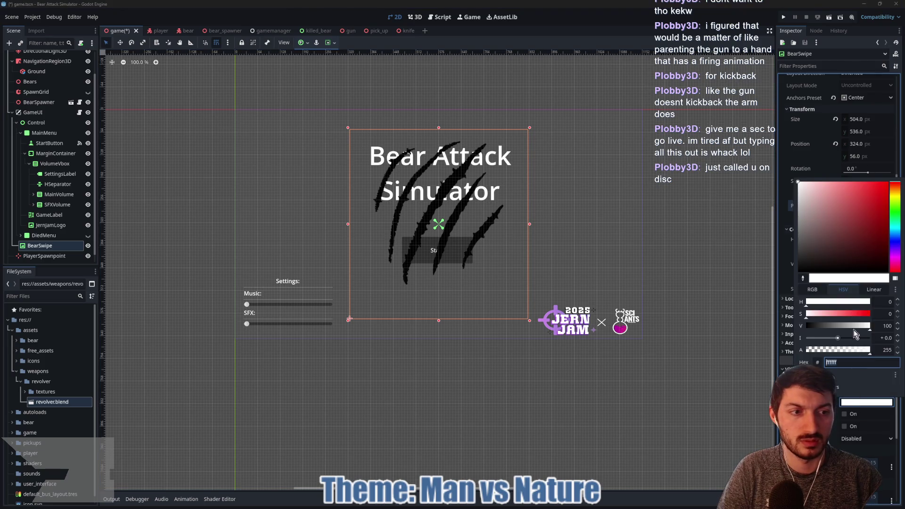
- Experiment with BearSwipe's Modulate alpha and a 0.11 scale, then reset Scale to 1
{"action": "left_click_drag", "start_coordinate": [856, 349], "coordinate": [854, 352]}
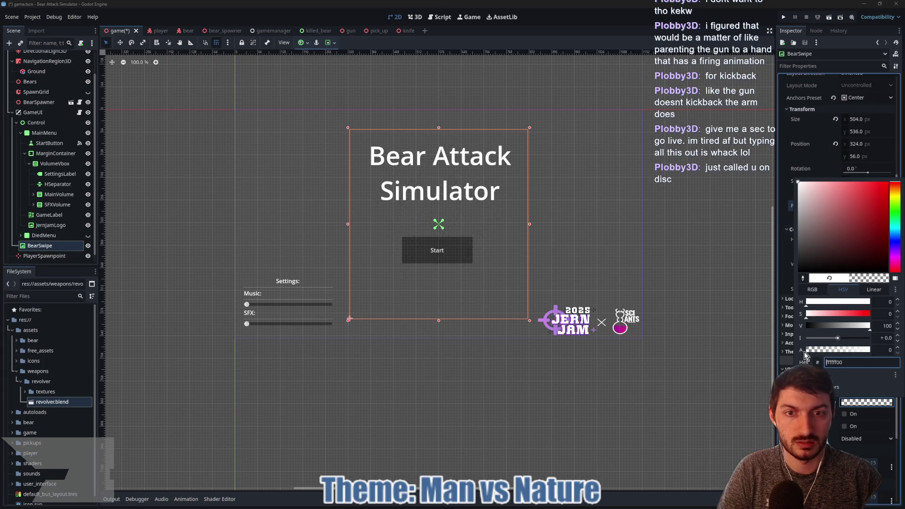
{"action": "left_click", "coordinate": [872, 399]}
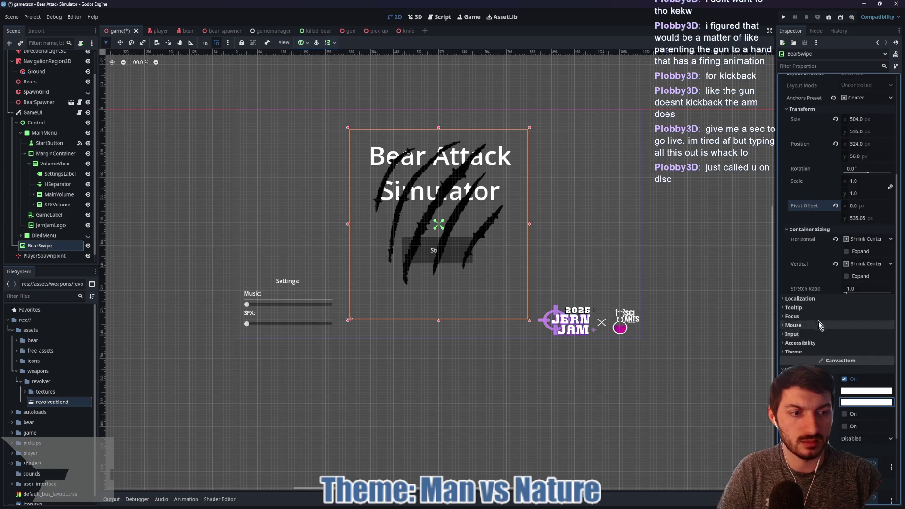
{"action": "scroll", "coordinate": [818, 320], "scroll_direction": "down", "scroll_amount": 3}
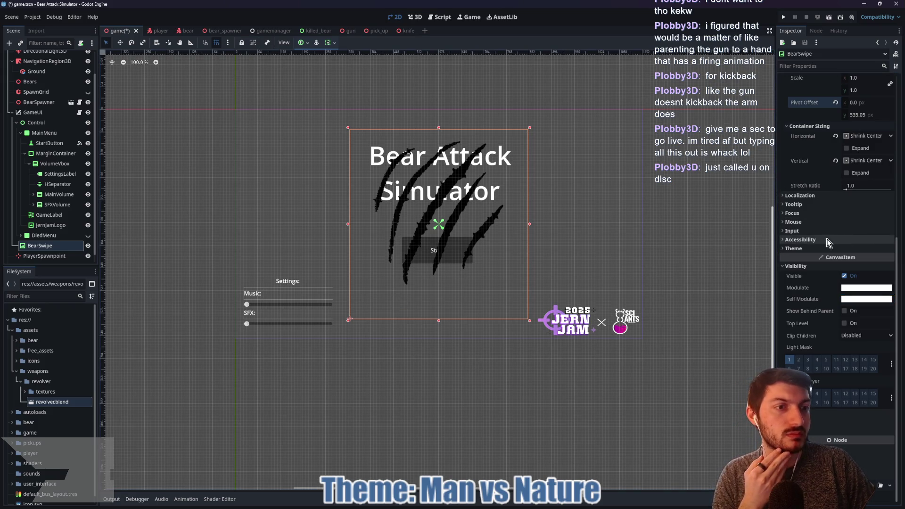
{"action": "scroll", "coordinate": [824, 233], "scroll_direction": "up", "scroll_amount": 6}
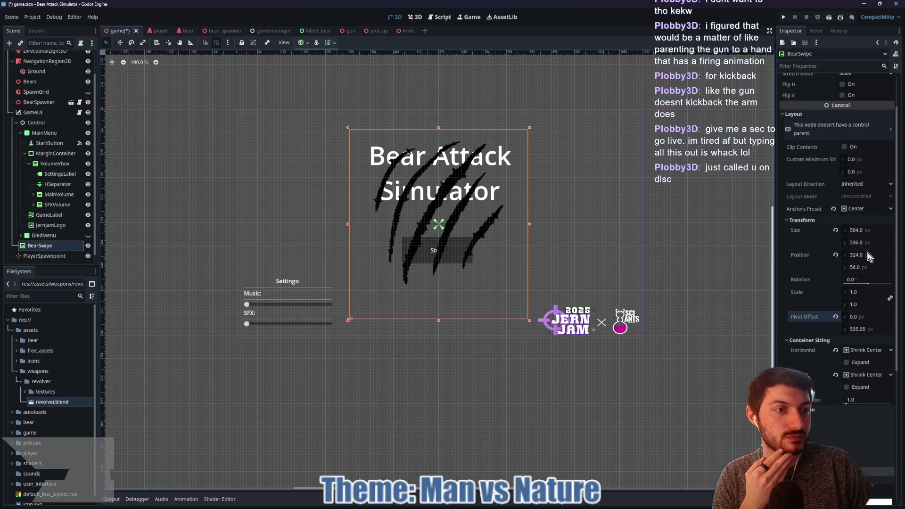
{"action": "left_click", "coordinate": [870, 293]}
{"action": "type", "text": "0.11"}
{"action": "key", "text": "Return"}
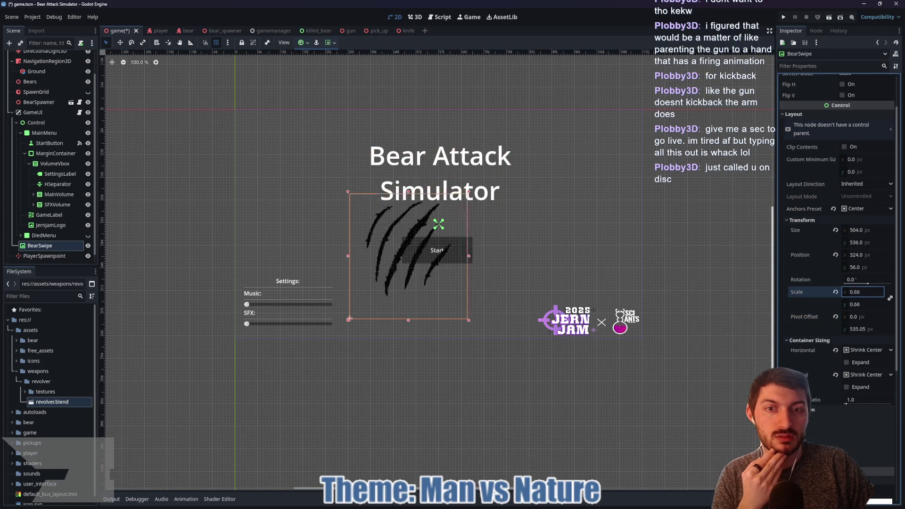
{"action": "left_click_drag", "start_coordinate": [863, 292], "coordinate": [875, 292]}
{"action": "left_click", "coordinate": [870, 292]}
{"action": "type", "text": "1"}
{"action": "key", "text": "Return"}
{"action": "key", "text": "Return"}
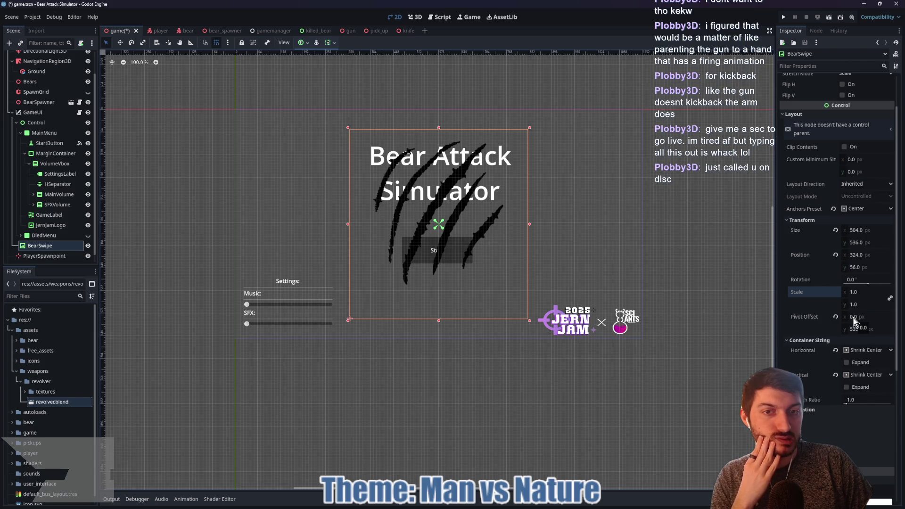
- Set BearSwipe's Pivot Offset x through 200, 300 and 500 to about 504.585 px
{"action": "left_click_drag", "start_coordinate": [853, 319], "coordinate": [858, 318]}
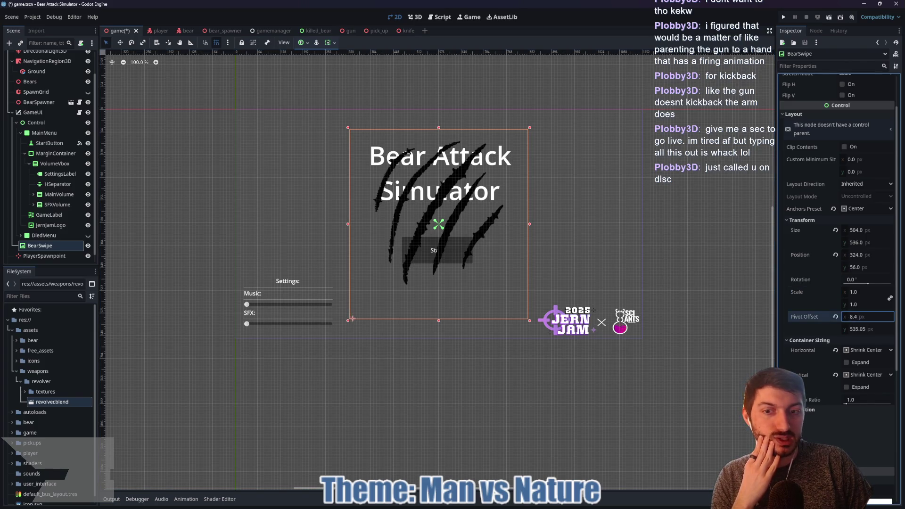
{"action": "left_click", "coordinate": [855, 321]}
{"action": "type", "text": "200"}
{"action": "key", "text": "Return"}
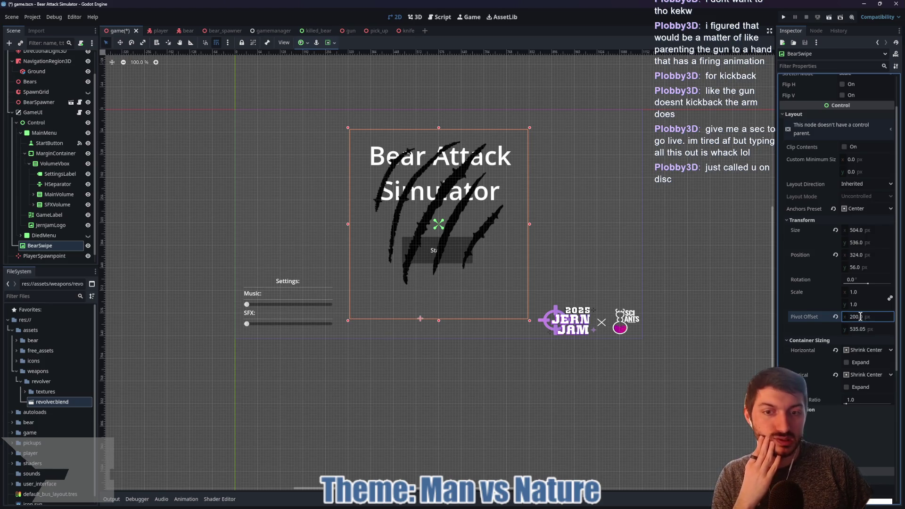
{"action": "left_click", "coordinate": [870, 318]}
{"action": "type", "text": "300"}
{"action": "key", "text": "Return"}
{"action": "type", "text": "500"}
{"action": "key", "text": "Return"}
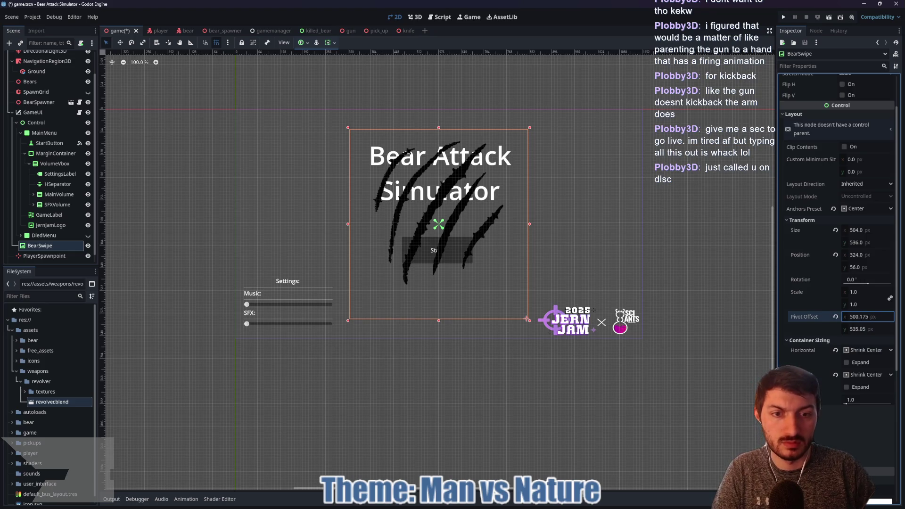
{"action": "key", "text": "Return"}
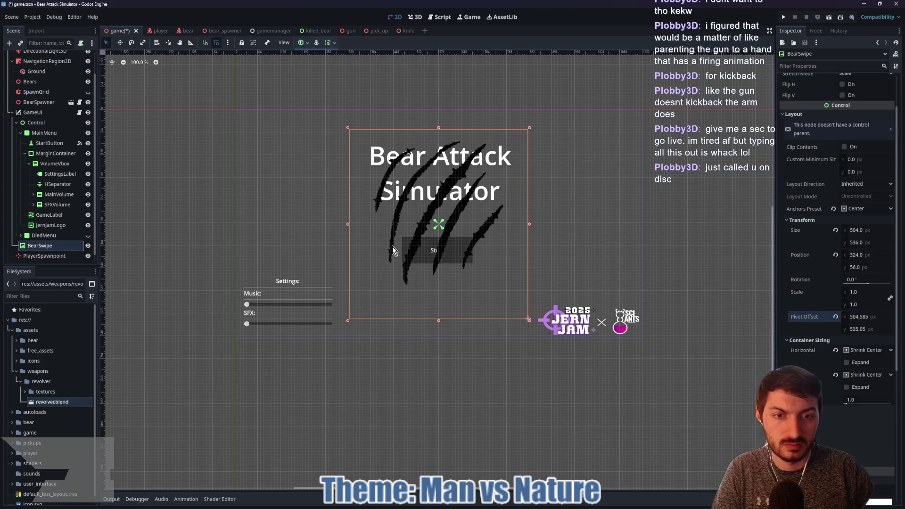
- Set BearSwipe's pivot offset to 503.99 × 0 px, its top-right corner
{"action": "scroll", "coordinate": [539, 313], "scroll_direction": "up", "scroll_amount": 13}
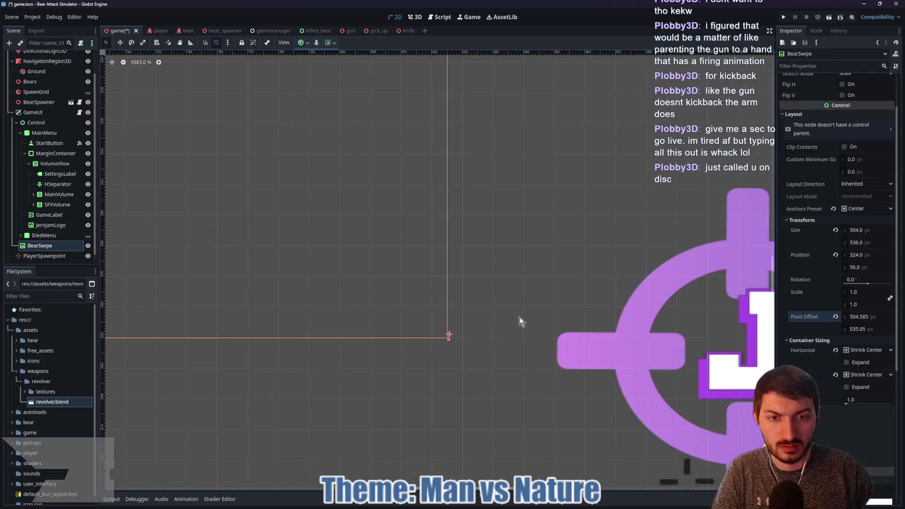
{"action": "scroll", "coordinate": [471, 359], "scroll_direction": "up", "scroll_amount": 2}
{"action": "left_click_drag", "start_coordinate": [878, 320], "coordinate": [861, 329]}
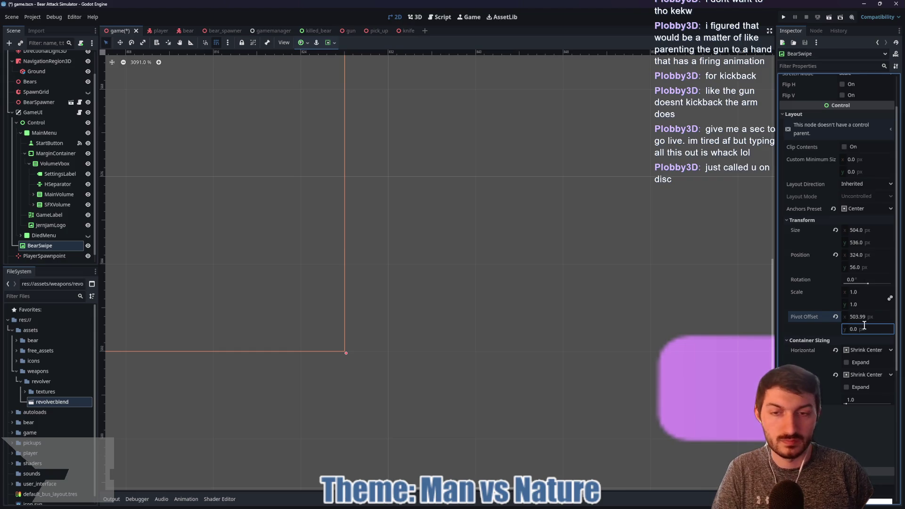
{"action": "key", "text": "Return"}
- Save the game scene and preview BearSwipe shrinking toward its top-right pivot
{"action": "scroll", "coordinate": [454, 280], "scroll_direction": "down", "scroll_amount": 10}
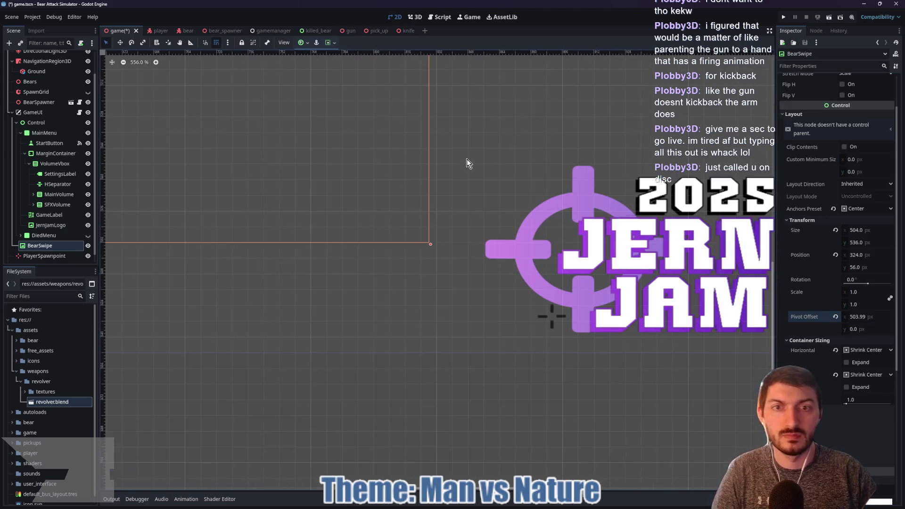
{"action": "scroll", "coordinate": [486, 409], "scroll_direction": "up", "scroll_amount": 3}
{"action": "scroll", "coordinate": [491, 326], "scroll_direction": "down", "scroll_amount": 1}
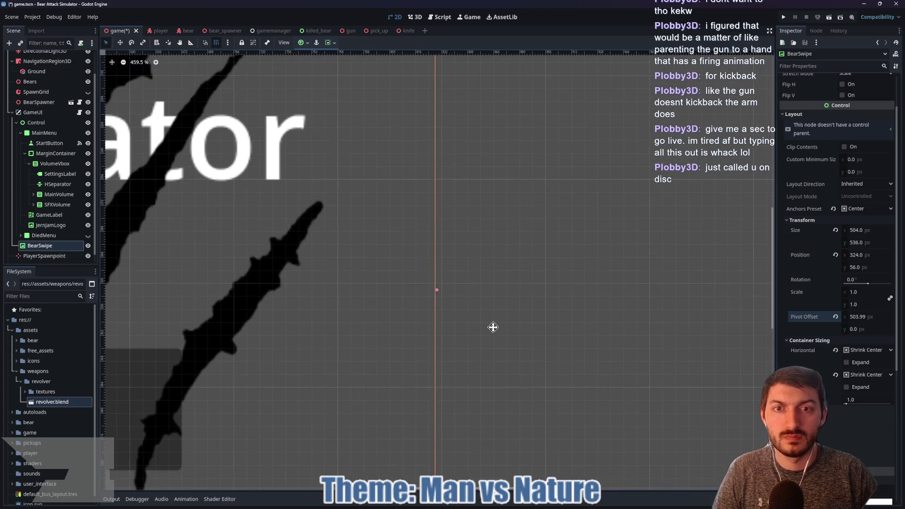
{"action": "scroll", "coordinate": [514, 174], "scroll_direction": "down", "scroll_amount": 1}
{"action": "scroll", "coordinate": [524, 327], "scroll_direction": "up", "scroll_amount": 5}
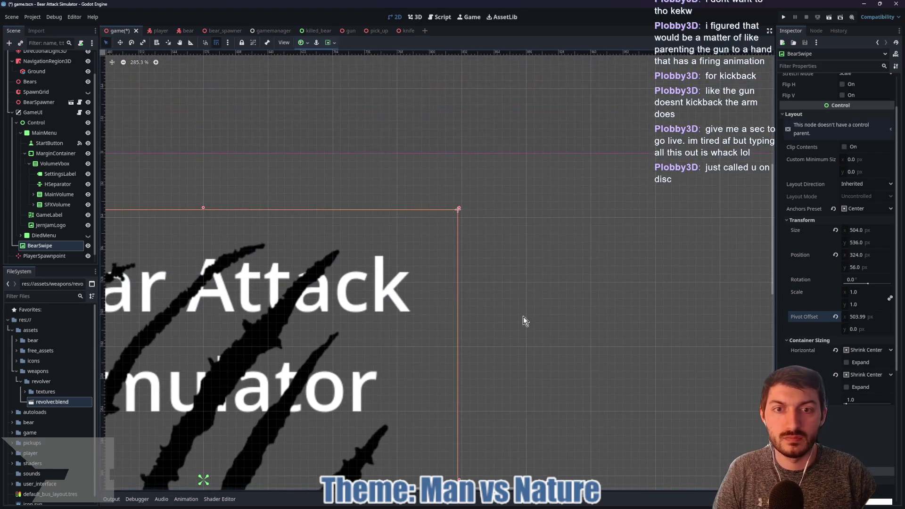
{"action": "scroll", "coordinate": [448, 207], "scroll_direction": "down", "scroll_amount": 10}
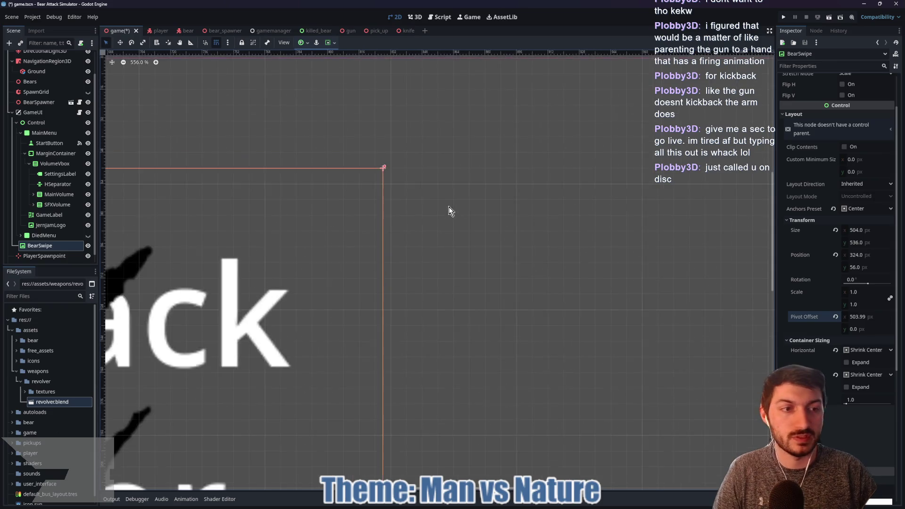
{"action": "scroll", "coordinate": [489, 275], "scroll_direction": "down", "scroll_amount": 3}
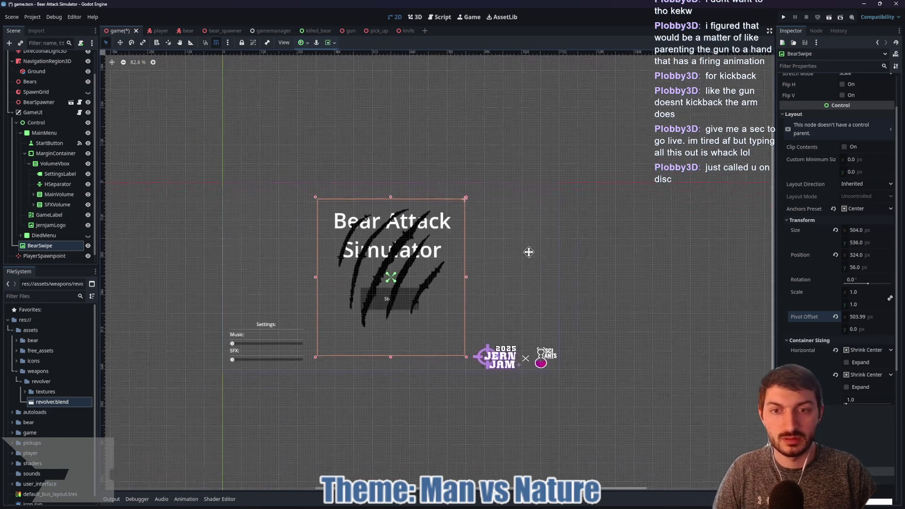
{"action": "key", "text": "ctrl+s"}
{"action": "mouse_move", "coordinate": [869, 294]}
{"action": "left_mouse_down"}
{"action": "mouse_move", "coordinate": [829, 294]}
{"action": "mouse_move", "coordinate": [872, 294]}
{"action": "left_mouse_up"}
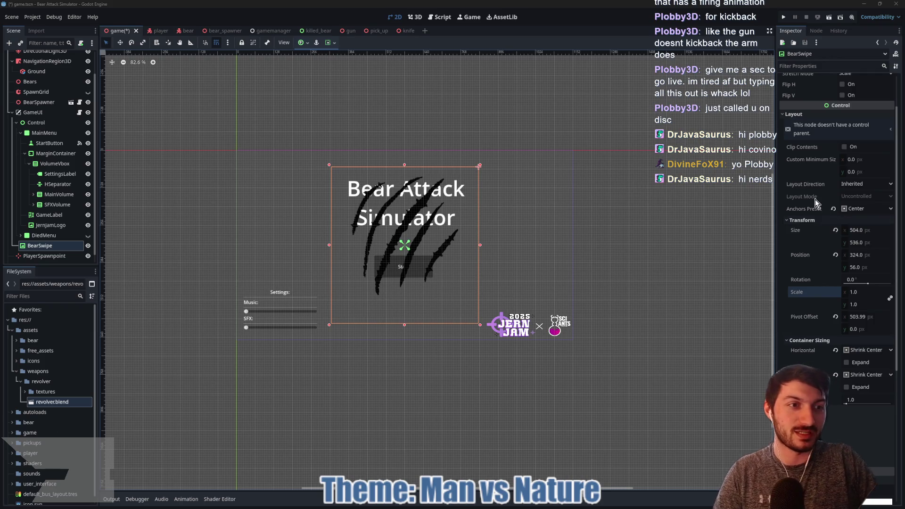
{"action": "scroll", "coordinate": [810, 246], "scroll_direction": "down", "scroll_amount": 5}
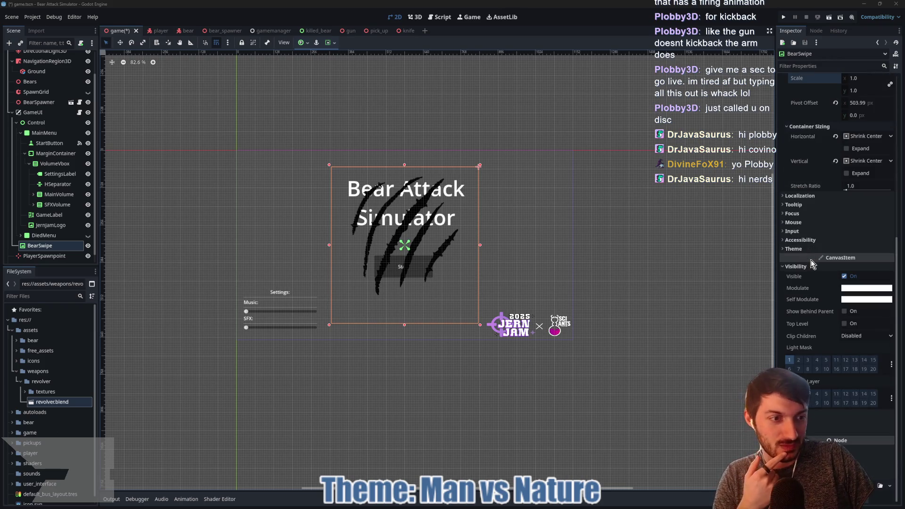
{"action": "scroll", "coordinate": [806, 268], "scroll_direction": "up", "scroll_amount": 3}
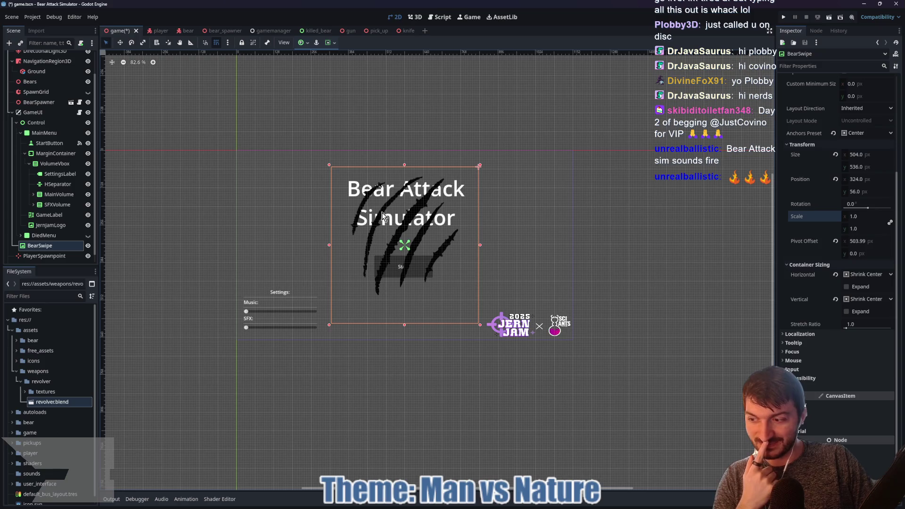
{"action": "scroll", "coordinate": [445, 273], "scroll_direction": "up", "scroll_amount": 5}
{"action": "scroll", "coordinate": [413, 241], "scroll_direction": "down", "scroll_amount": 6}
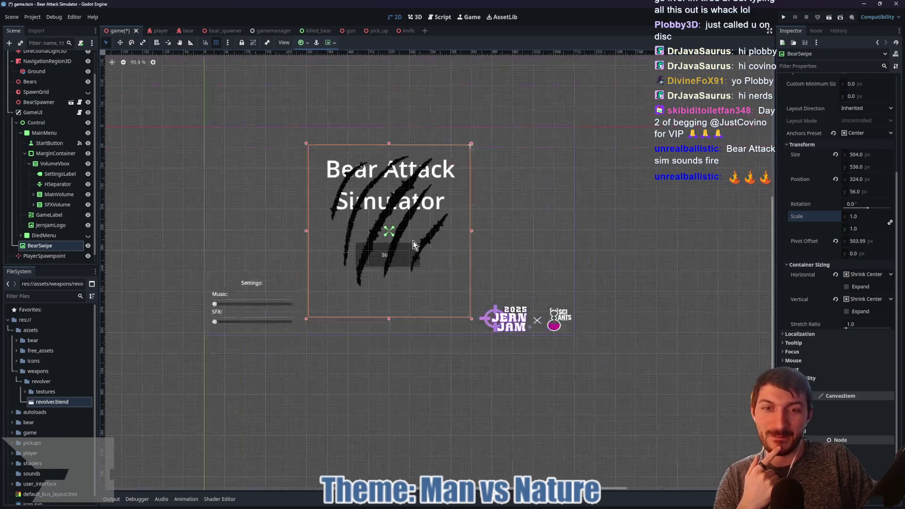
{"action": "scroll", "coordinate": [413, 241], "scroll_direction": "up", "scroll_amount": 7}
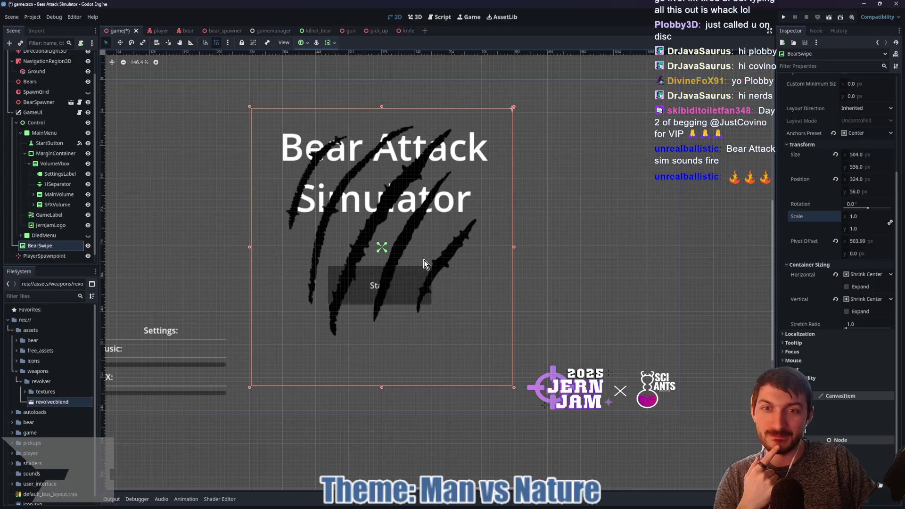
{"action": "scroll", "coordinate": [360, 261], "scroll_direction": "down", "scroll_amount": 6}
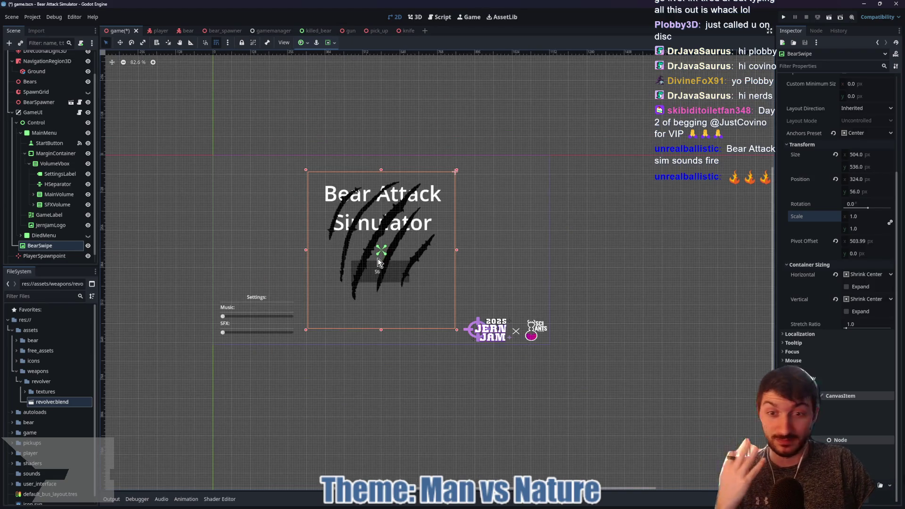
{"action": "scroll", "coordinate": [377, 258], "scroll_direction": "up", "scroll_amount": 5}
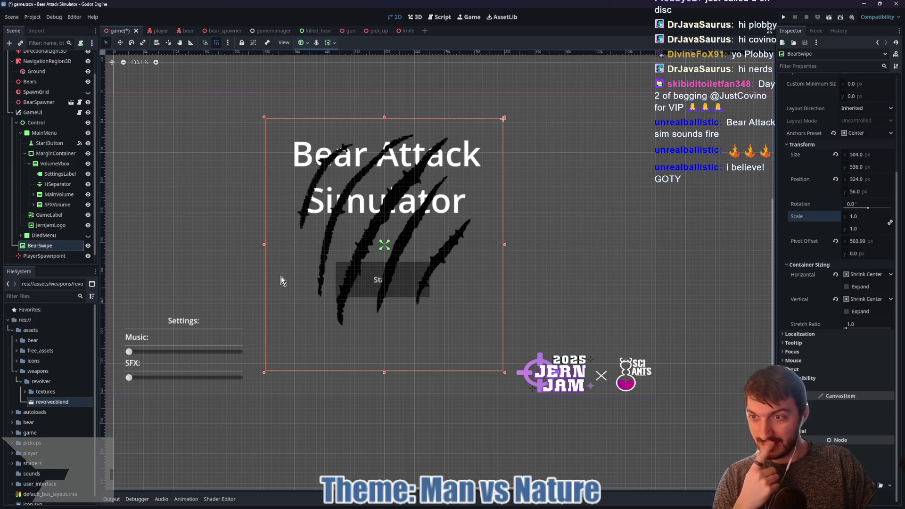
{"action": "scroll", "coordinate": [420, 253], "scroll_direction": "down", "scroll_amount": 2}
{"action": "left_click_drag", "start_coordinate": [415, 253], "coordinate": [418, 263]}
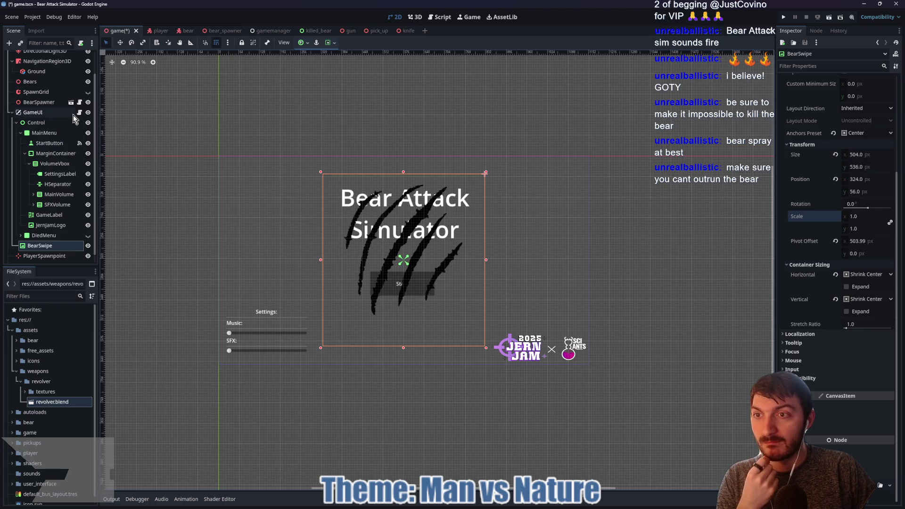
{"action": "left_click", "coordinate": [79, 112]}
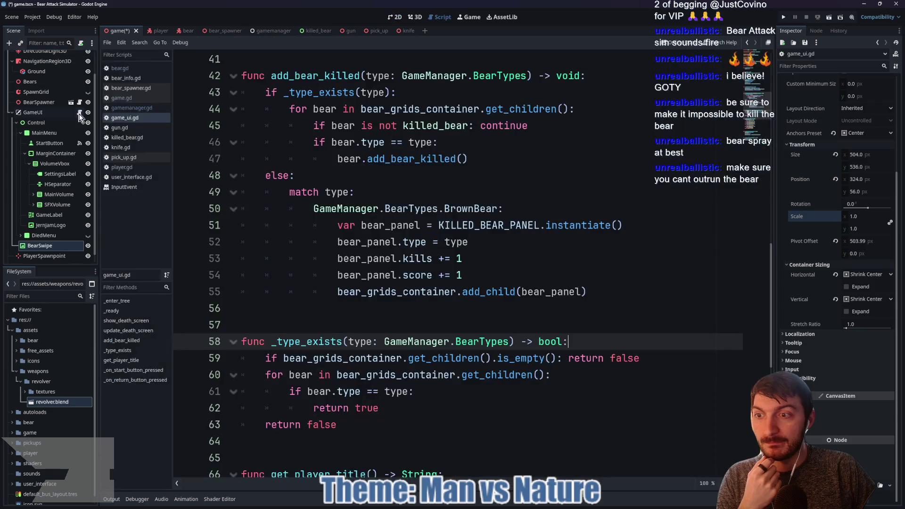
- Scroll through game_ui.gd, reviewing the code around lines 57 to 64
{"action": "left_click", "coordinate": [399, 323]}
{"action": "scroll", "coordinate": [394, 319], "scroll_direction": "down", "scroll_amount": 2}
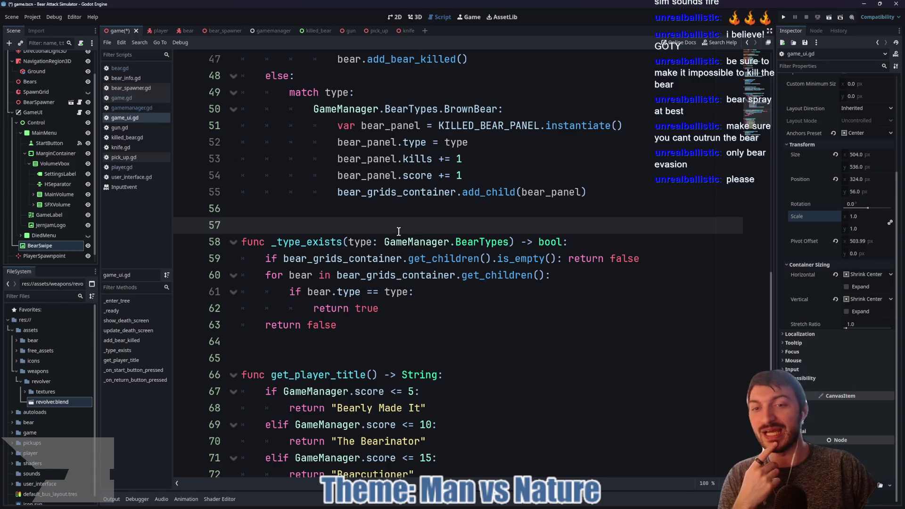
{"action": "left_click", "coordinate": [309, 343]}
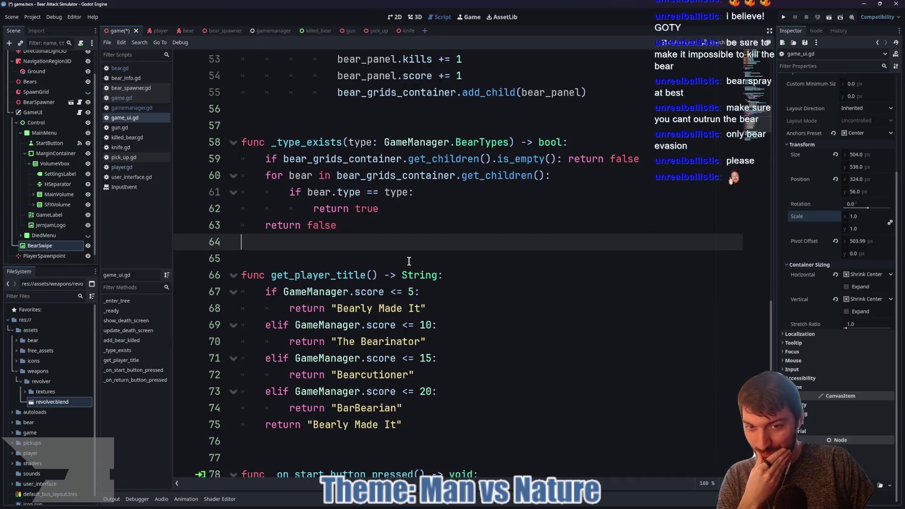
{"action": "scroll", "coordinate": [409, 261], "scroll_direction": "up", "scroll_amount": 6}
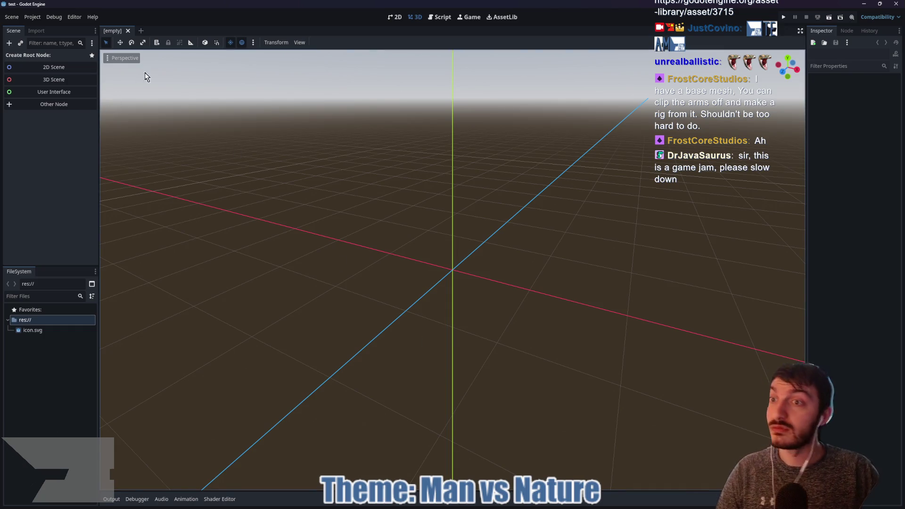
- Search AssetLib for 'fps hands', then download and install FPS Hands into the test project
{"action": "left_click", "coordinate": [493, 17]}
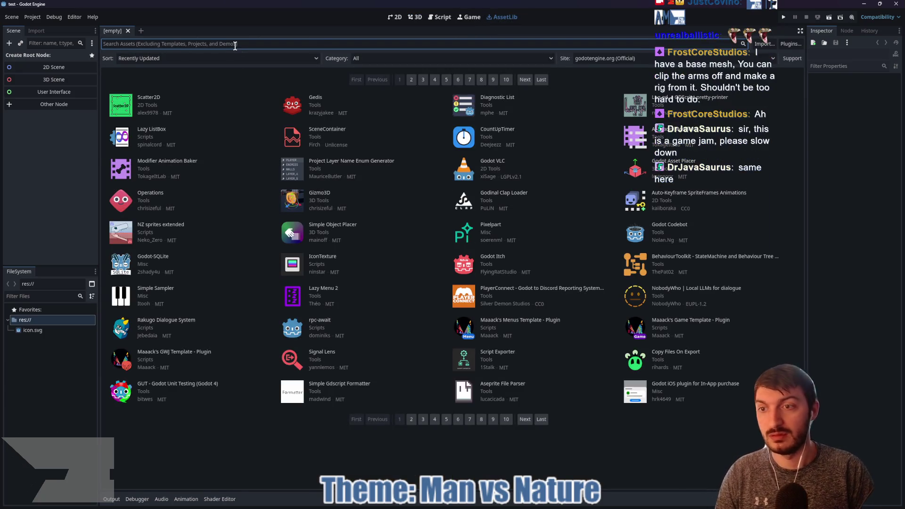
{"action": "type", "text": "fp"}
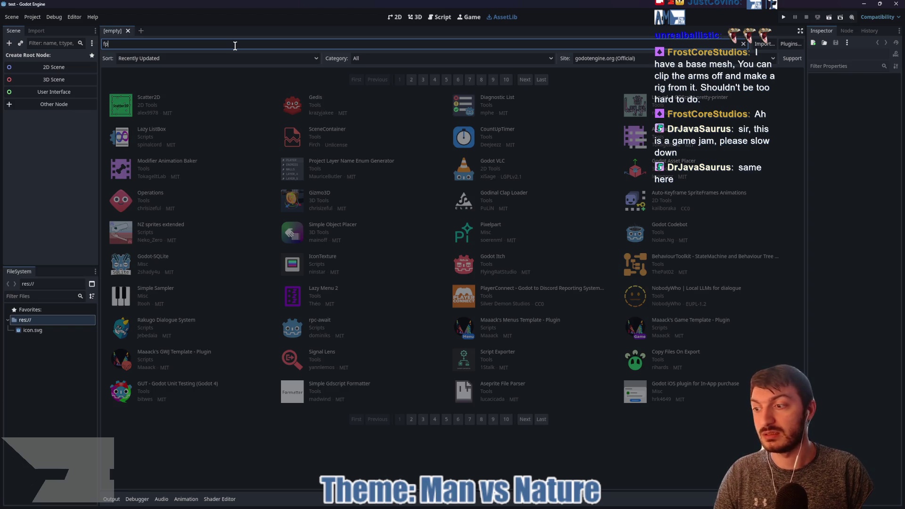
{"action": "type", "text": "s"}
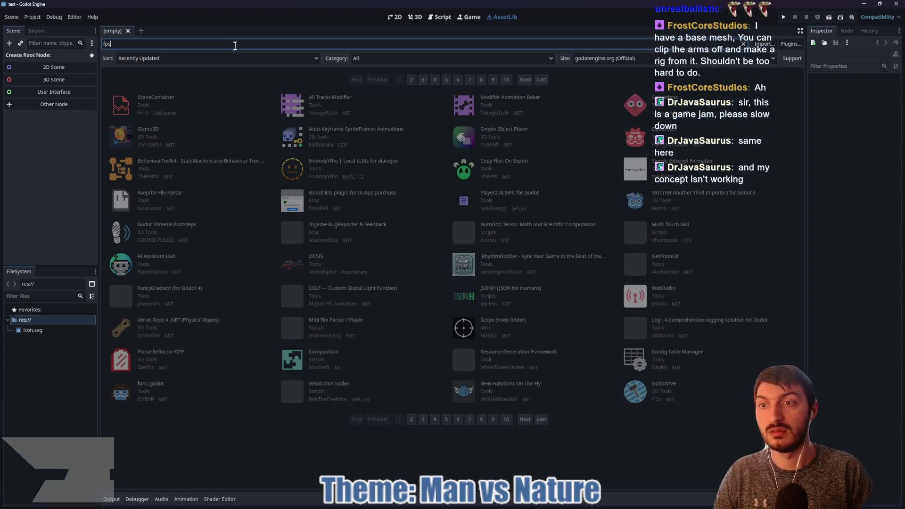
{"action": "type", "text": " hands"}
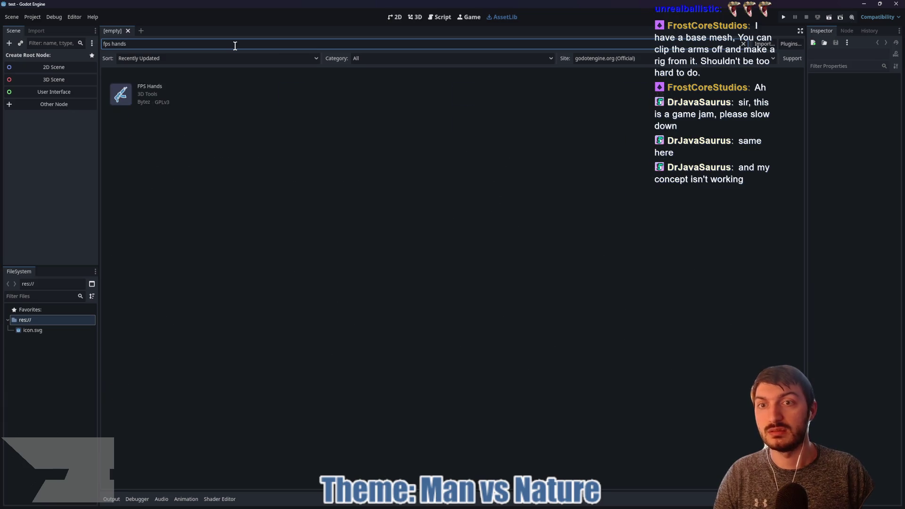
{"action": "left_click", "coordinate": [159, 85]}
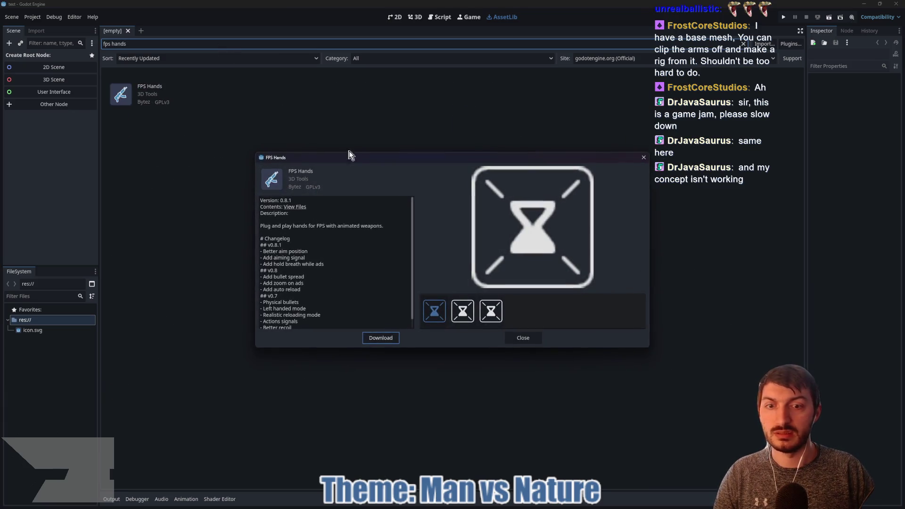
{"action": "left_click", "coordinate": [374, 338]}
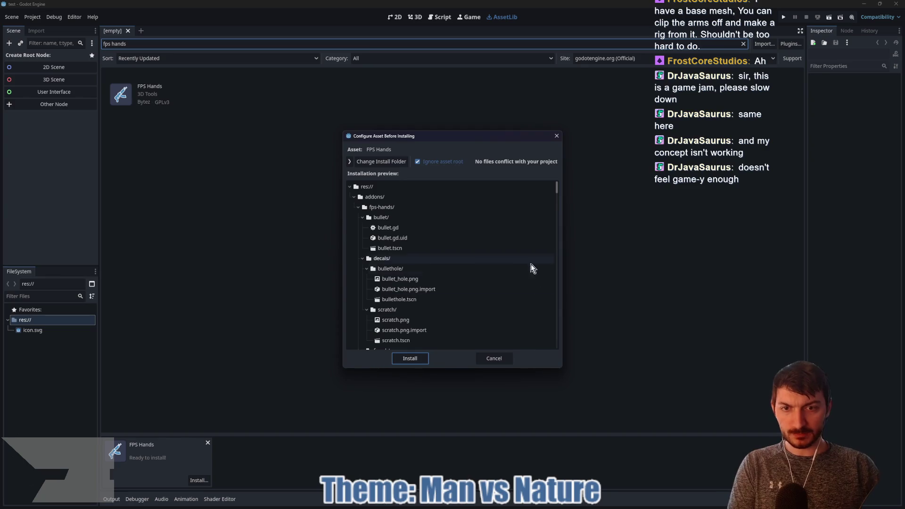
{"action": "left_click", "coordinate": [408, 360]}
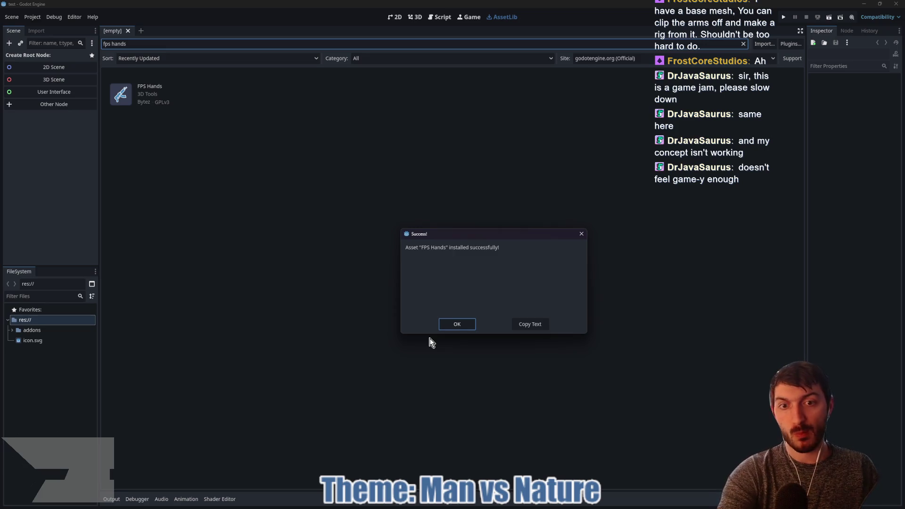
{"action": "left_click", "coordinate": [462, 326]}
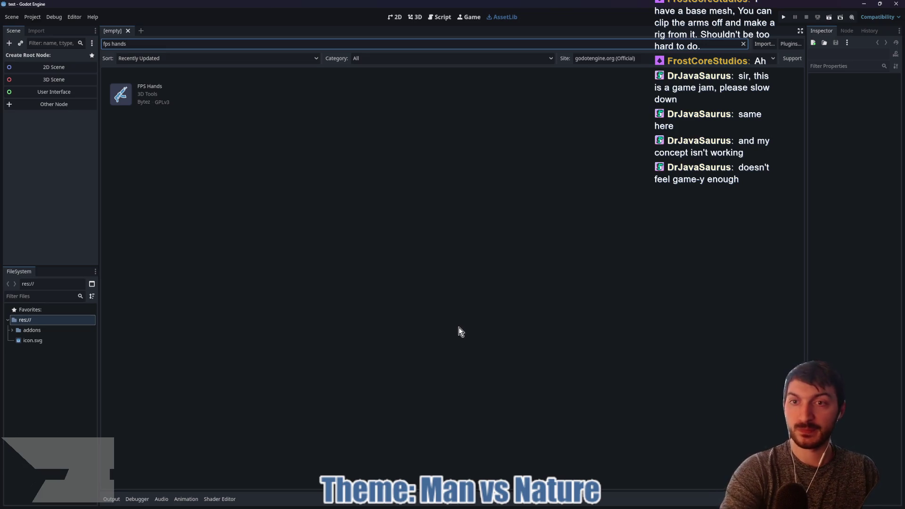
- Create a 3D root node named Game with a CSGBox3D child
{"action": "left_click", "coordinate": [417, 18]}
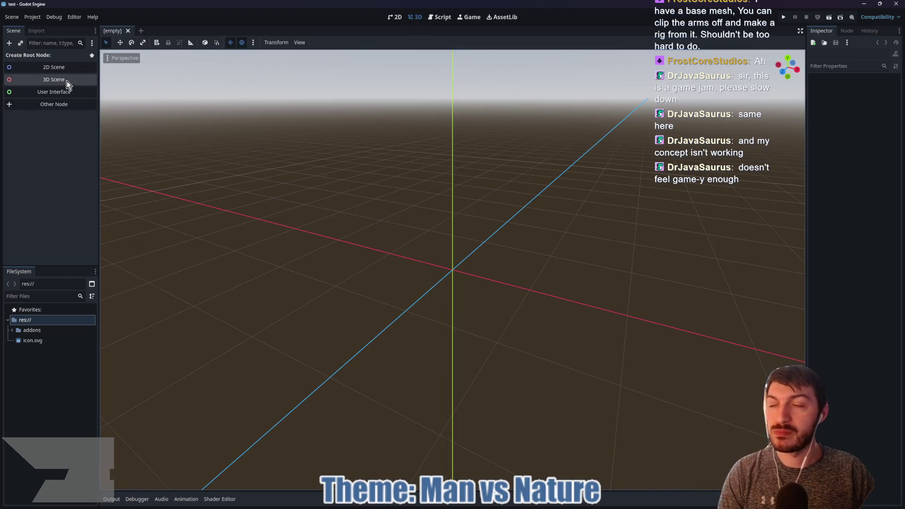
{"action": "left_click", "coordinate": [54, 79]}
{"action": "double_click", "coordinate": [46, 56]}
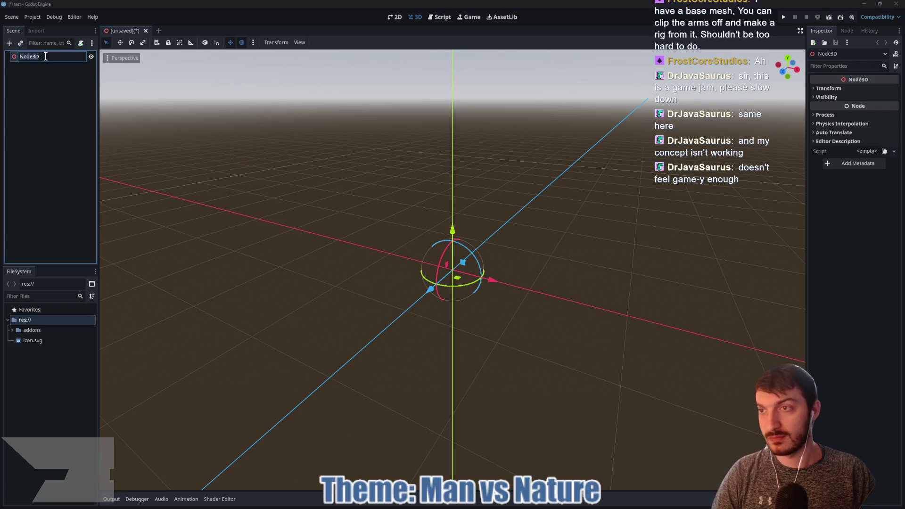
{"action": "type", "text": "Game"}
{"action": "key", "text": "Return"}
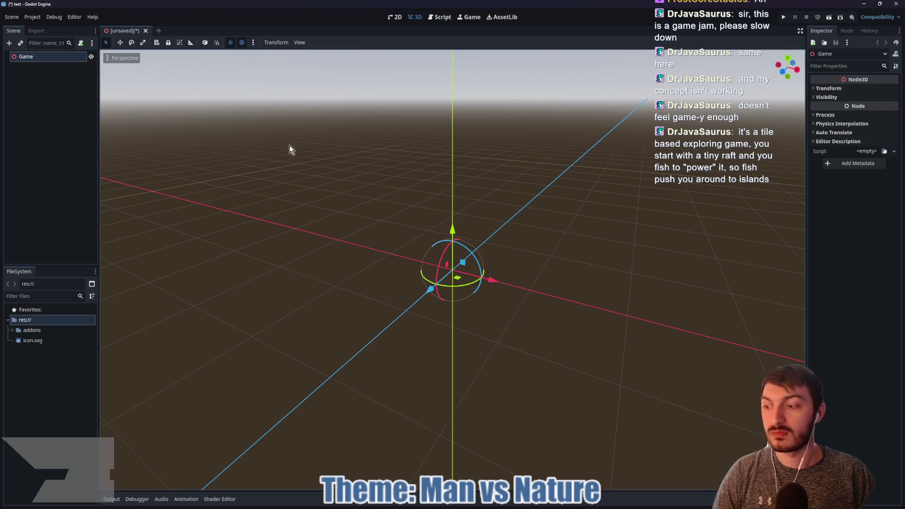
{"action": "key", "text": "ctrl+a"}
{"action": "type", "text": "csg"}
{"action": "key", "text": "Return"}
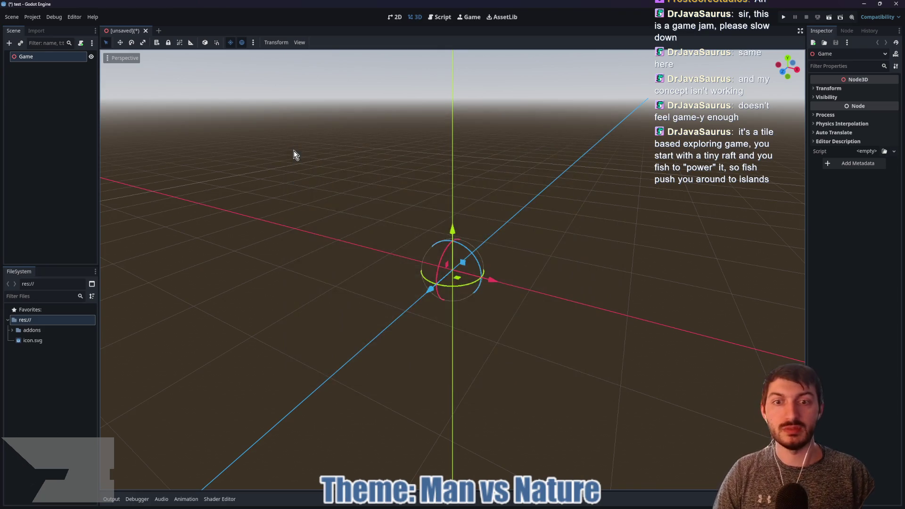
- Size the box 50 × 50 on x and z, enable Use Collision, and save as game.tscn
{"action": "left_click", "coordinate": [866, 112]}
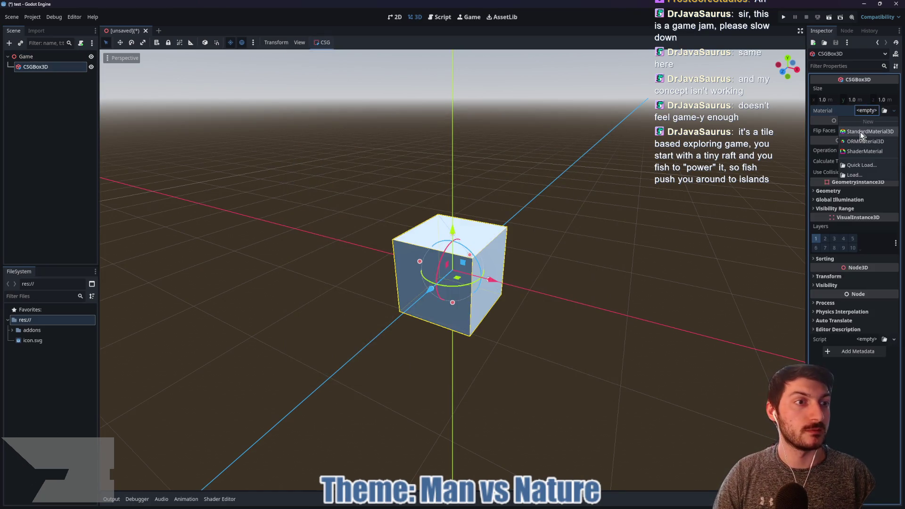
{"action": "left_click", "coordinate": [286, 136]}
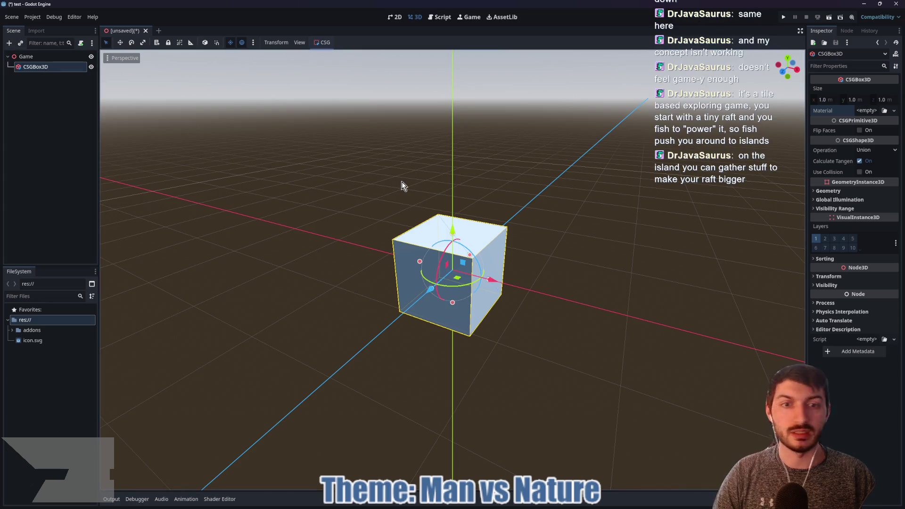
{"action": "left_click", "coordinate": [832, 99]}
{"action": "type", "text": "50"}
{"action": "key", "text": "Return"}
{"action": "left_click", "coordinate": [883, 100]}
{"action": "type", "text": "50"}
{"action": "key", "text": "Return"}
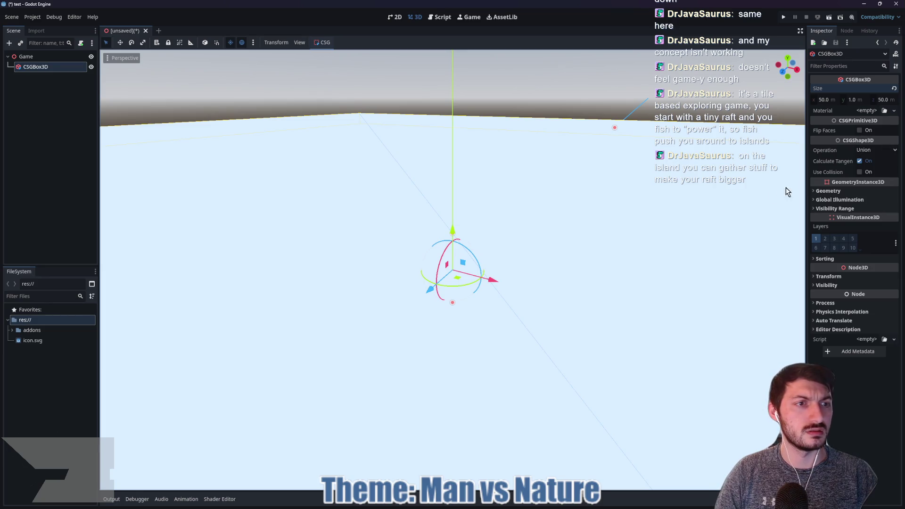
{"action": "left_click", "coordinate": [859, 172]}
{"action": "key", "text": "ctrl+s"}
{"action": "left_click", "coordinate": [385, 369]}
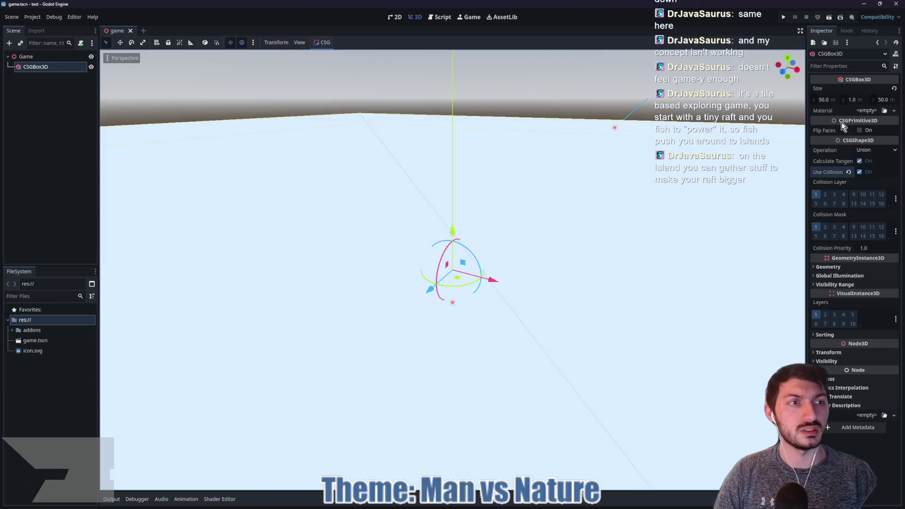
- Give the box a new StandardMaterial3D with a dark grey albedo and save
{"action": "left_click", "coordinate": [870, 112]}
{"action": "left_click", "coordinate": [871, 131]}
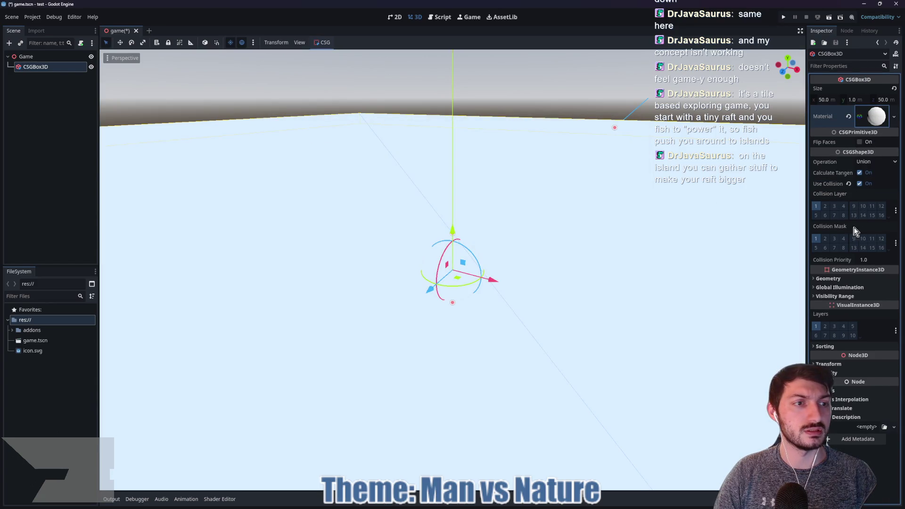
{"action": "left_click", "coordinate": [826, 234]}
{"action": "left_click", "coordinate": [874, 244]}
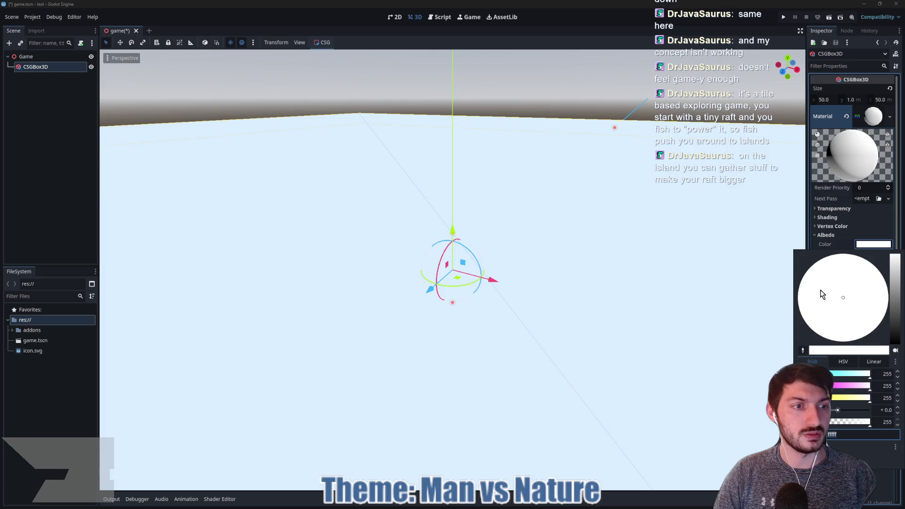
{"action": "mouse_move", "coordinate": [897, 307]}
{"action": "left_mouse_down"}
{"action": "mouse_move", "coordinate": [897, 337]}
{"action": "mouse_move", "coordinate": [898, 328]}
{"action": "left_mouse_up"}
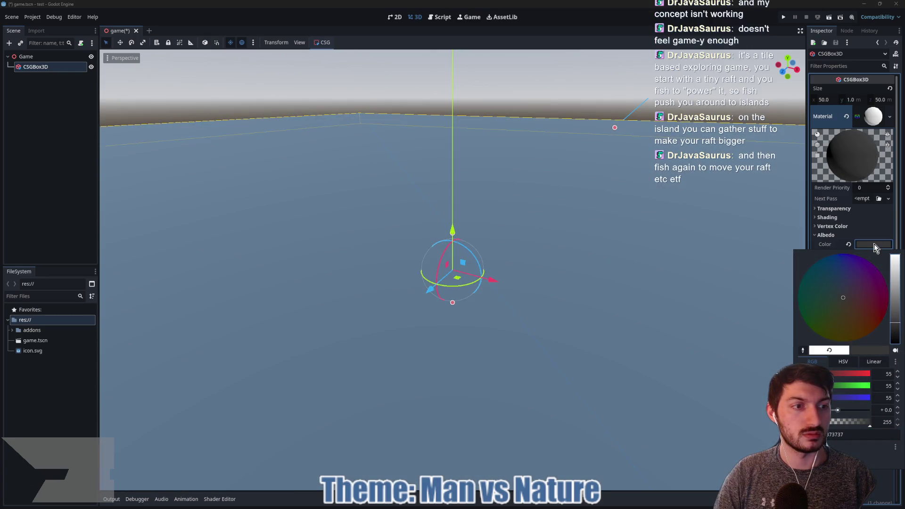
{"action": "left_click", "coordinate": [583, 235]}
{"action": "key", "text": "ctrl+s"}
- Expand the addons and fps-hands folders in the FileSystem dock
{"action": "left_click", "coordinate": [11, 331]}
{"action": "scroll", "coordinate": [254, 298], "scroll_direction": "up", "scroll_amount": 2}
{"action": "left_click", "coordinate": [17, 340]}
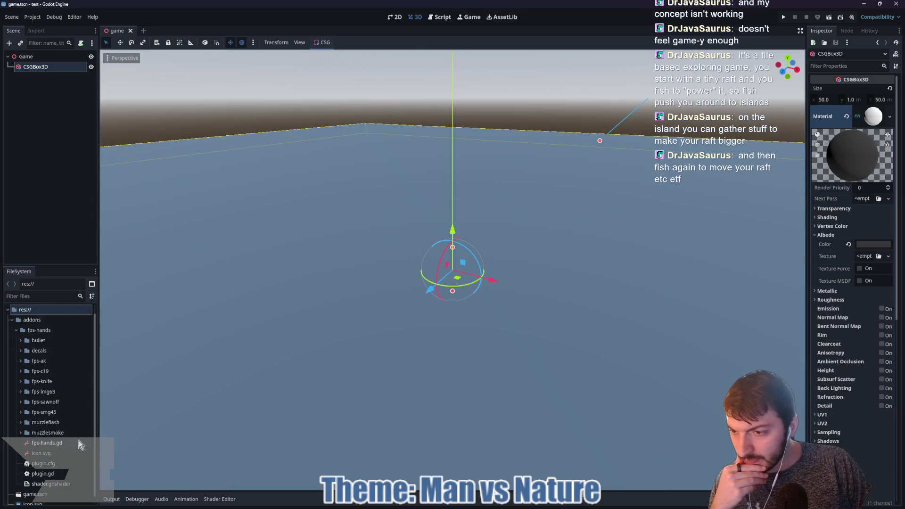
- Open plugin.gd from fps-hands, then open fps-lmg63.tscn and view it in 3D
{"action": "left_click", "coordinate": [63, 474]}
{"action": "double_click", "coordinate": [62, 474]}
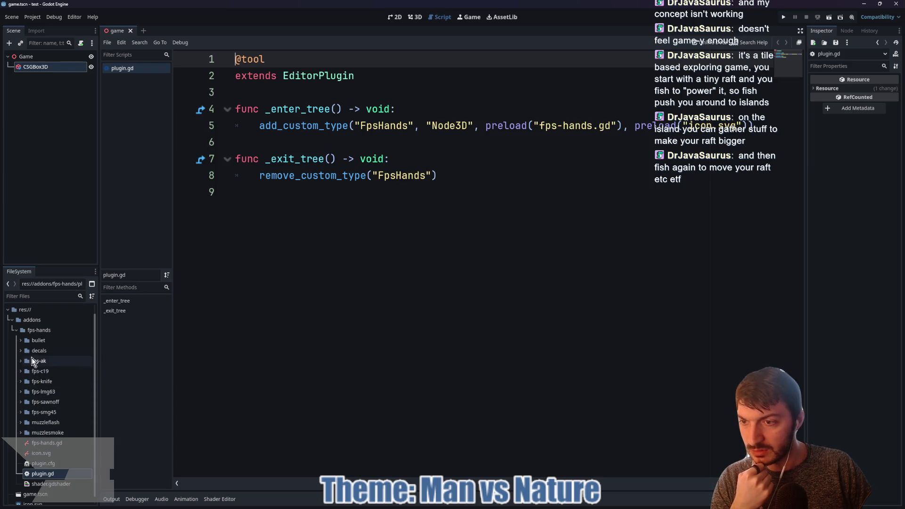
{"action": "left_click", "coordinate": [21, 390]}
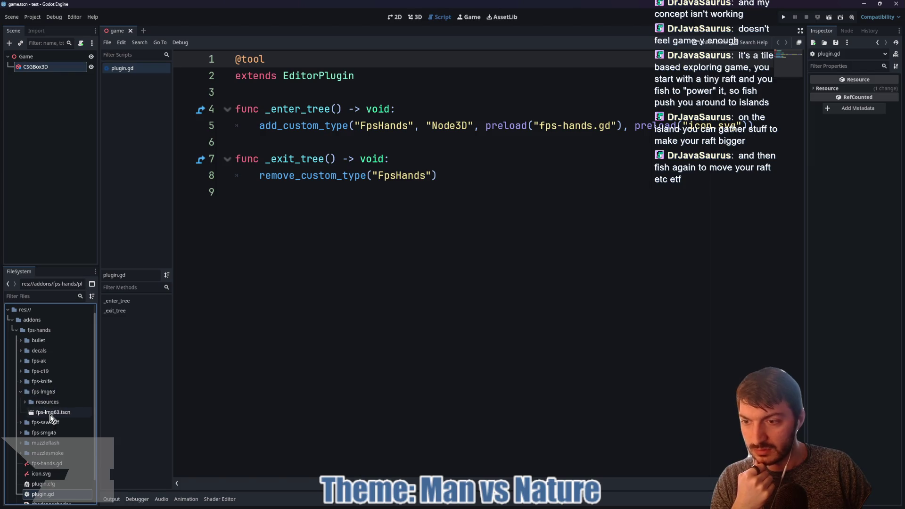
{"action": "double_click", "coordinate": [51, 414]}
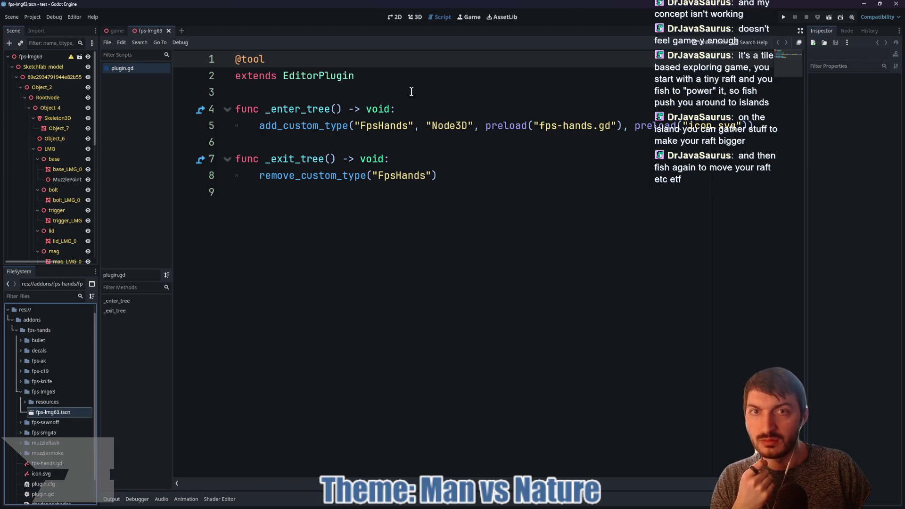
{"action": "left_click", "coordinate": [417, 17]}
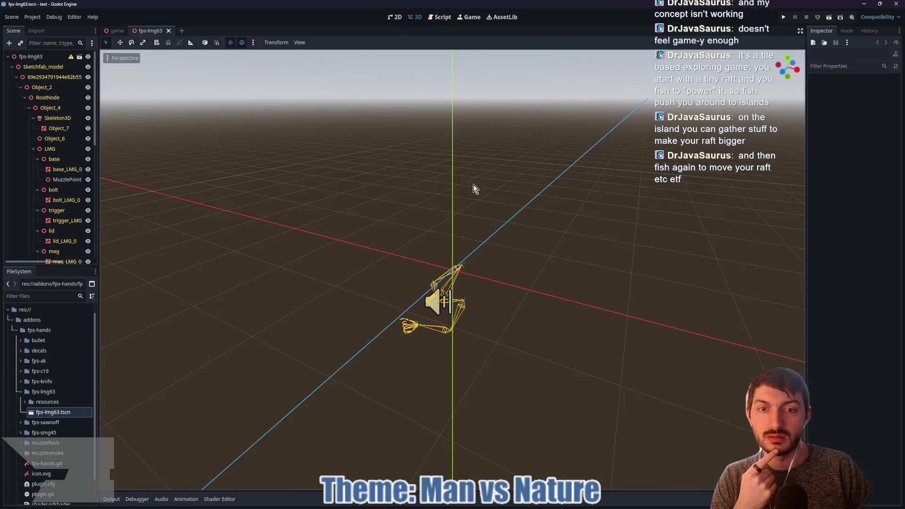
- Orbit around the LMG arms, then expand the fps-knife folder to reveal fps-knife.tscn
{"action": "scroll", "coordinate": [444, 259], "scroll_direction": "up", "scroll_amount": 5}
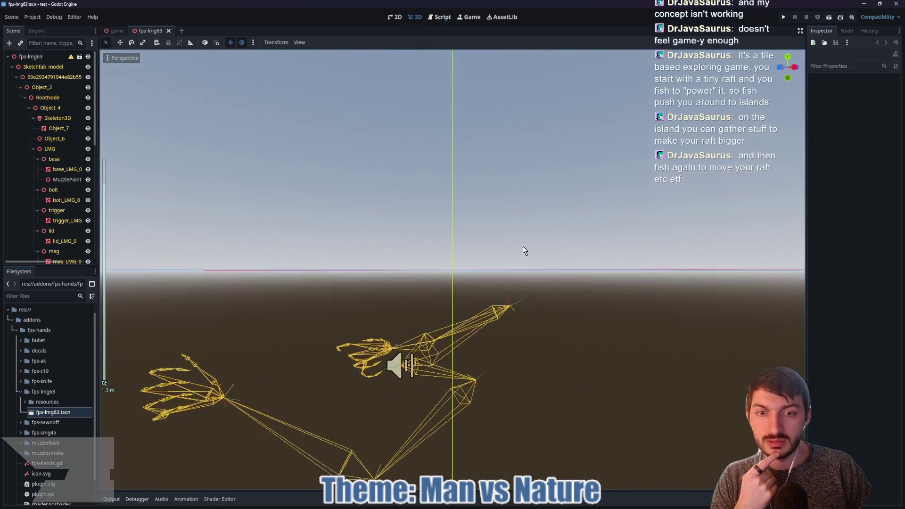
{"action": "left_click_drag", "start_coordinate": [510, 259], "coordinate": [362, 210]}
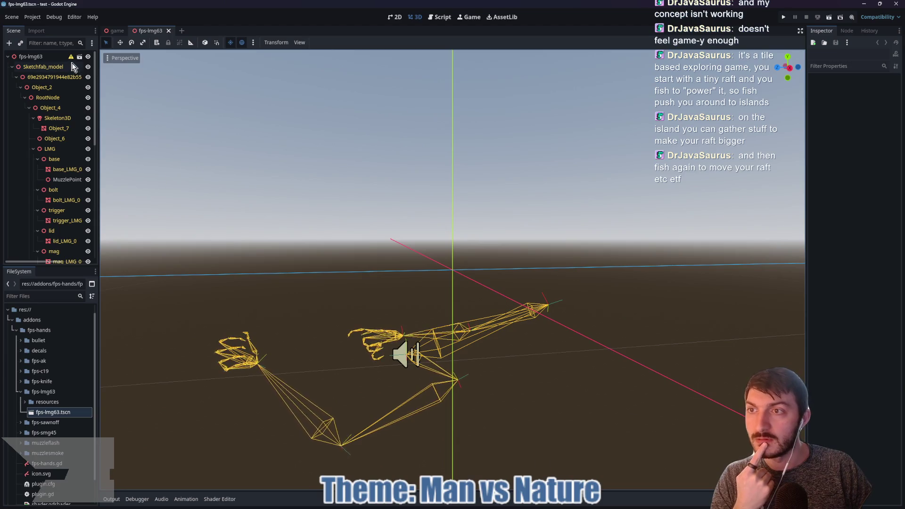
{"action": "mouse_move", "coordinate": [72, 59]}
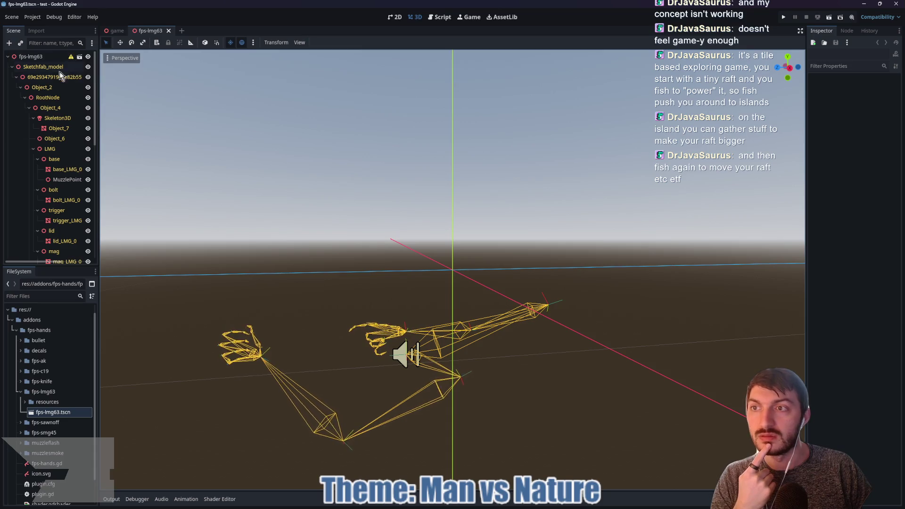
{"action": "left_click", "coordinate": [61, 383]}
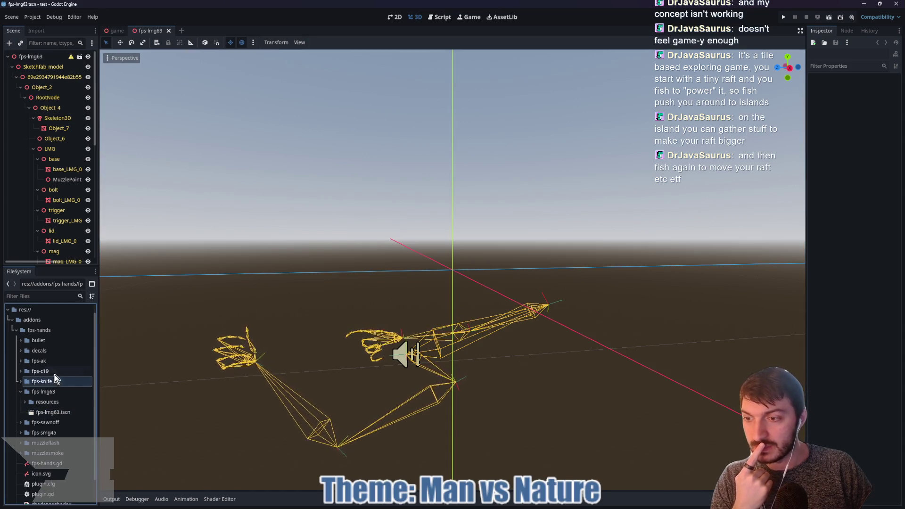
{"action": "left_click", "coordinate": [19, 351]}
{"action": "left_click", "coordinate": [20, 352]}
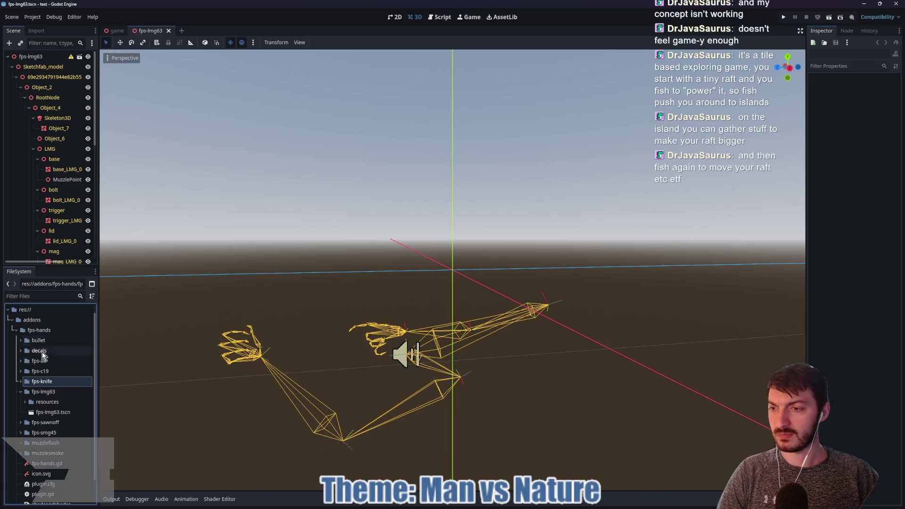
{"action": "left_click", "coordinate": [42, 374]}
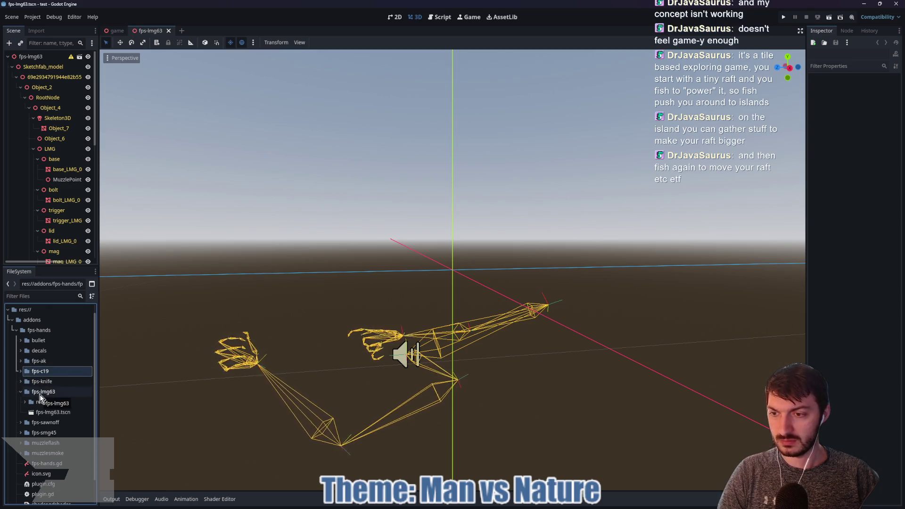
{"action": "left_click", "coordinate": [21, 382]}
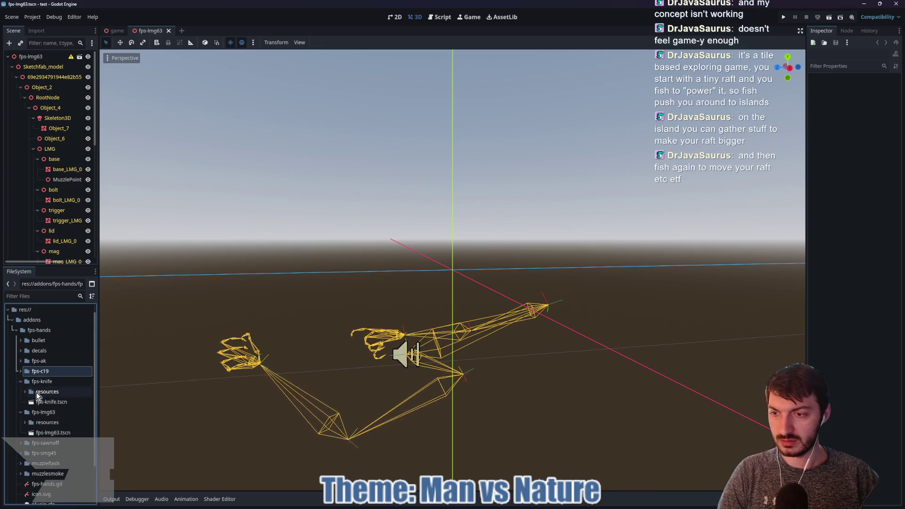
- Open fps-knife.tscn and play the knife arms' fire animation
{"action": "double_click", "coordinate": [42, 401]}
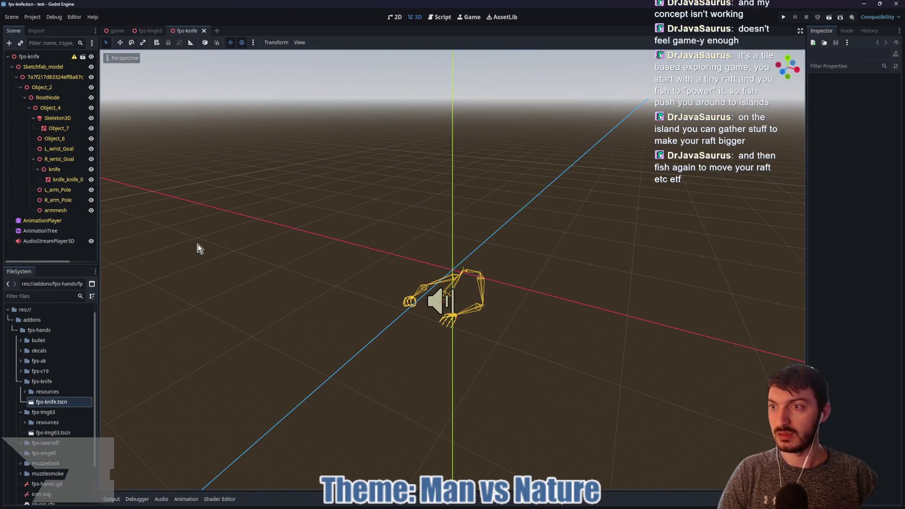
{"action": "left_click", "coordinate": [47, 220]}
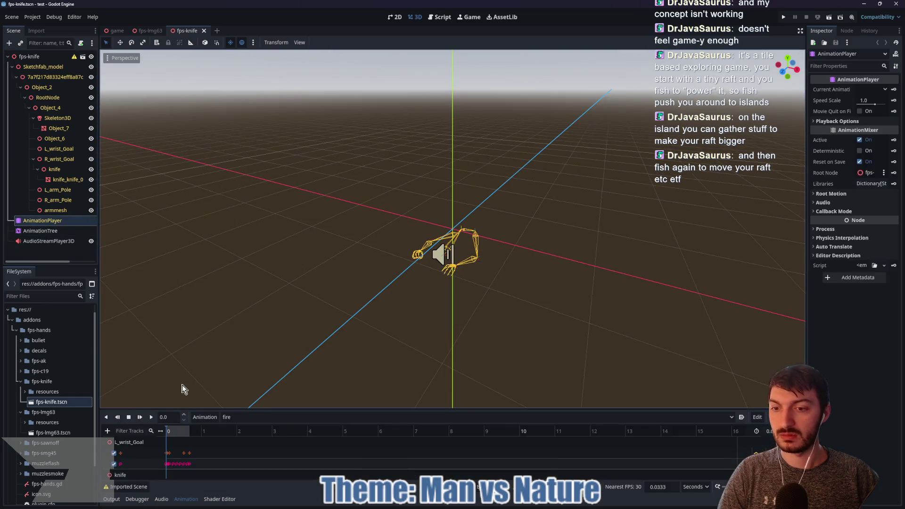
{"action": "left_click", "coordinate": [151, 417]}
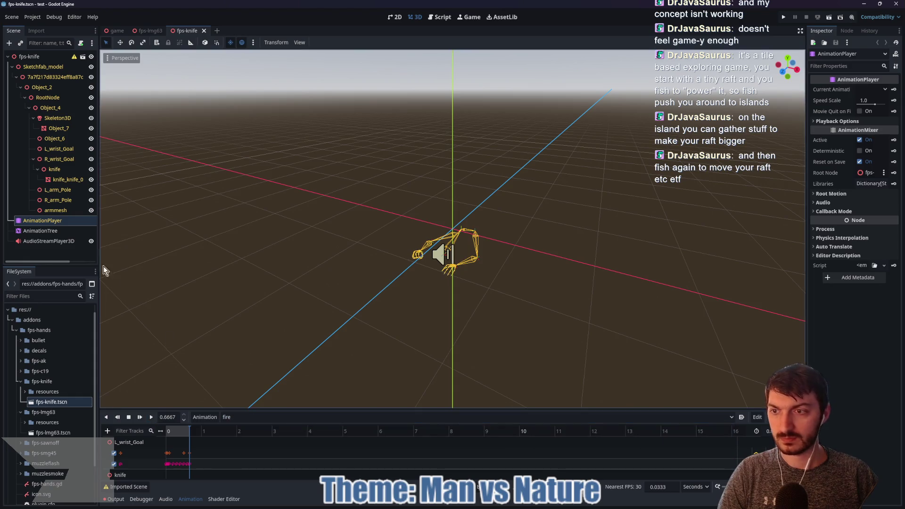
- Preview the fire, melee and hide states in the AnimationTree graph, then return to idle
{"action": "left_click", "coordinate": [52, 231]}
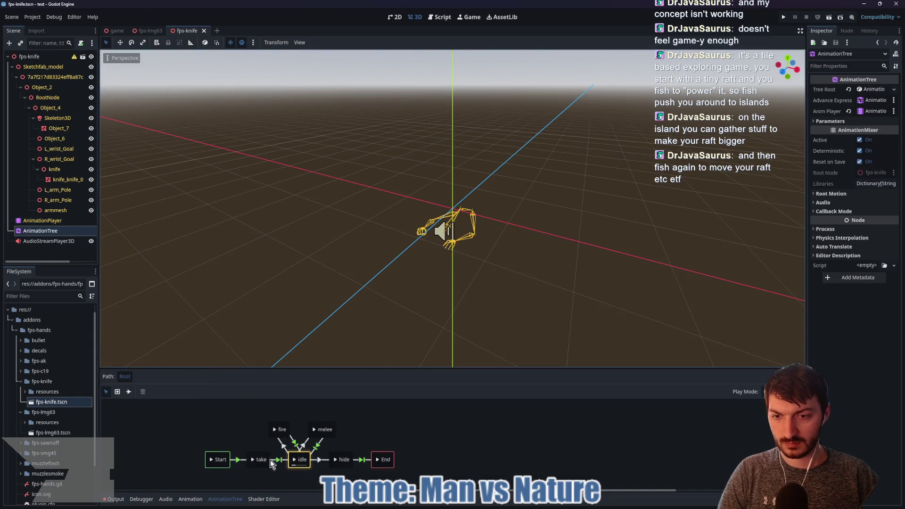
{"action": "left_click", "coordinate": [275, 430]}
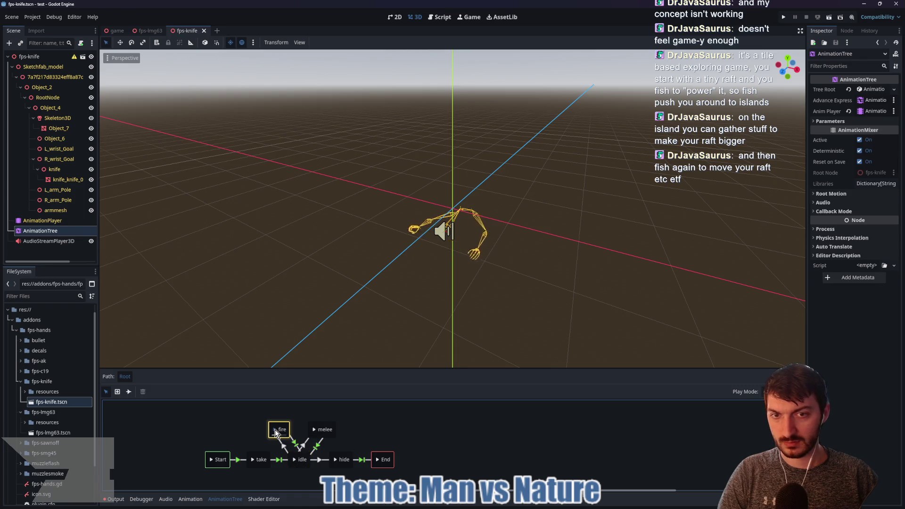
{"action": "left_click", "coordinate": [314, 430]}
{"action": "left_click", "coordinate": [314, 429]}
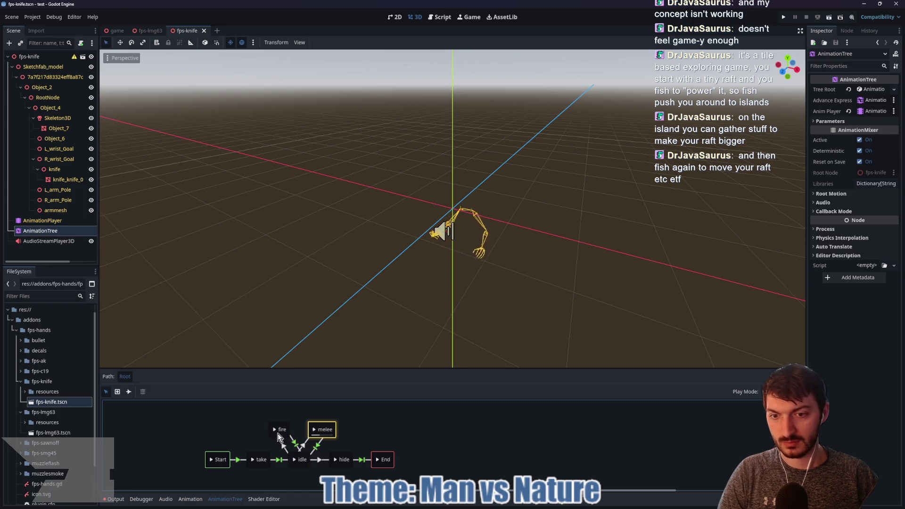
{"action": "left_click", "coordinate": [336, 460]}
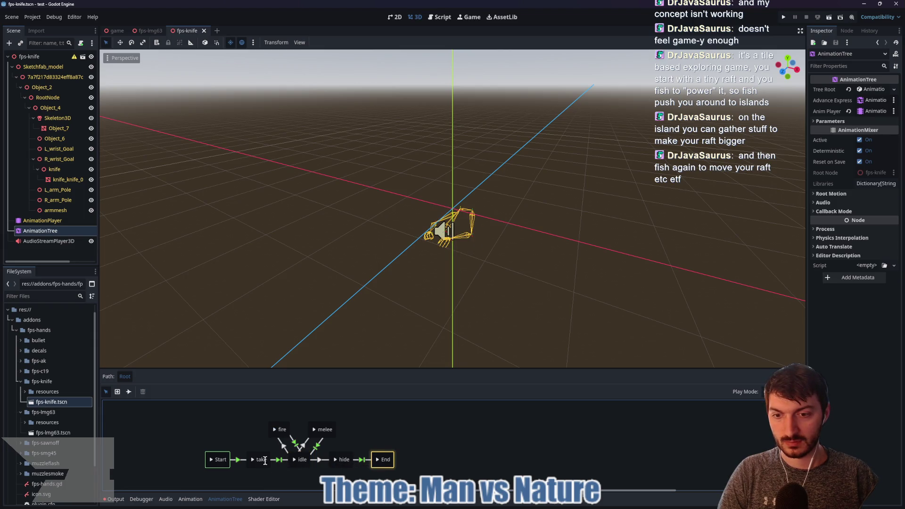
{"action": "left_click", "coordinate": [253, 459]}
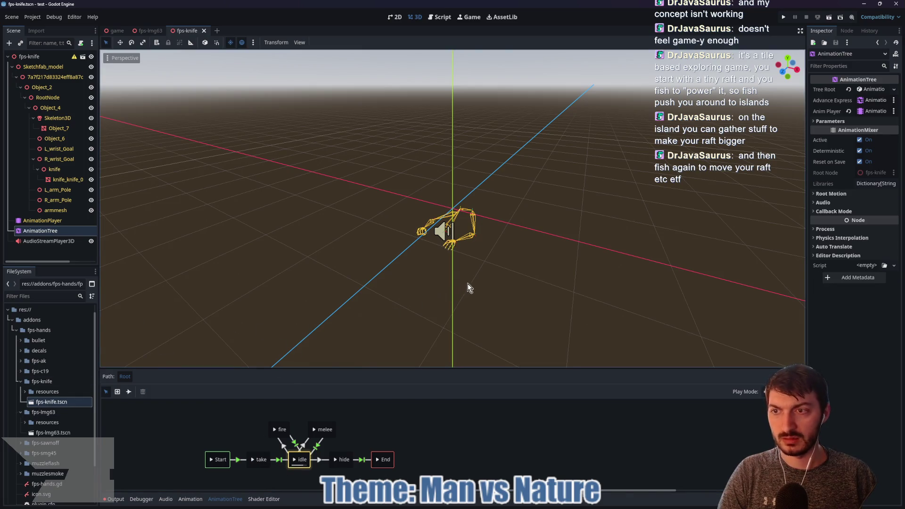
{"action": "scroll", "coordinate": [472, 282], "scroll_direction": "up", "scroll_amount": 4}
{"action": "left_click_drag", "start_coordinate": [509, 278], "coordinate": [404, 273]}
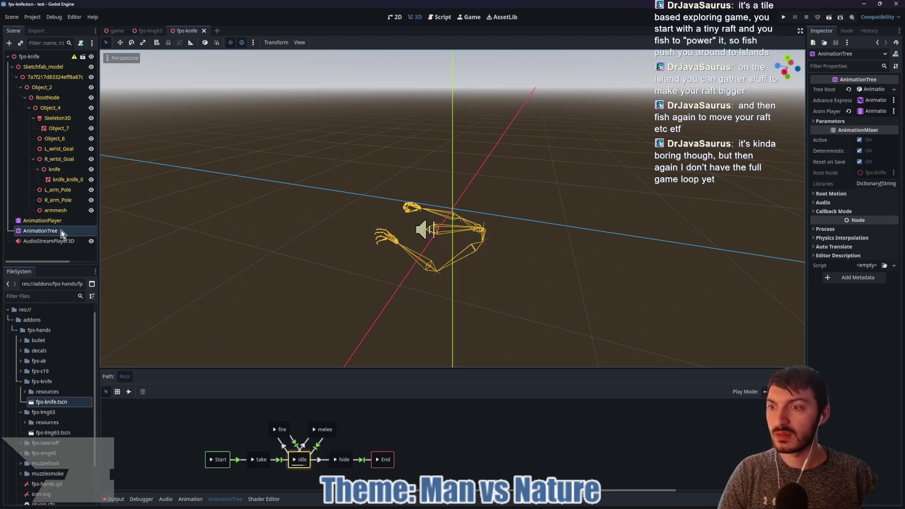
- Collapse the fps-knife and fps-lmg63 folders, then re-expand fps-knife and its resources folder
{"action": "left_click", "coordinate": [46, 391]}
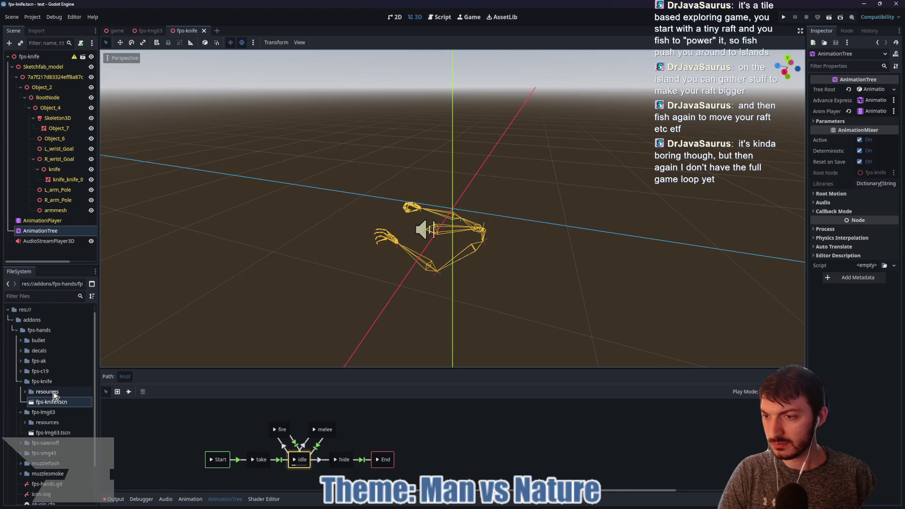
{"action": "left_click", "coordinate": [24, 392]}
{"action": "left_click", "coordinate": [24, 391]}
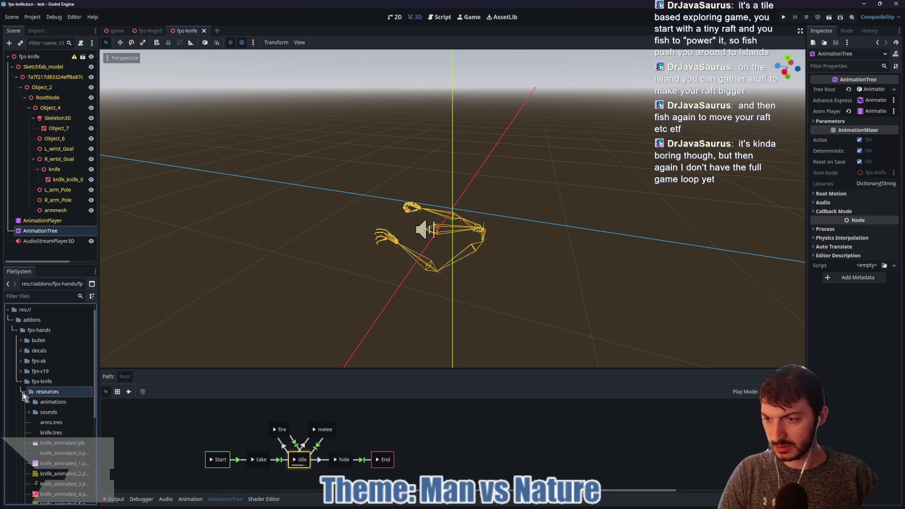
{"action": "left_click", "coordinate": [20, 382]}
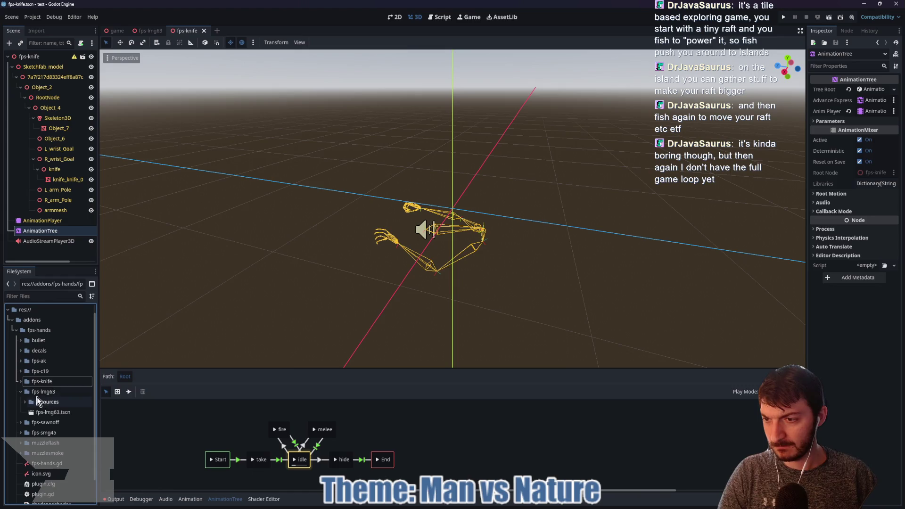
{"action": "left_click", "coordinate": [20, 392]}
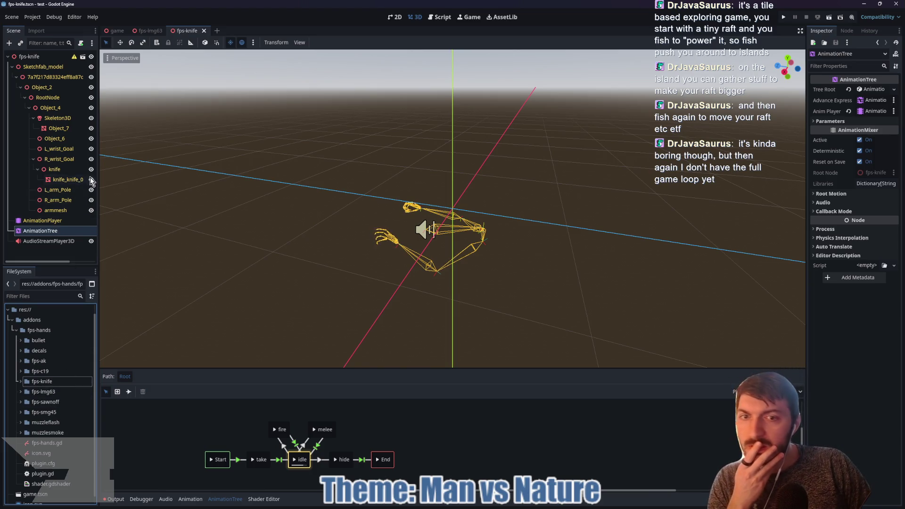
{"action": "left_click", "coordinate": [20, 381]}
{"action": "left_click", "coordinate": [25, 392]}
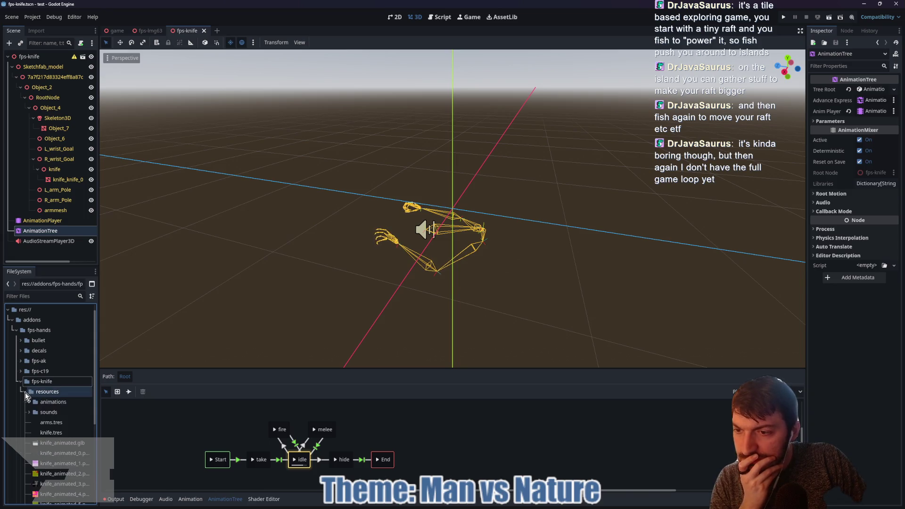
{"action": "scroll", "coordinate": [60, 413], "scroll_direction": "down", "scroll_amount": 2}
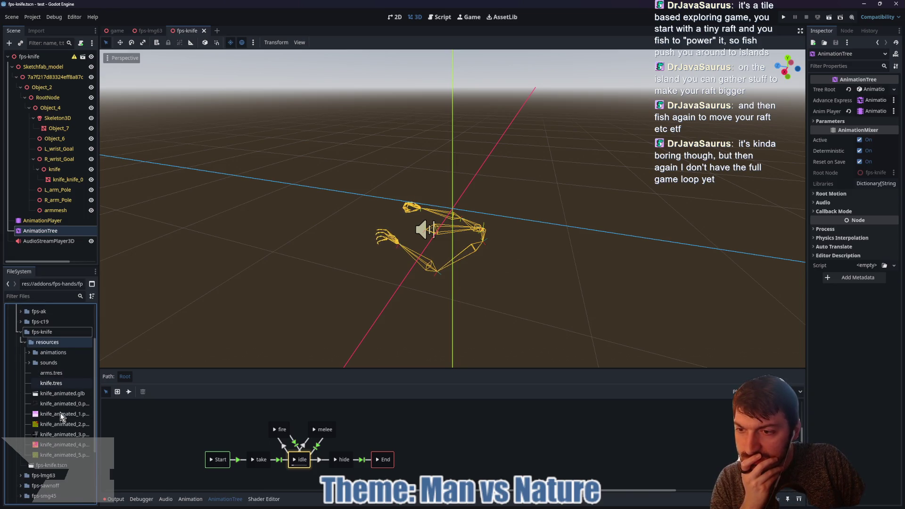
- Peek into sounds, browse the fps-c19 and fps-ak folders, then expand decals > scratch
{"action": "left_click", "coordinate": [29, 362]}
{"action": "left_click", "coordinate": [29, 362]}
{"action": "left_click", "coordinate": [28, 363]}
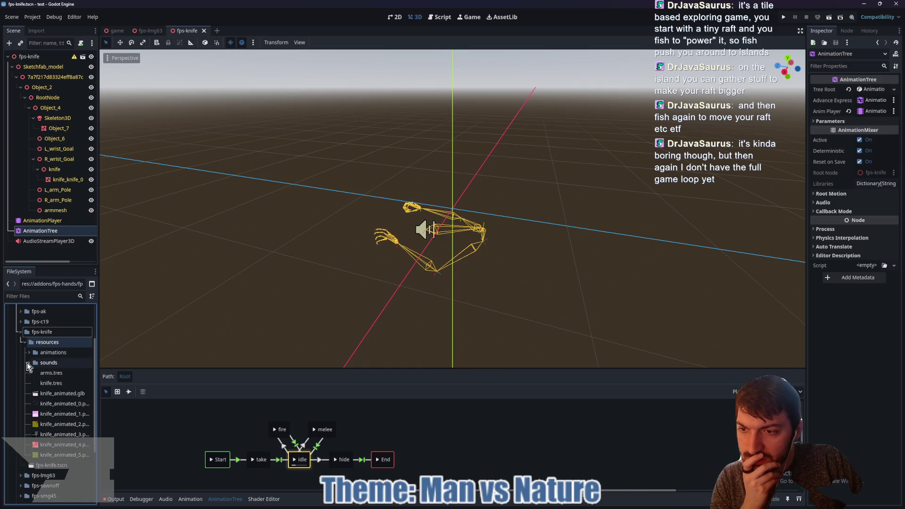
{"action": "left_click", "coordinate": [25, 343]}
{"action": "left_click", "coordinate": [23, 343]}
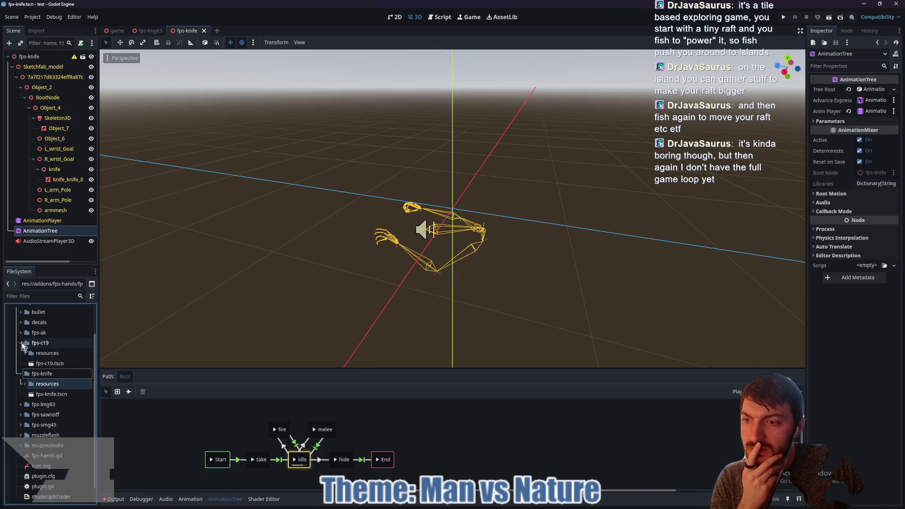
{"action": "left_click", "coordinate": [22, 334]}
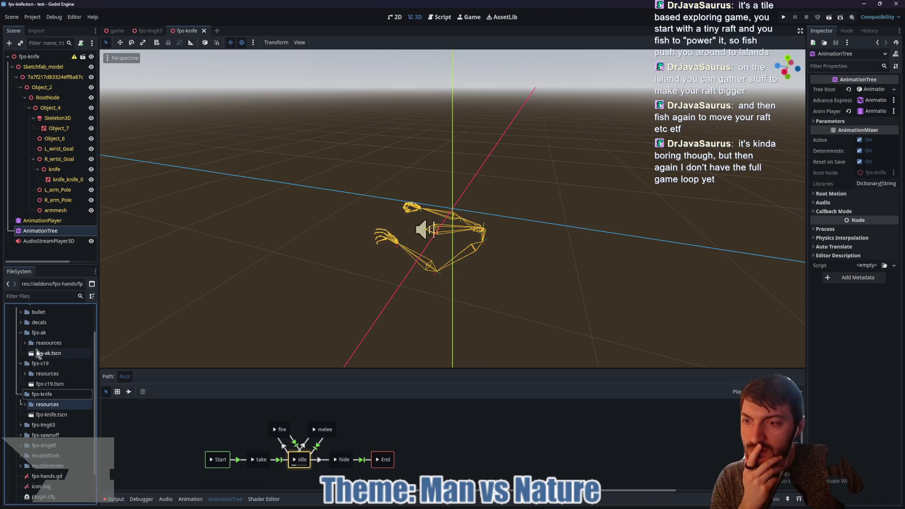
{"action": "left_click", "coordinate": [21, 333]}
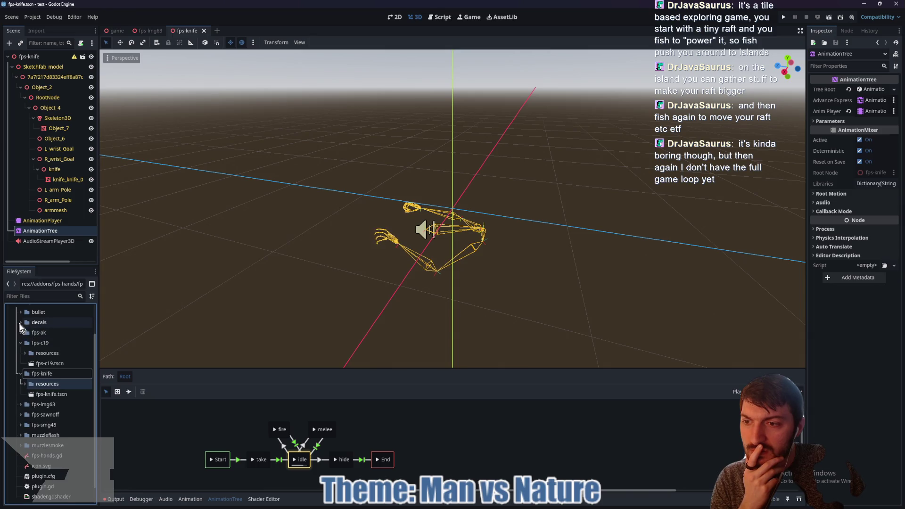
{"action": "left_click", "coordinate": [22, 323]}
{"action": "left_click", "coordinate": [24, 342]}
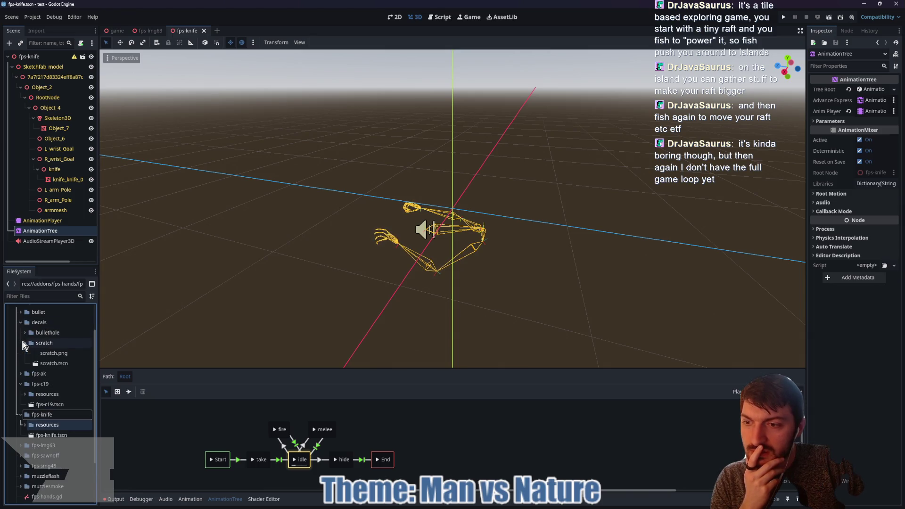
- Open scratch.tscn and inspect its 0.15 m Scratch decal, then open fps-hands.gd
{"action": "double_click", "coordinate": [40, 364]}
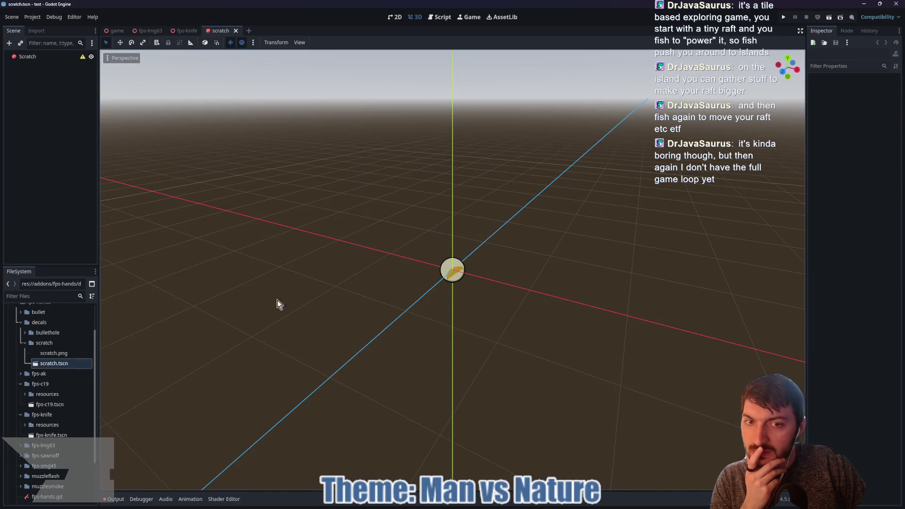
{"action": "scroll", "coordinate": [493, 292], "scroll_direction": "up", "scroll_amount": 2}
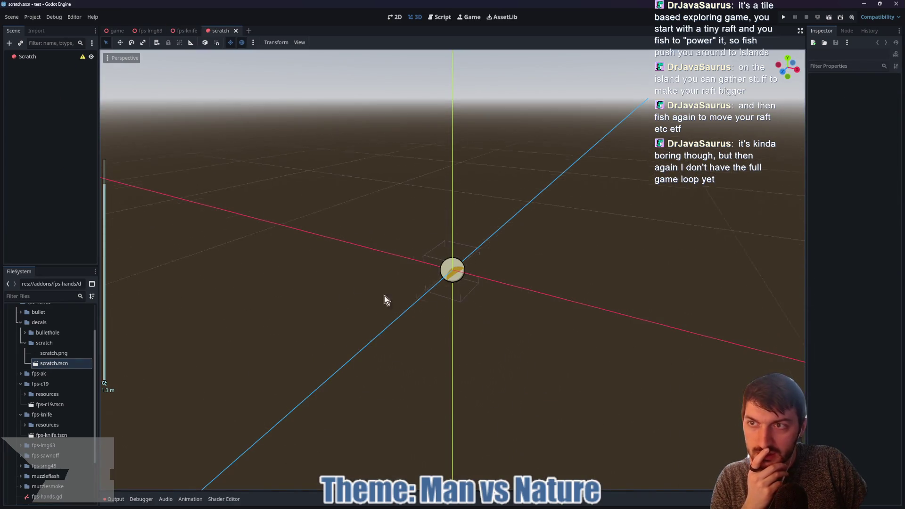
{"action": "left_click", "coordinate": [72, 58]}
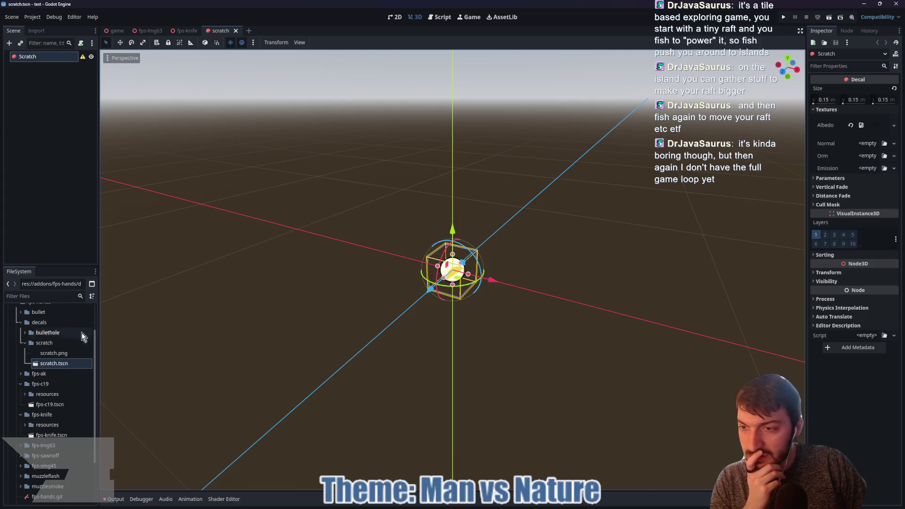
{"action": "left_click", "coordinate": [20, 323]}
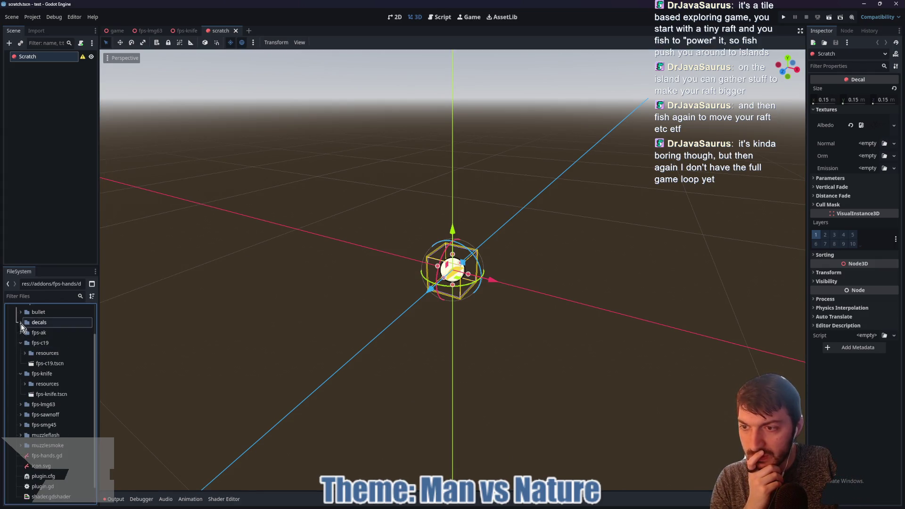
{"action": "double_click", "coordinate": [48, 456]}
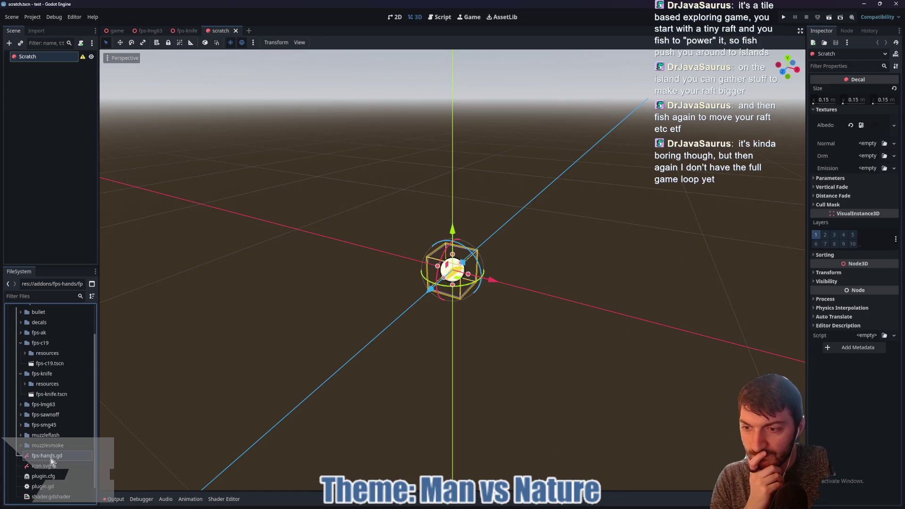
- Read through fps-hands.gd's export variables, weapon preloads and functions, then open plugin.cfg
{"action": "scroll", "coordinate": [485, 282], "scroll_direction": "down", "scroll_amount": 5}
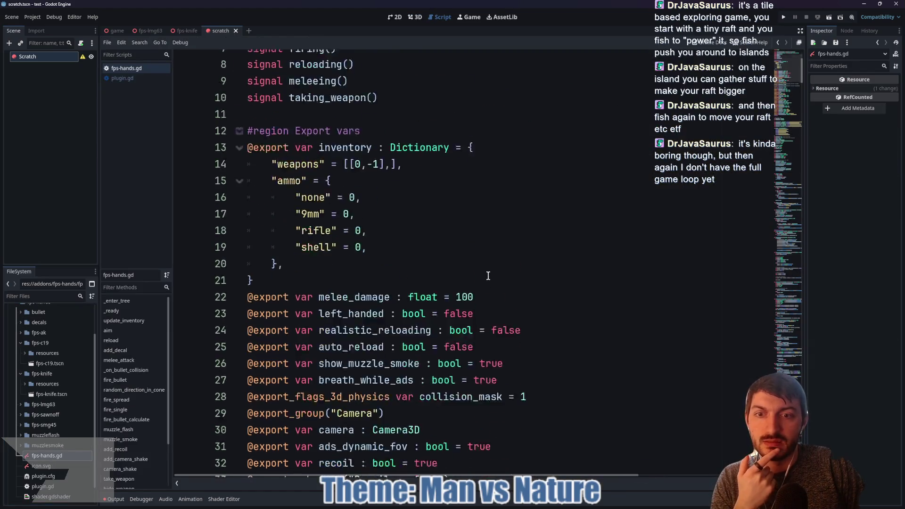
{"action": "scroll", "coordinate": [488, 276], "scroll_direction": "up", "scroll_amount": 4}
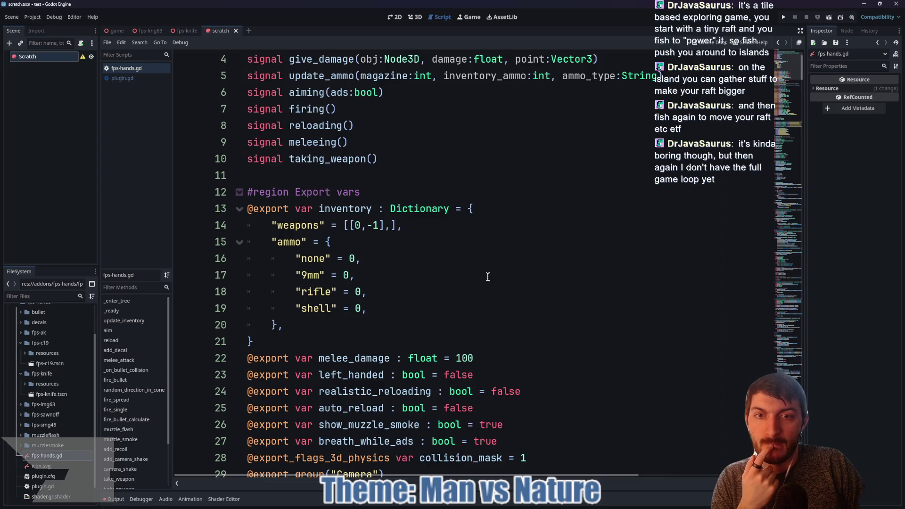
{"action": "scroll", "coordinate": [488, 276], "scroll_direction": "down", "scroll_amount": 15}
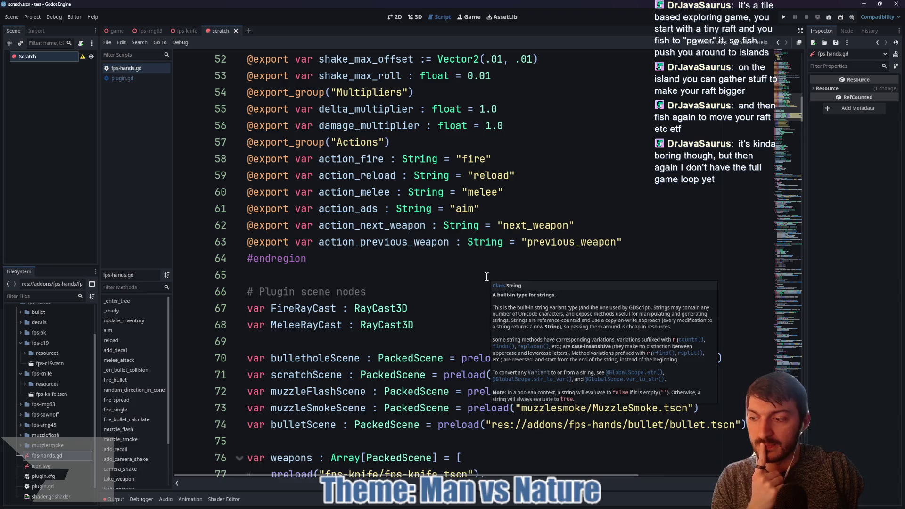
{"action": "scroll", "coordinate": [487, 277], "scroll_direction": "down", "scroll_amount": 4}
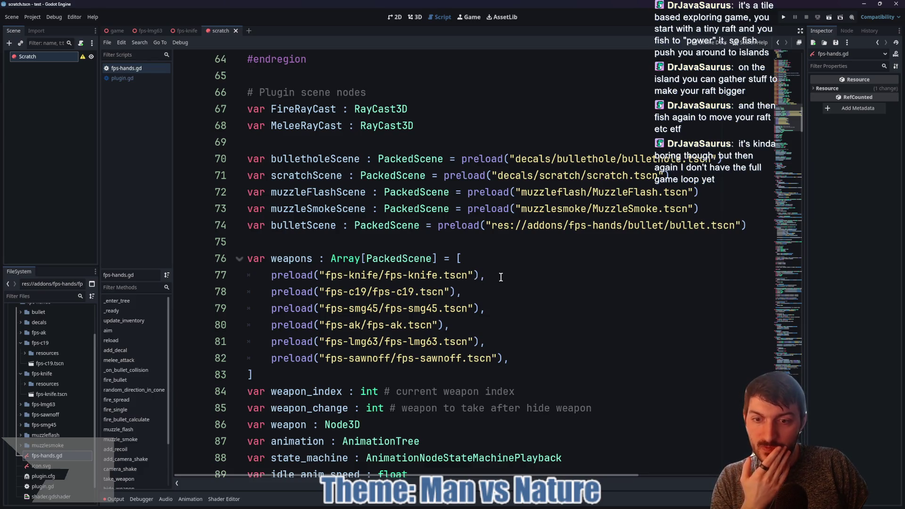
{"action": "scroll", "coordinate": [501, 277], "scroll_direction": "down", "scroll_amount": 5}
{"action": "scroll", "coordinate": [501, 277], "scroll_direction": "up", "scroll_amount": 5}
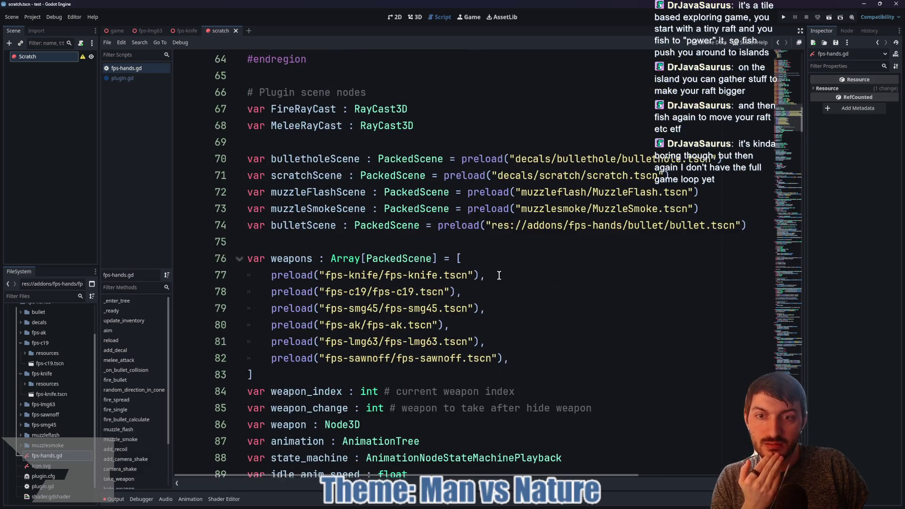
{"action": "scroll", "coordinate": [499, 275], "scroll_direction": "down", "scroll_amount": 5}
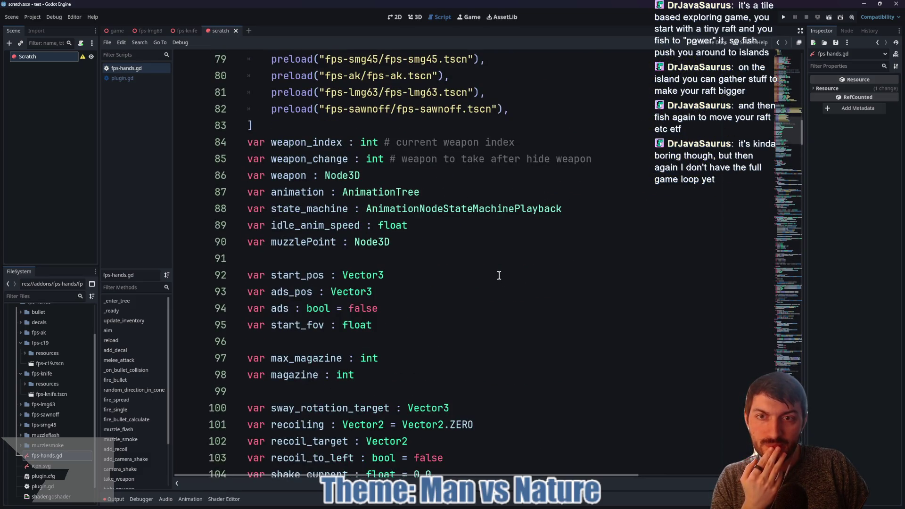
{"action": "scroll", "coordinate": [498, 276], "scroll_direction": "down", "scroll_amount": 6}
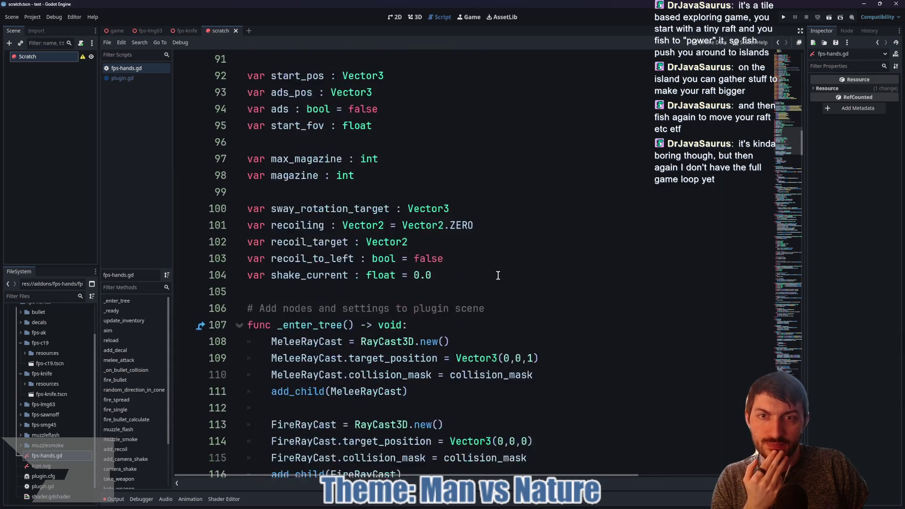
{"action": "scroll", "coordinate": [496, 276], "scroll_direction": "down", "scroll_amount": 6}
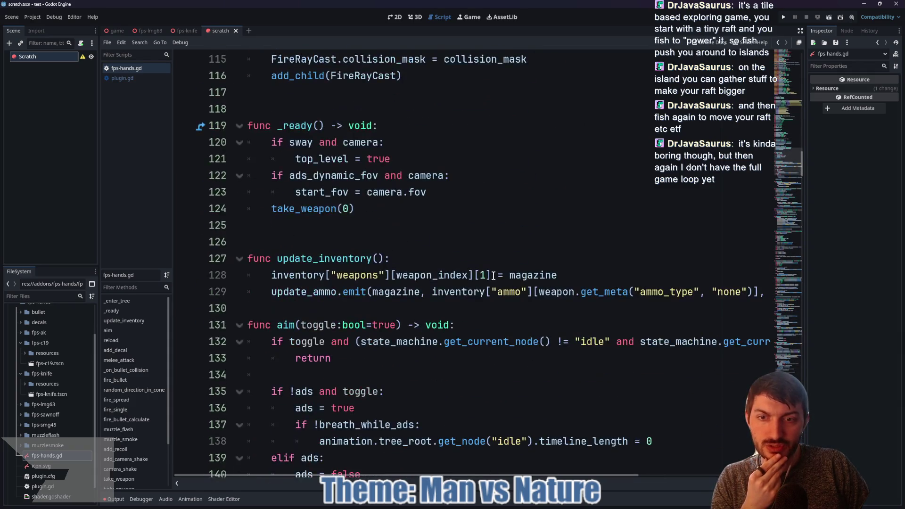
{"action": "scroll", "coordinate": [494, 275], "scroll_direction": "down", "scroll_amount": 2}
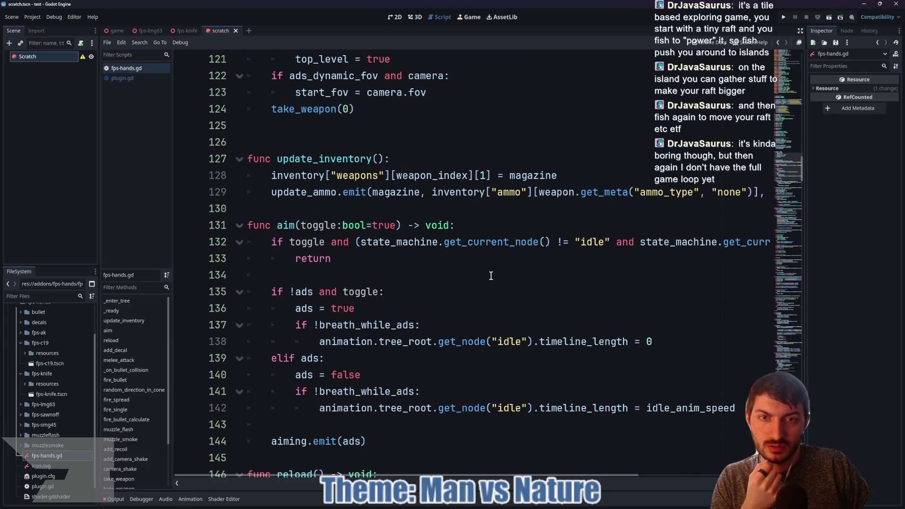
{"action": "scroll", "coordinate": [490, 276], "scroll_direction": "down", "scroll_amount": 5}
{"action": "scroll", "coordinate": [489, 275], "scroll_direction": "down", "scroll_amount": 6}
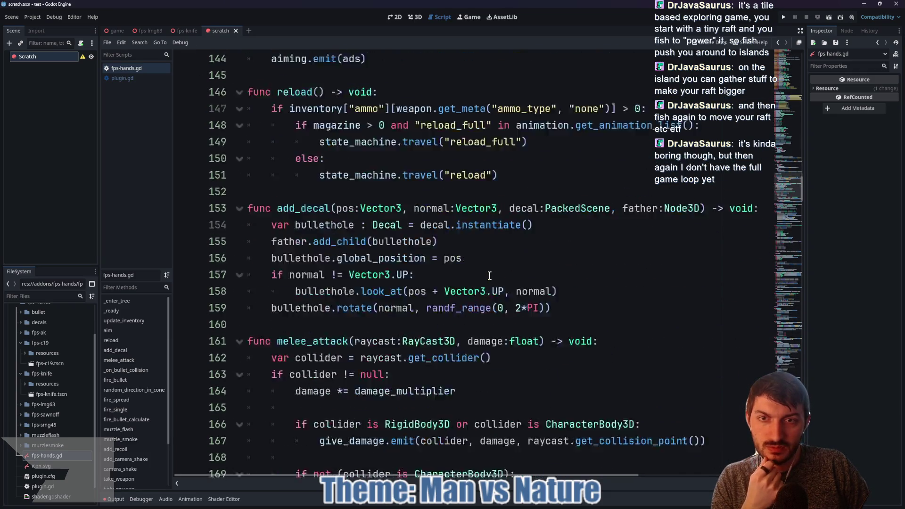
{"action": "scroll", "coordinate": [57, 413], "scroll_direction": "down", "scroll_amount": 2}
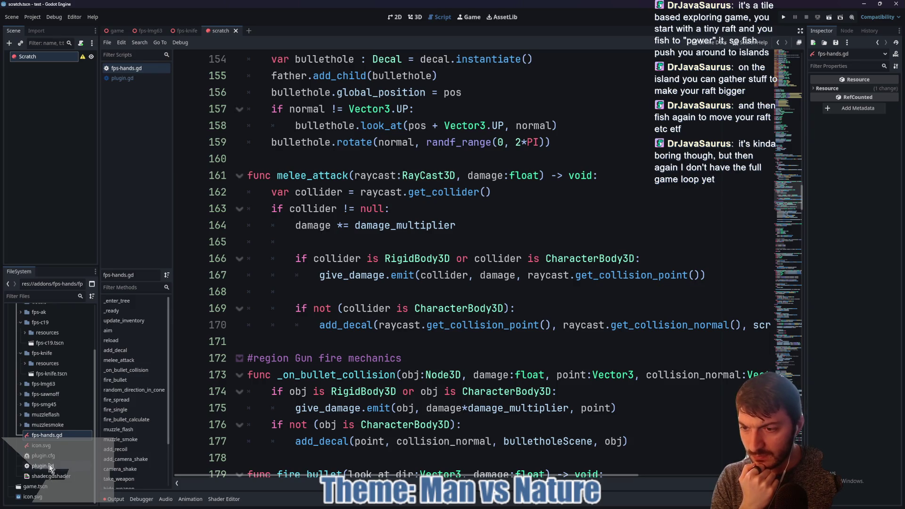
{"action": "double_click", "coordinate": [44, 456]}
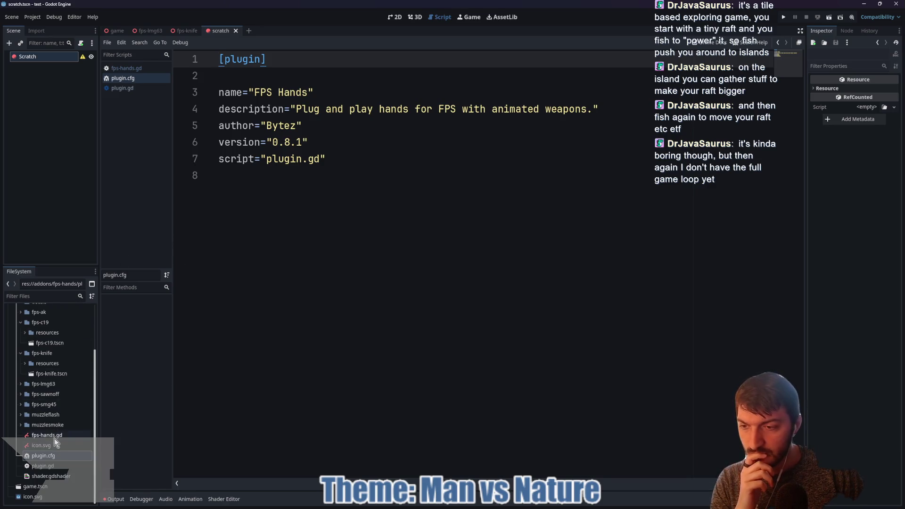
- Preview icon.svg and collapse the fps-hands addon folder
{"action": "mouse_move", "coordinate": [47, 450]}
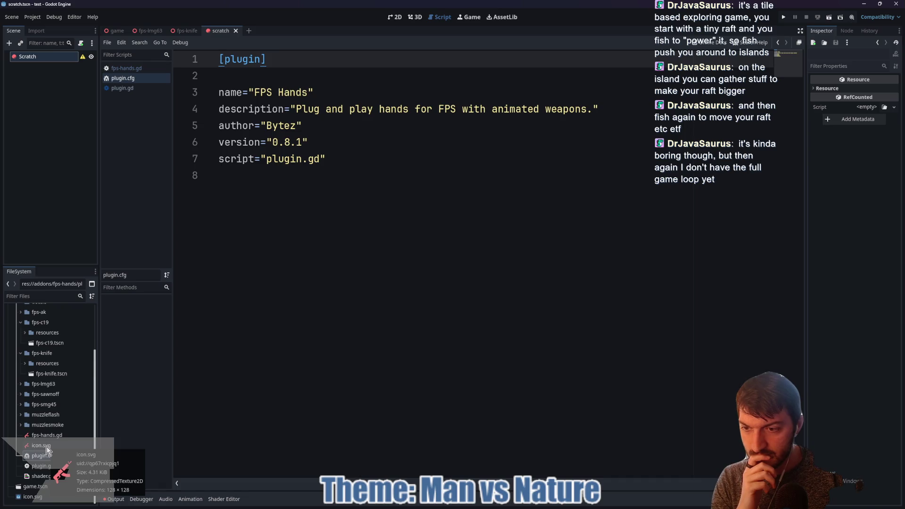
{"action": "scroll", "coordinate": [44, 391], "scroll_direction": "up", "scroll_amount": 3}
{"action": "left_click", "coordinate": [16, 341]}
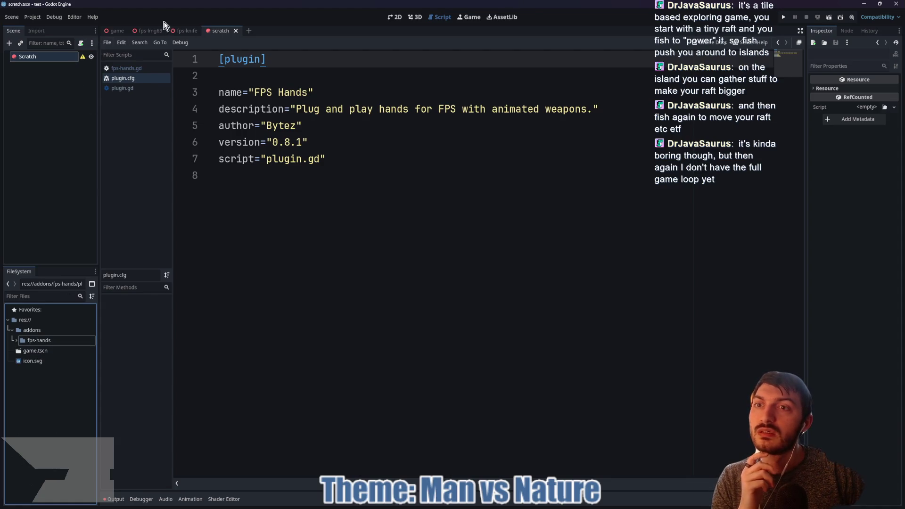
{"action": "left_click", "coordinate": [509, 18]}
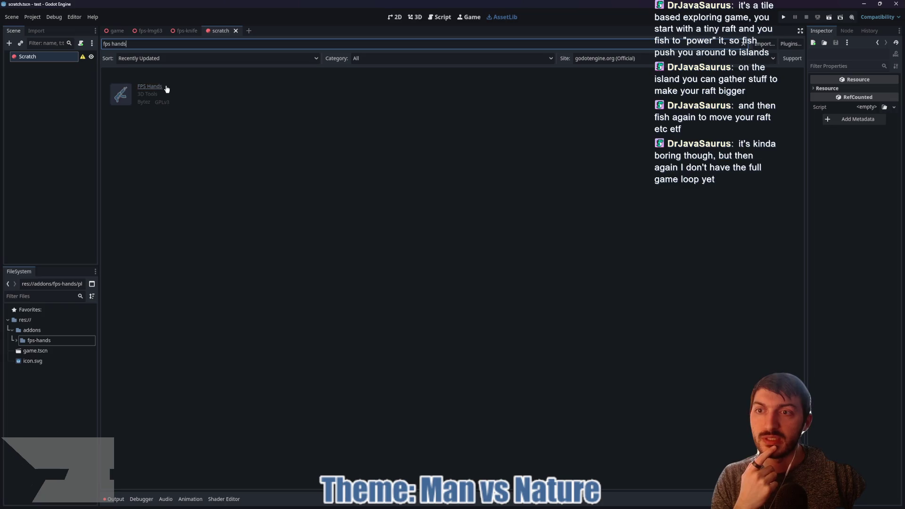
{"action": "left_click", "coordinate": [151, 85]}
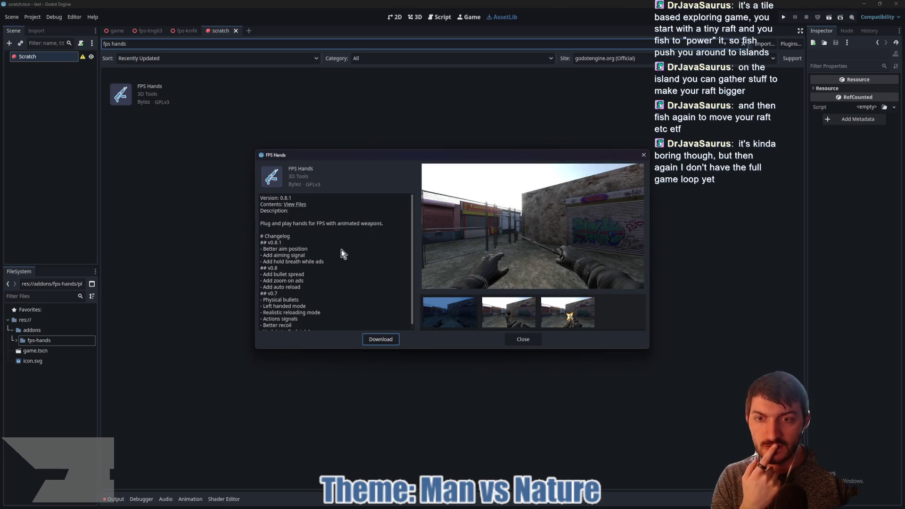
{"action": "scroll", "coordinate": [320, 234], "scroll_direction": "down", "scroll_amount": 1}
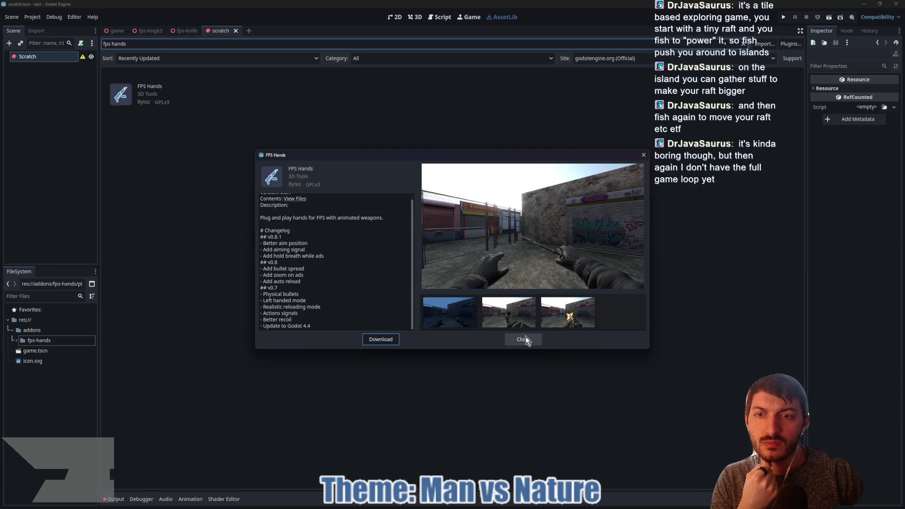
{"action": "left_click", "coordinate": [525, 337]}
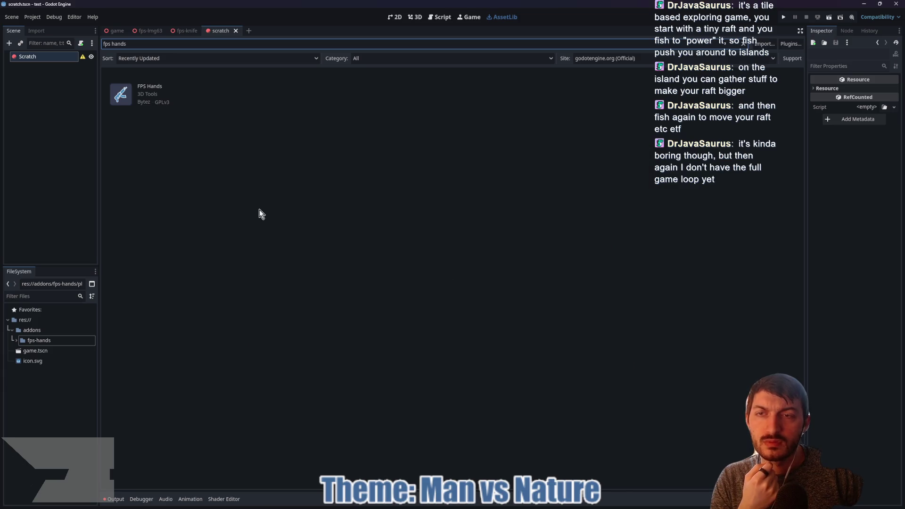
{"action": "left_click", "coordinate": [117, 31]}
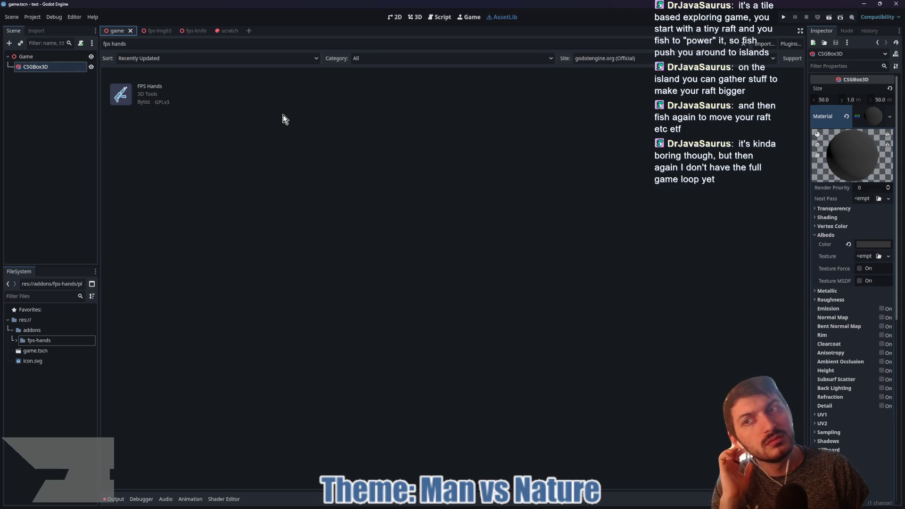
- Create a new scene with a CharacterBody3D root and expand the fps-hands addon folder
{"action": "left_click", "coordinate": [249, 32]}
{"action": "left_click", "coordinate": [72, 78]}
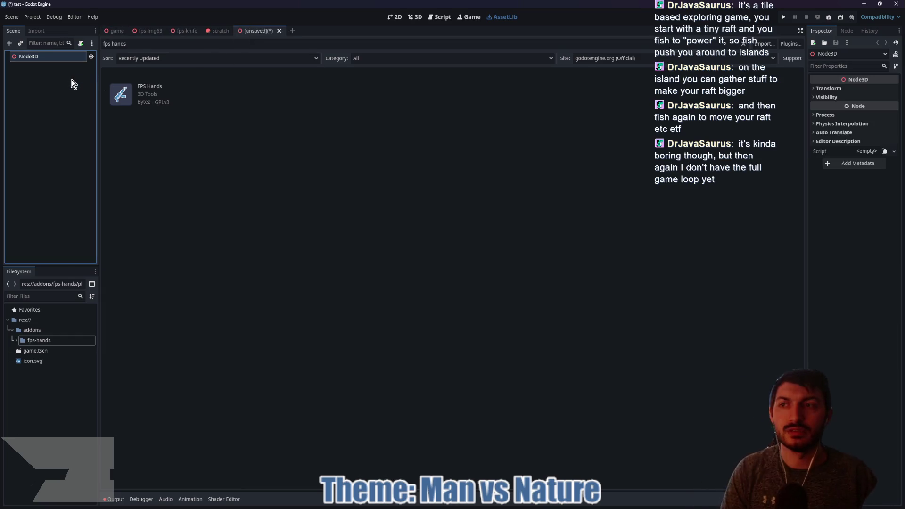
{"action": "right_click", "coordinate": [44, 56]}
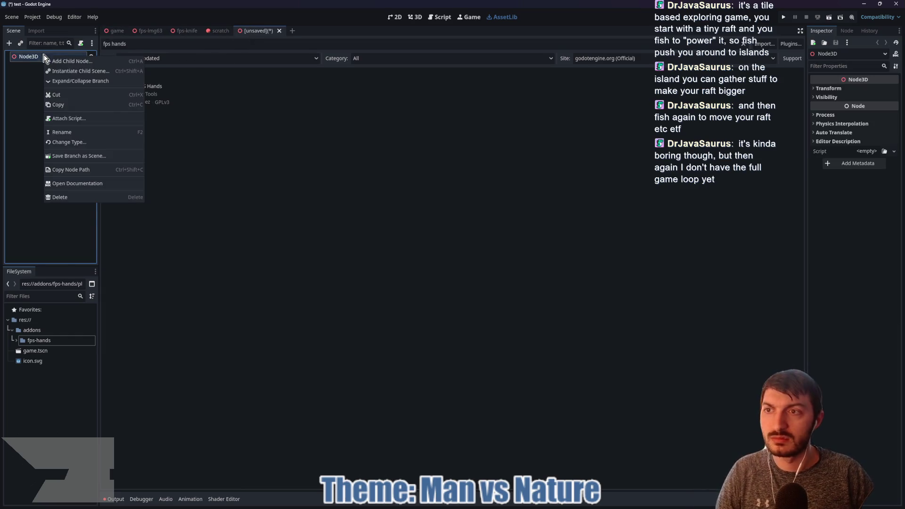
{"action": "left_click", "coordinate": [69, 142]}
{"action": "type", "text": "character"}
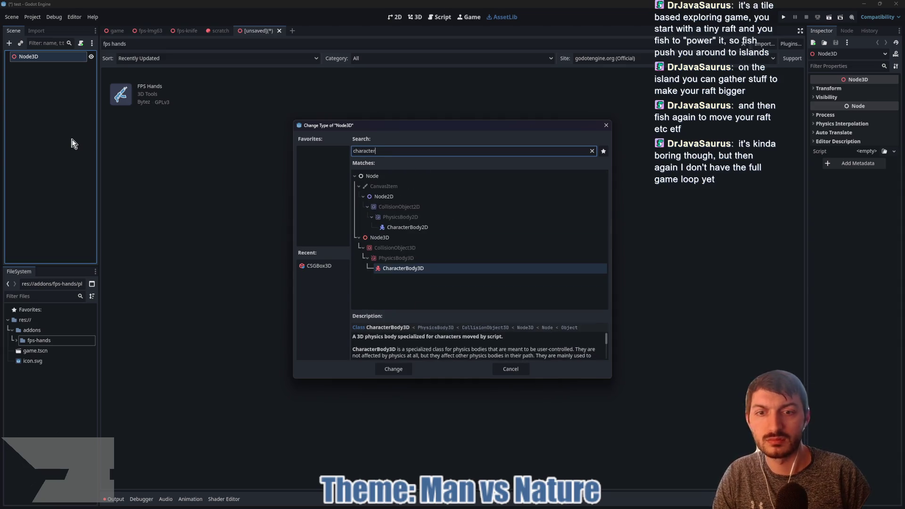
{"action": "key", "text": "Return"}
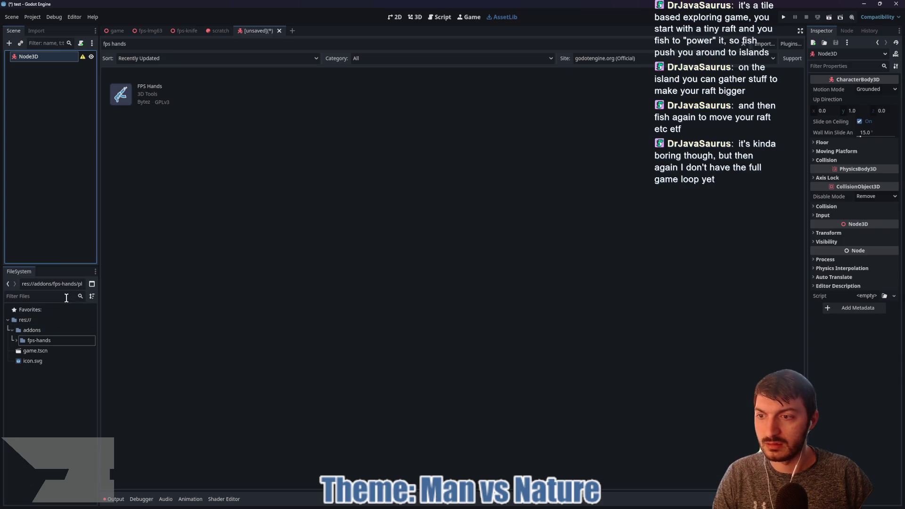
{"action": "left_click", "coordinate": [15, 341]}
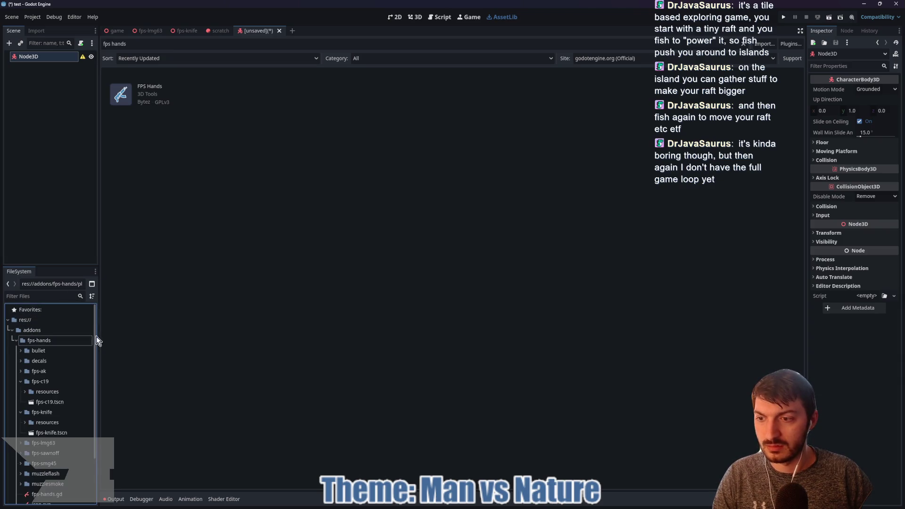
{"action": "left_click", "coordinate": [20, 382]}
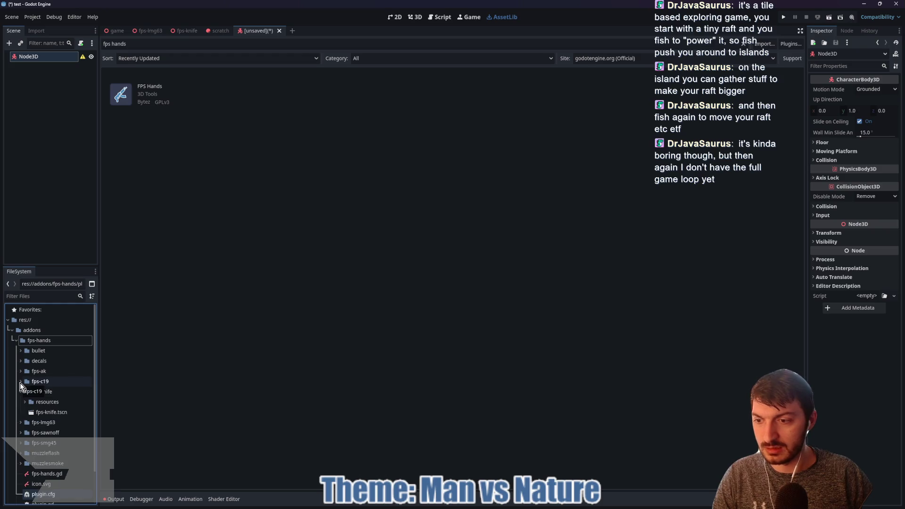
- Switch to the 3D view and try dragging fps-knife.tscn into the viewport, then cancel
{"action": "left_click", "coordinate": [19, 392]}
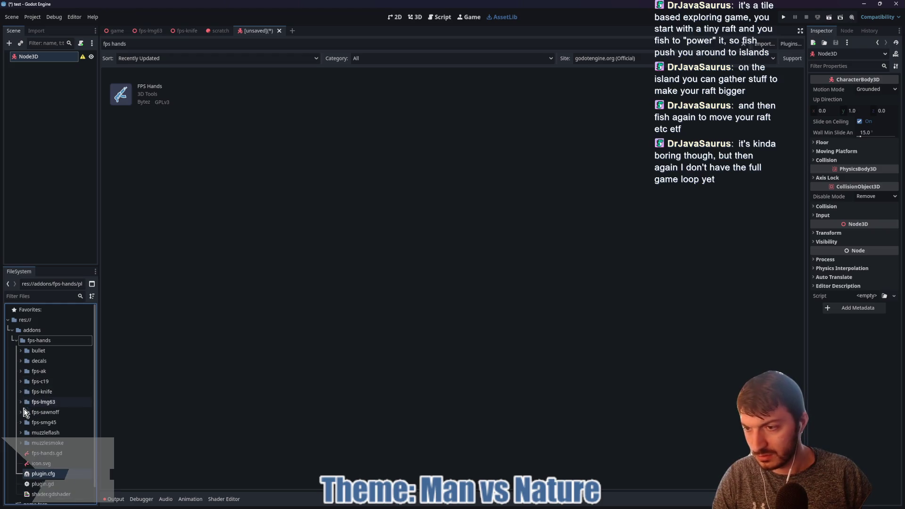
{"action": "left_click", "coordinate": [59, 454]}
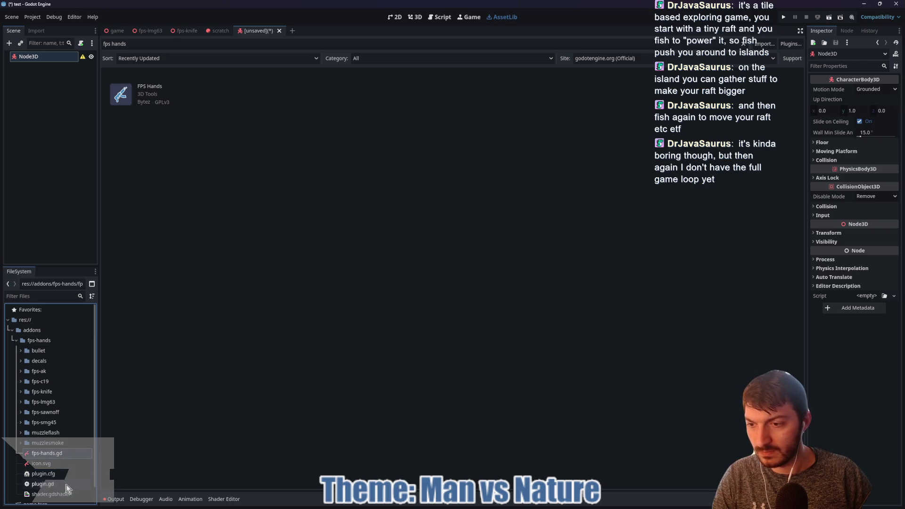
{"action": "left_click", "coordinate": [416, 15]}
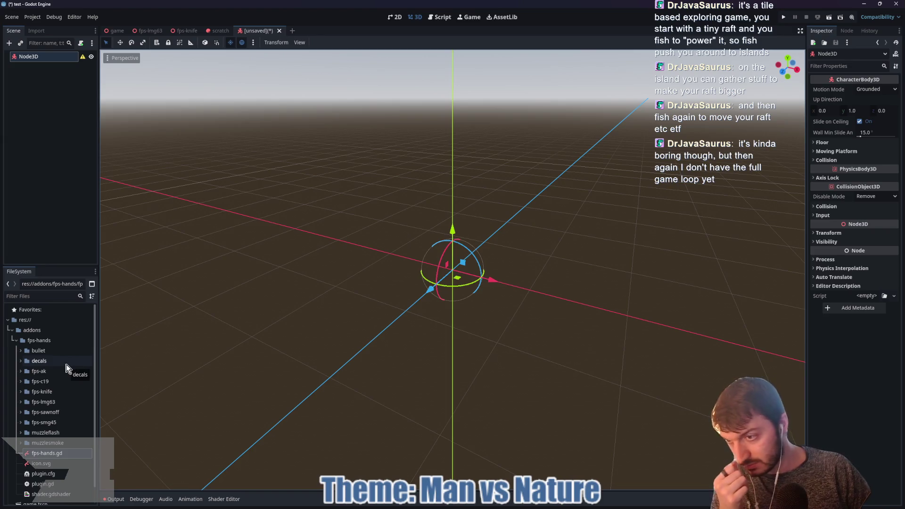
{"action": "left_click", "coordinate": [44, 344]}
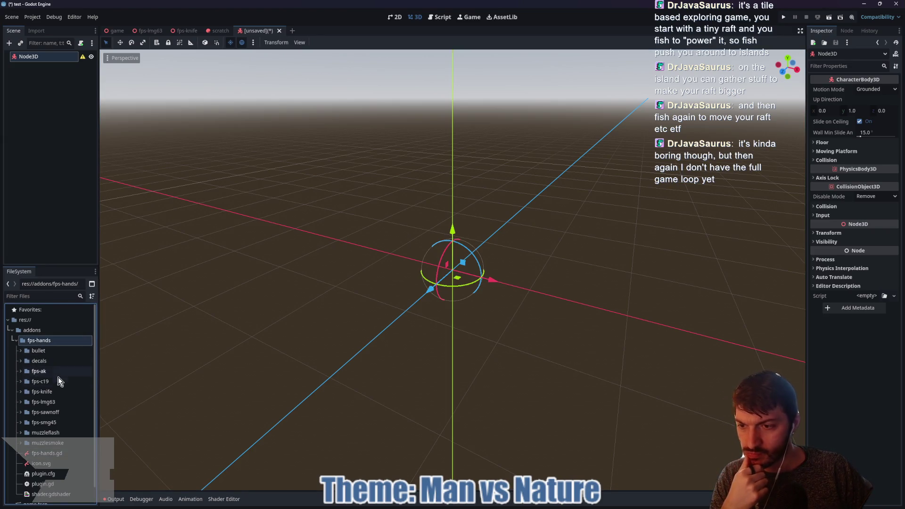
{"action": "scroll", "coordinate": [65, 402], "scroll_direction": "down", "scroll_amount": 1}
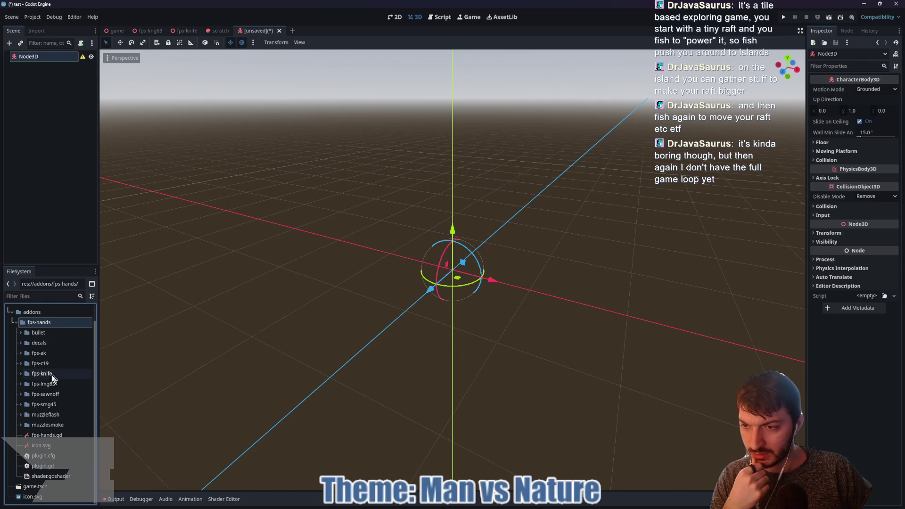
{"action": "left_click", "coordinate": [52, 374]}
{"action": "left_click", "coordinate": [21, 373]}
{"action": "mouse_move", "coordinate": [53, 395]}
{"action": "left_mouse_down"}
{"action": "mouse_move", "coordinate": [205, 375]}
{"action": "mouse_move", "coordinate": [487, 279]}
{"action": "mouse_move", "coordinate": [448, 271]}
{"action": "mouse_move", "coordinate": [319, 276]}
{"action": "mouse_move", "coordinate": [354, 285]}
{"action": "left_mouse_up"}
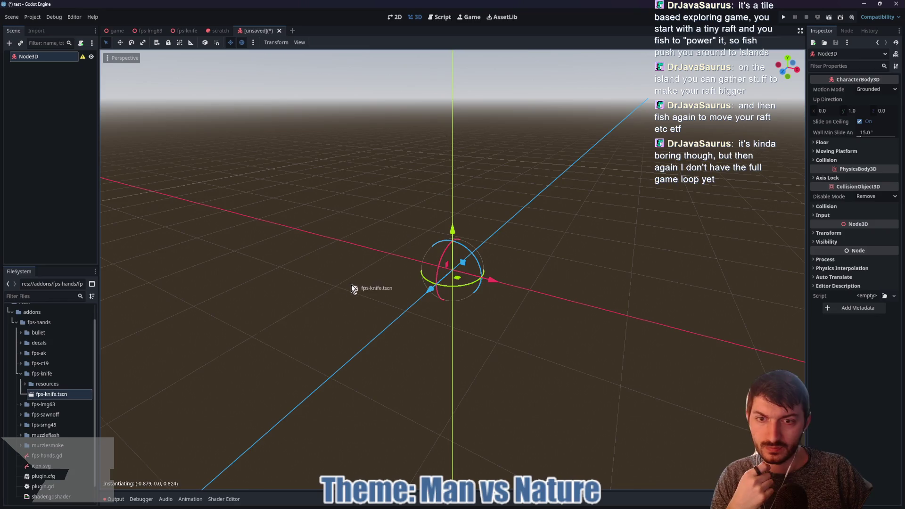
{"action": "key", "text": "Escape"}
- Open the instance-child scene picker on the root, filtering by 'fps'
{"action": "key", "text": "Left"}
{"action": "key", "text": "Left"}
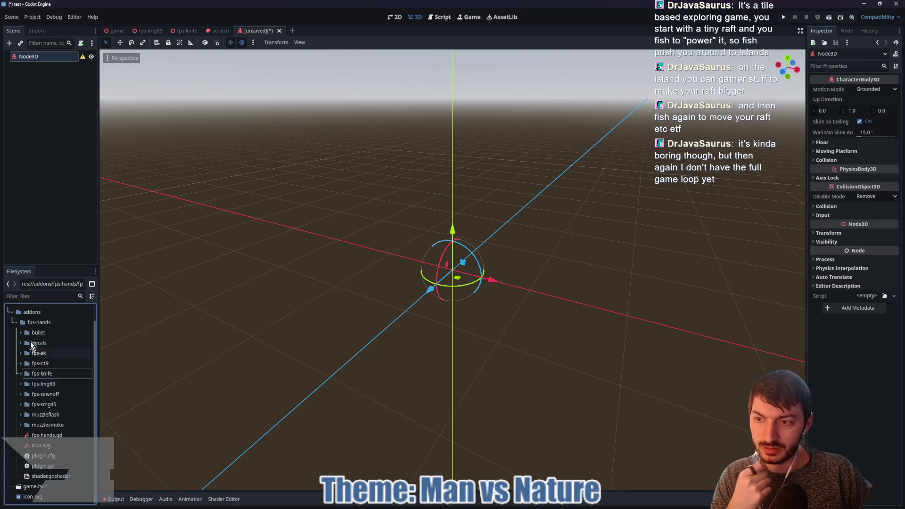
{"action": "left_click", "coordinate": [48, 68]}
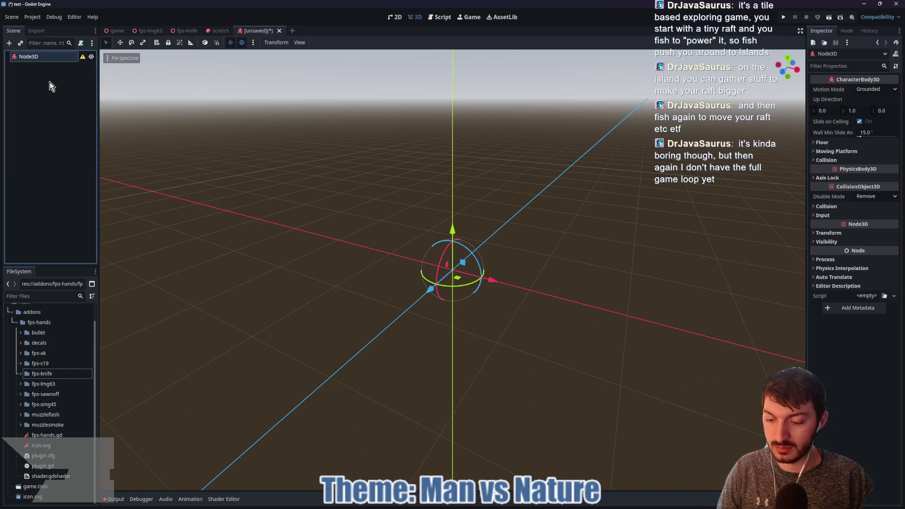
{"action": "key", "text": "ctrl+shift+a"}
{"action": "type", "text": "fps"}
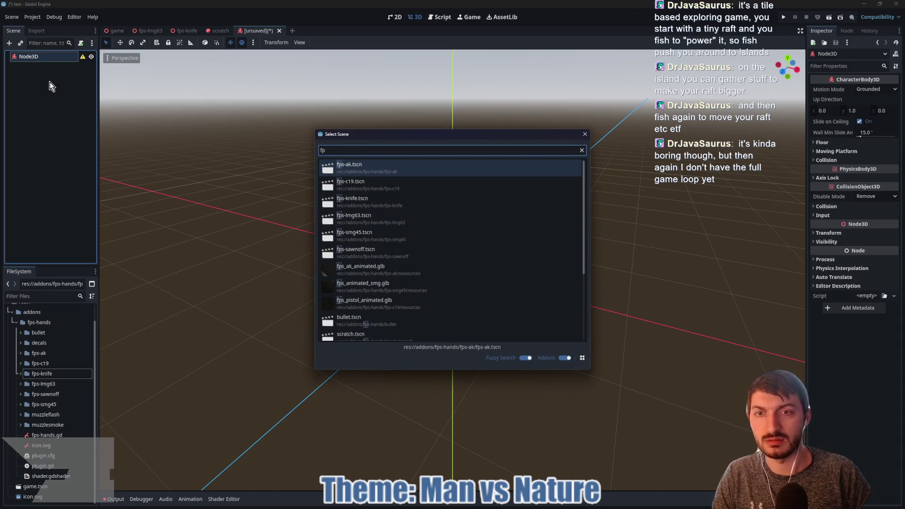
- Search 'hands' and instance fps-knife.tscn as a child of the root
{"action": "key", "text": "BackSpace"}
{"action": "key", "text": "BackSpace"}
{"action": "type", "text": "hands"}
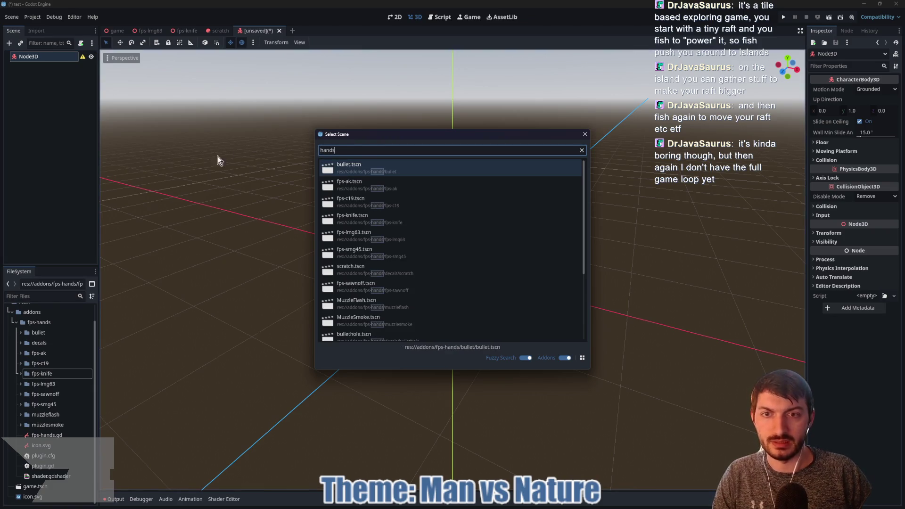
{"action": "double_click", "coordinate": [396, 219]}
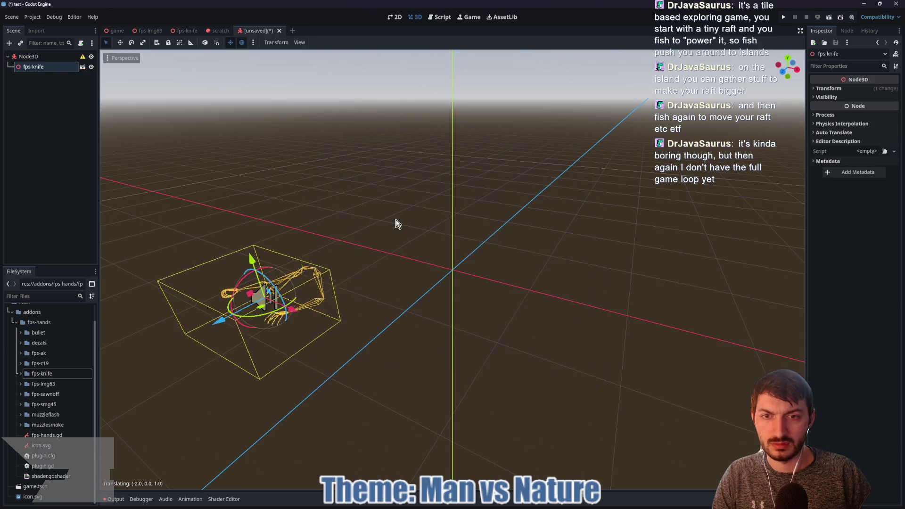
- Set the fps-knife instance's position to 0, 0, 0 and open Add Node on the root
{"action": "left_click", "coordinate": [829, 88]}
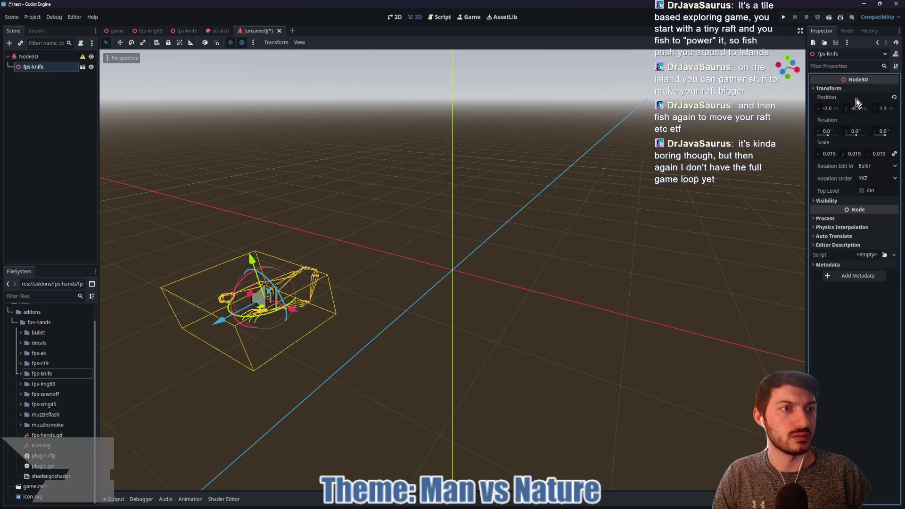
{"action": "left_click", "coordinate": [830, 109]}
{"action": "type", "text": "0"}
{"action": "key", "text": "Tab"}
{"action": "type", "text": "0"}
{"action": "key", "text": "Tab"}
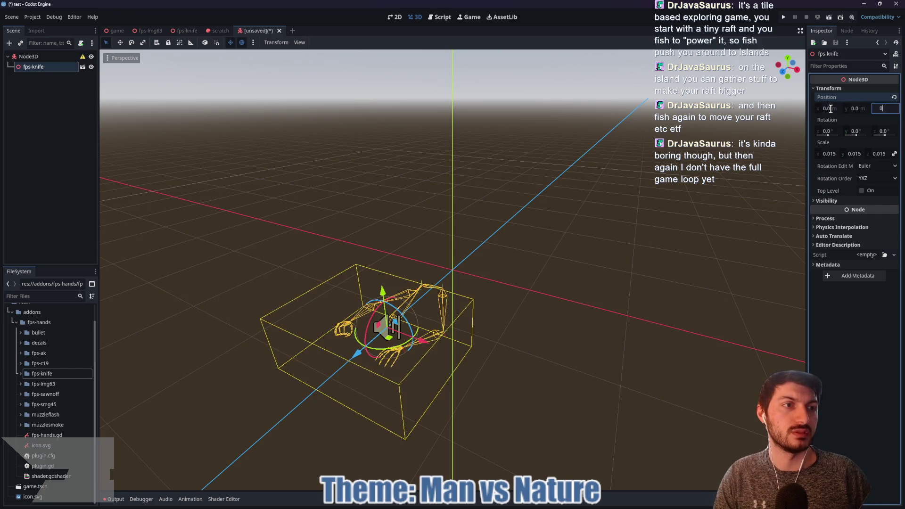
{"action": "type", "text": "0"}
{"action": "key", "text": "Return"}
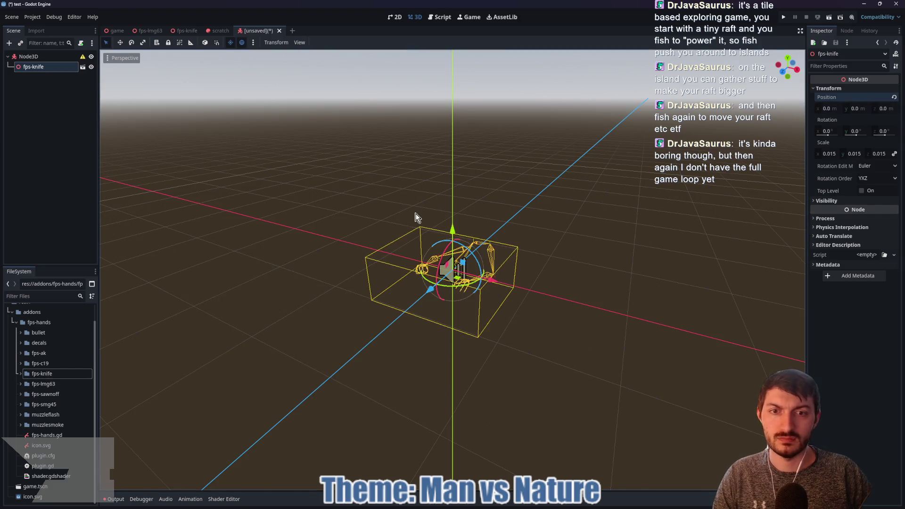
{"action": "mouse_move", "coordinate": [470, 231]}
{"action": "left_mouse_down"}
{"action": "mouse_move", "coordinate": [479, 192]}
{"action": "mouse_move", "coordinate": [462, 193]}
{"action": "left_mouse_up"}
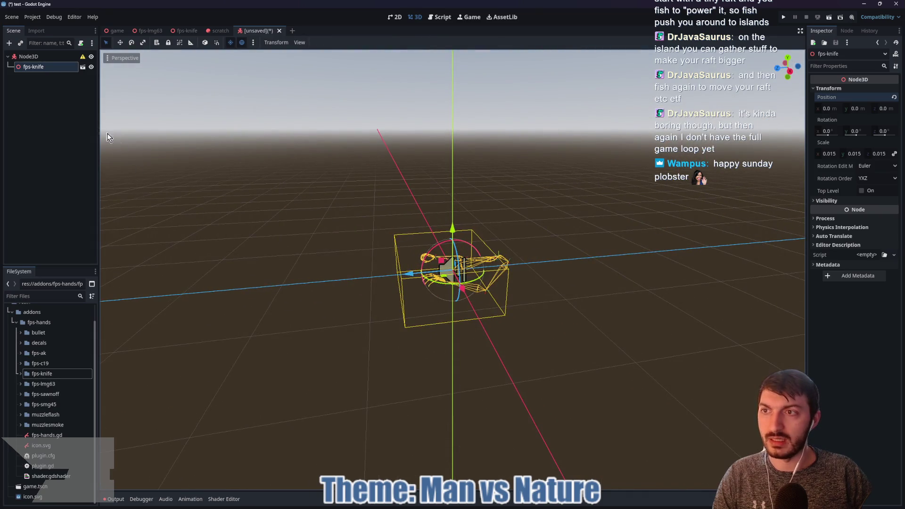
{"action": "left_click", "coordinate": [26, 55]}
{"action": "key", "text": "ctrl+a"}
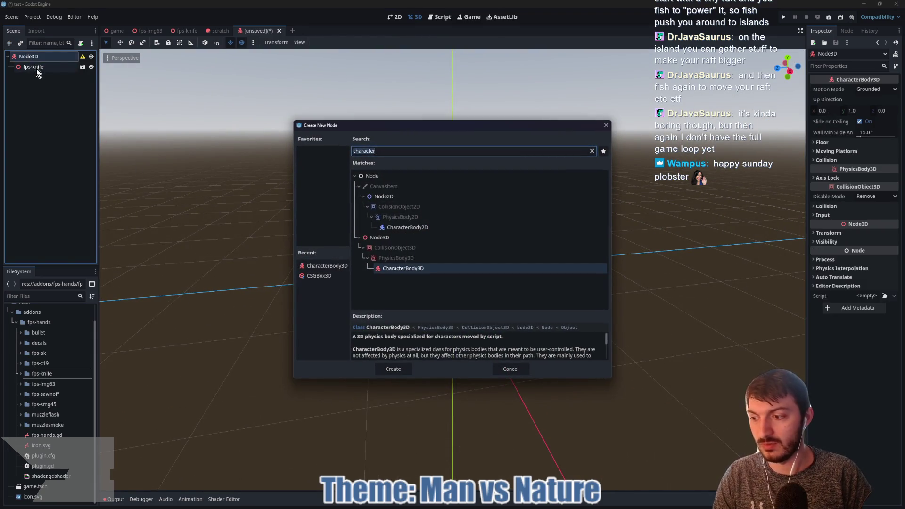
- Add a Camera3D, turn it 180 degrees, and make fps-knife its child
{"action": "type", "text": "camera"}
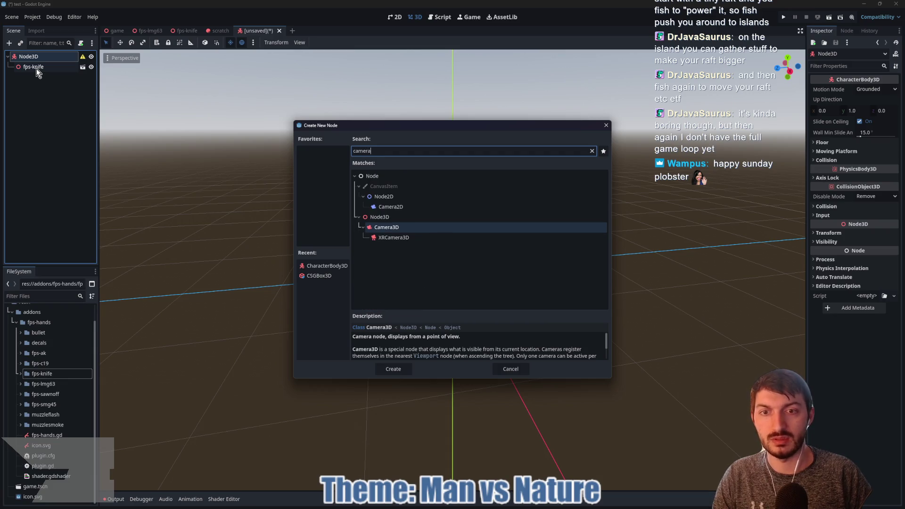
{"action": "key", "text": "Return"}
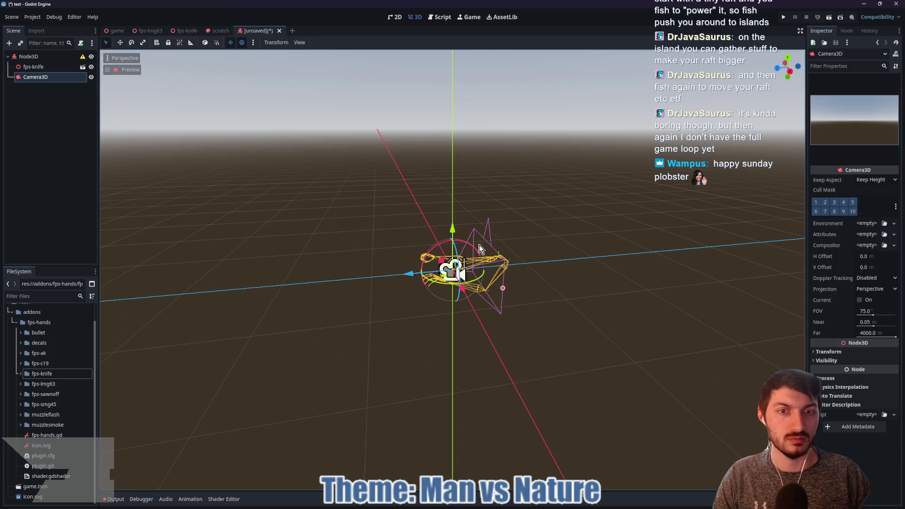
{"action": "mouse_move", "coordinate": [448, 289]}
{"action": "left_mouse_down"}
{"action": "mouse_move", "coordinate": [536, 273]}
{"action": "mouse_move", "coordinate": [485, 196]}
{"action": "mouse_move", "coordinate": [457, 192]}
{"action": "mouse_move", "coordinate": [477, 202]}
{"action": "left_mouse_up"}
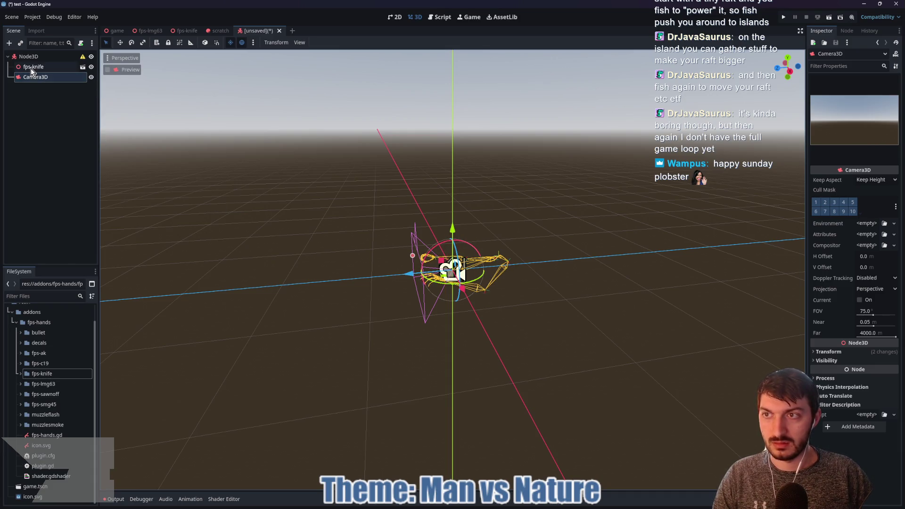
{"action": "left_click_drag", "start_coordinate": [30, 67], "coordinate": [42, 78]}
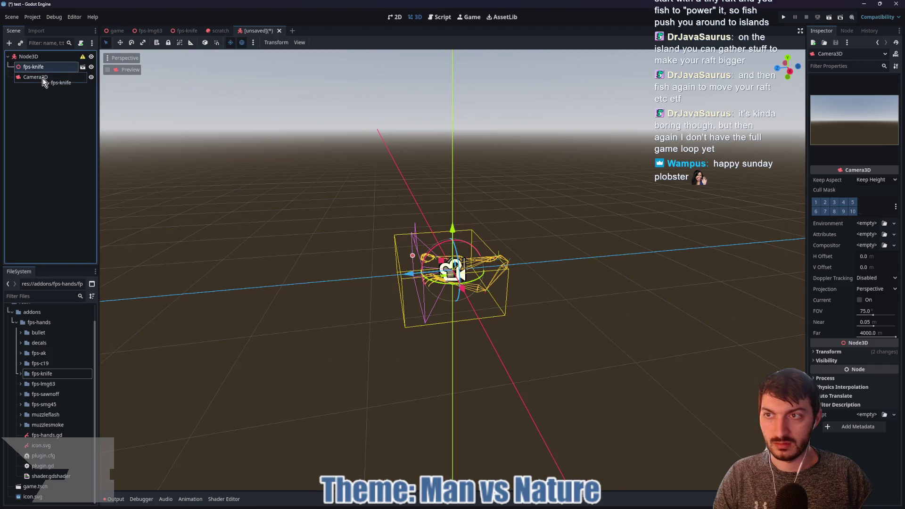
- Move the fps-knife arms in front of and below the camera, to y -0.235, z -0.659
{"action": "mouse_move", "coordinate": [452, 227]}
{"action": "left_mouse_down"}
{"action": "mouse_move", "coordinate": [449, 142]}
{"action": "mouse_move", "coordinate": [449, 264]}
{"action": "left_mouse_up"}
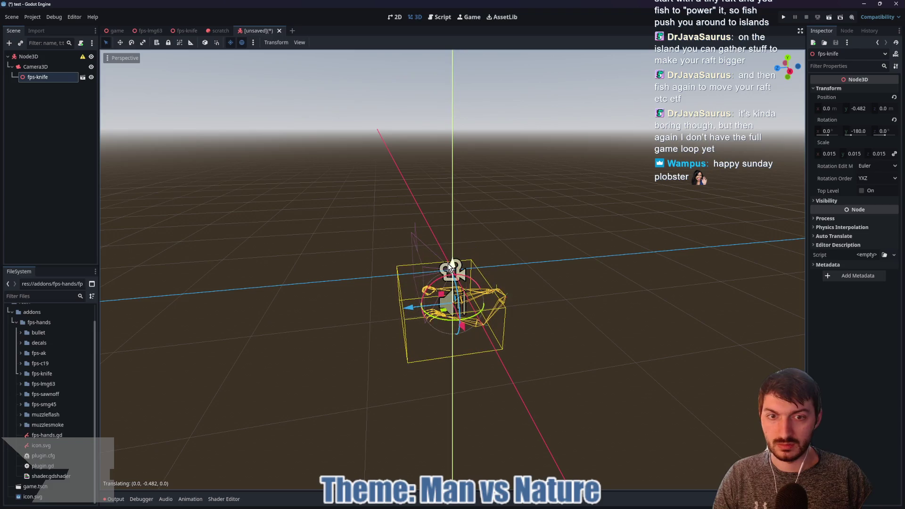
{"action": "left_click_drag", "start_coordinate": [417, 318], "coordinate": [464, 274]}
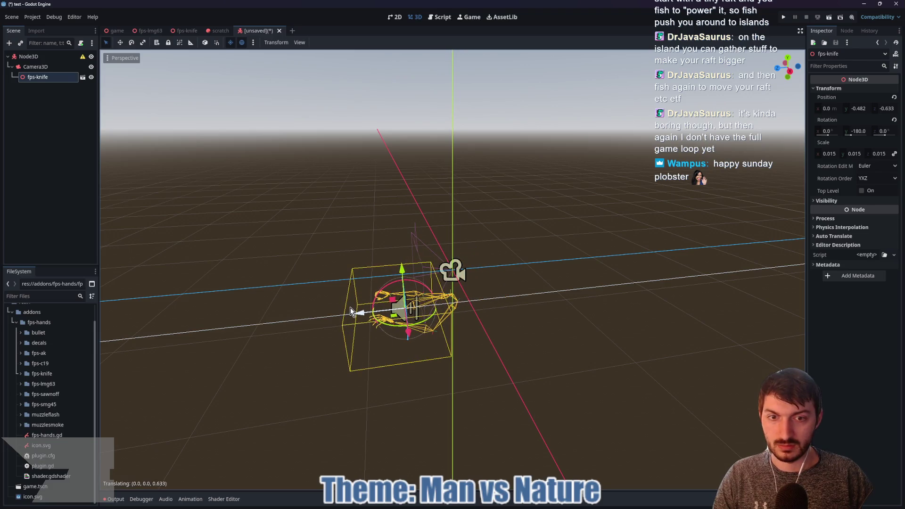
{"action": "mouse_move", "coordinate": [531, 270]}
{"action": "left_mouse_down"}
{"action": "mouse_move", "coordinate": [486, 242]}
{"action": "mouse_move", "coordinate": [444, 110]}
{"action": "left_mouse_up"}
{"action": "left_click", "coordinate": [452, 268]}
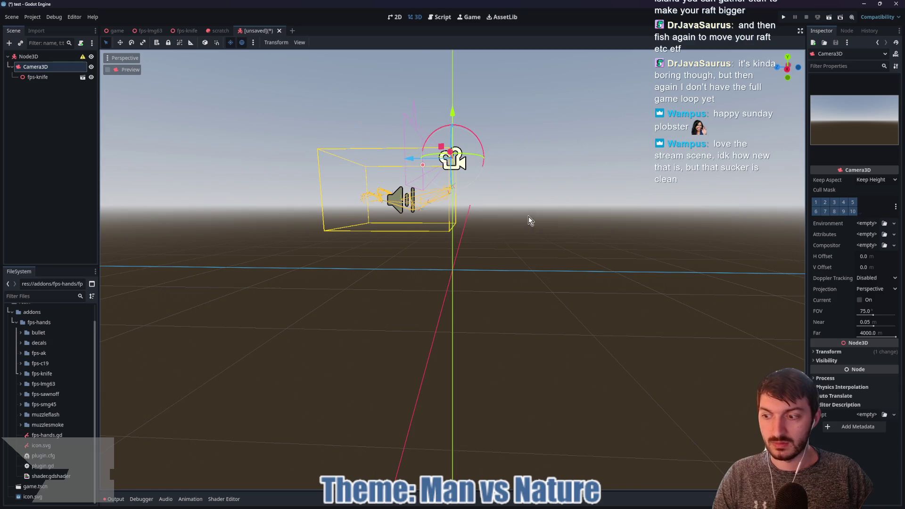
{"action": "mouse_move", "coordinate": [532, 213]}
{"action": "left_mouse_down"}
{"action": "mouse_move", "coordinate": [547, 240]}
{"action": "mouse_move", "coordinate": [553, 218]}
{"action": "mouse_move", "coordinate": [472, 191]}
{"action": "left_mouse_up"}
{"action": "scroll", "coordinate": [547, 240], "scroll_direction": "up", "scroll_amount": 3}
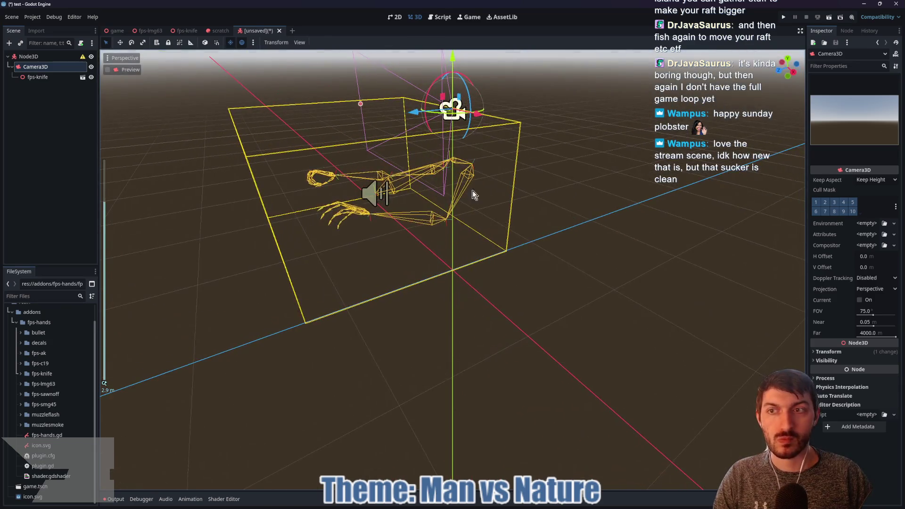
{"action": "left_click", "coordinate": [38, 77]}
{"action": "left_click_drag", "start_coordinate": [369, 150], "coordinate": [352, 103]}
{"action": "left_click_drag", "start_coordinate": [596, 144], "coordinate": [558, 144]}
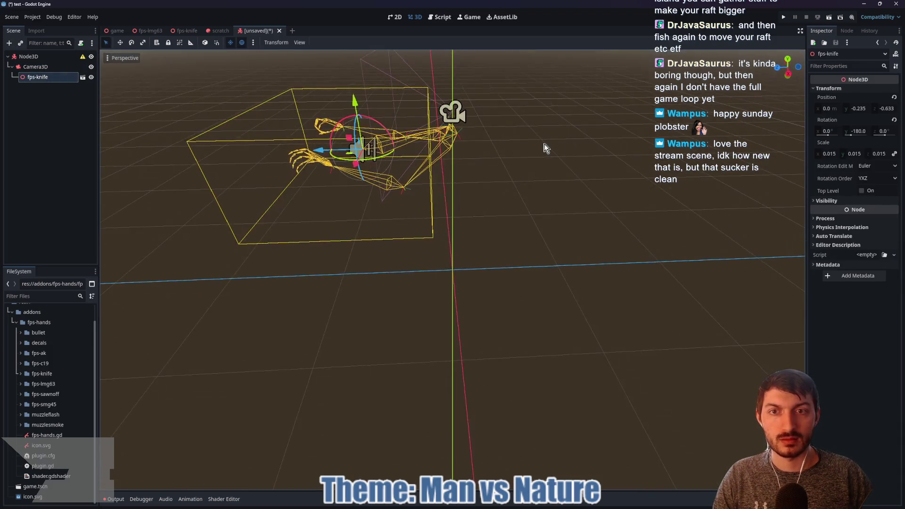
{"action": "left_click_drag", "start_coordinate": [330, 150], "coordinate": [316, 150]}
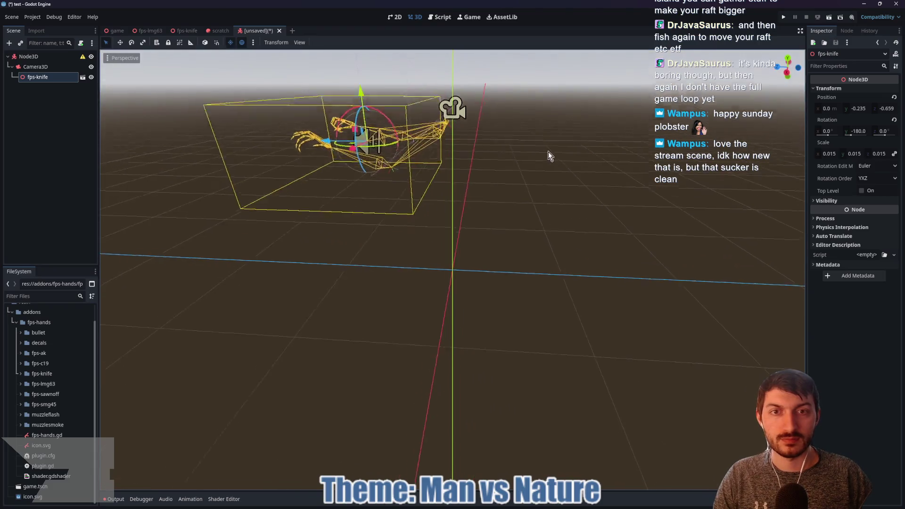
{"action": "scroll", "coordinate": [556, 147], "scroll_direction": "up", "scroll_amount": 3}
{"action": "mouse_move", "coordinate": [590, 180]}
{"action": "left_mouse_down"}
{"action": "mouse_move", "coordinate": [685, 183]}
{"action": "mouse_move", "coordinate": [556, 166]}
{"action": "left_mouse_up"}
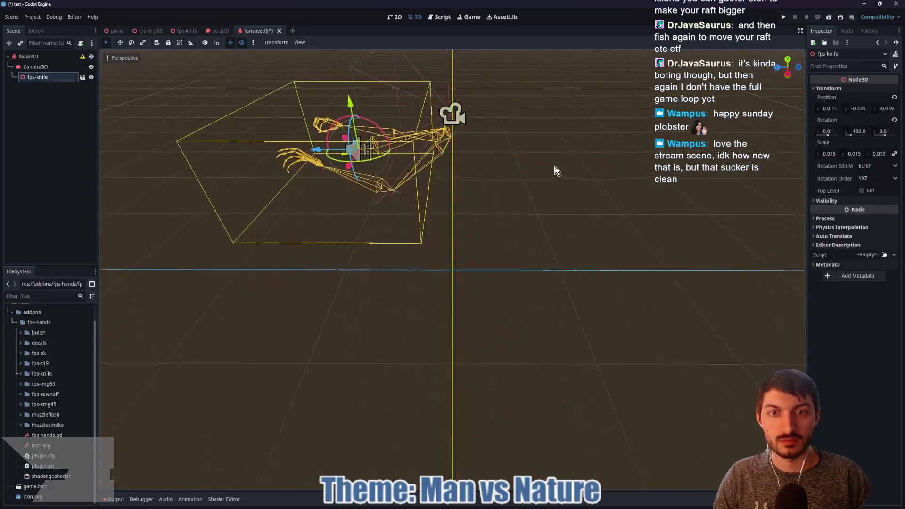
- Check the arms' placement through the Camera3D preview, then turn the preview off
{"action": "left_click", "coordinate": [64, 68]}
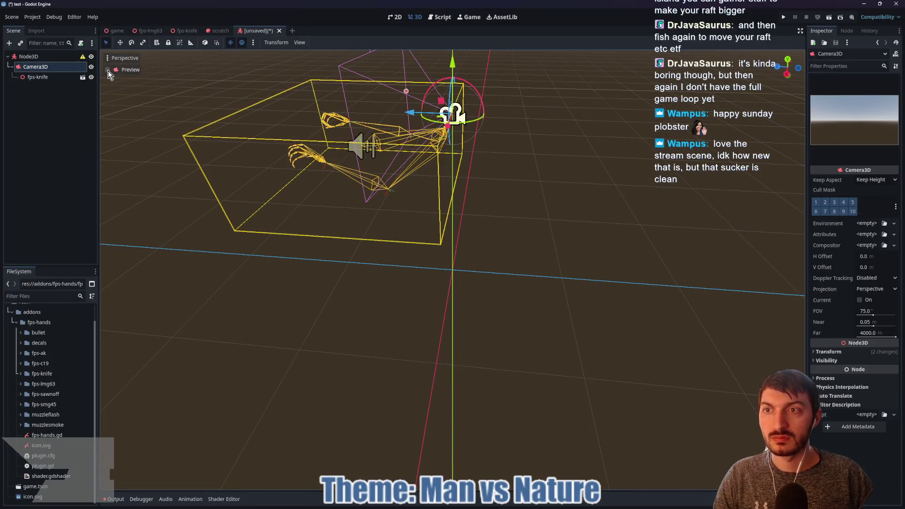
{"action": "left_click", "coordinate": [108, 70]}
{"action": "left_click", "coordinate": [38, 78]}
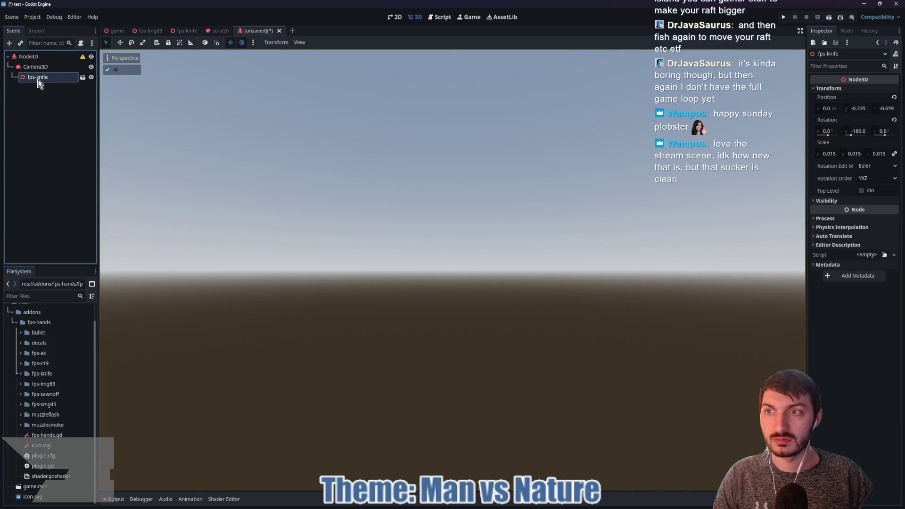
{"action": "left_click", "coordinate": [108, 70]}
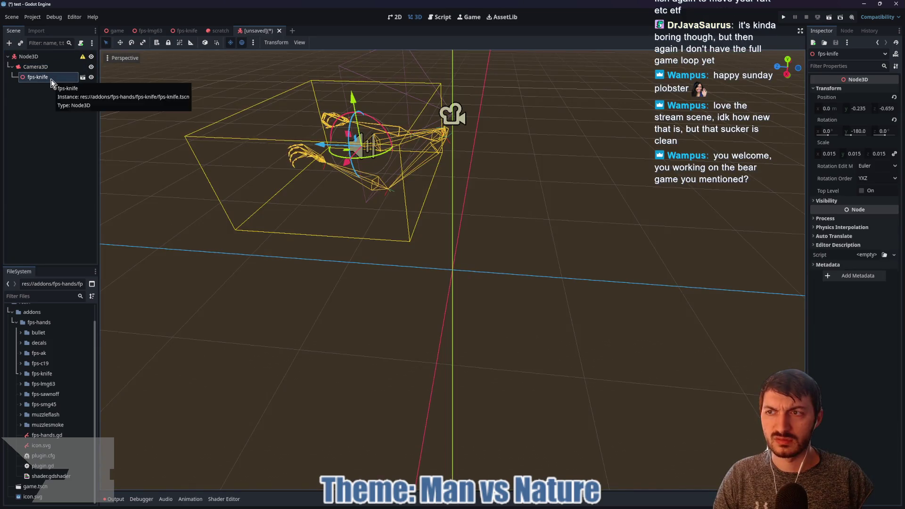
- Make fps-knife's children editable and inspect Sketchfab_model, the Object_7 mesh and the knife mesh
{"action": "right_click", "coordinate": [52, 79]}
{"action": "left_click", "coordinate": [84, 271]}
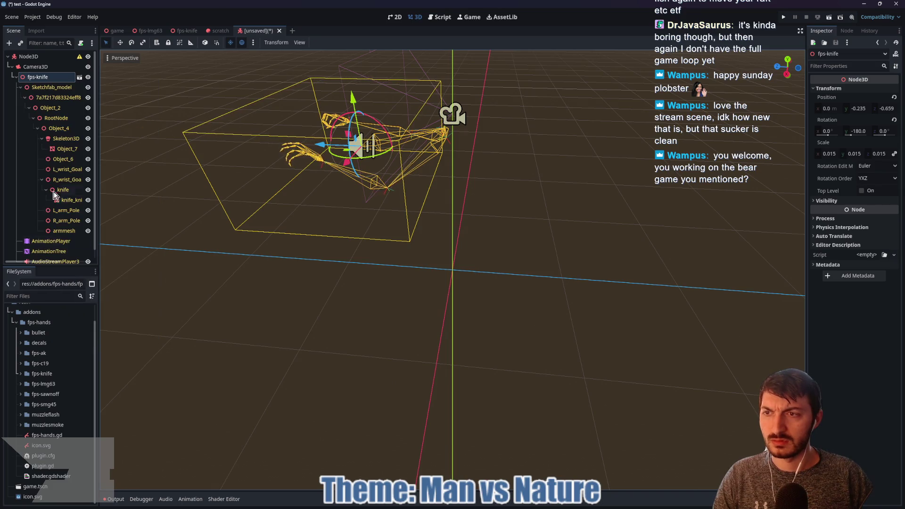
{"action": "left_click", "coordinate": [38, 89]}
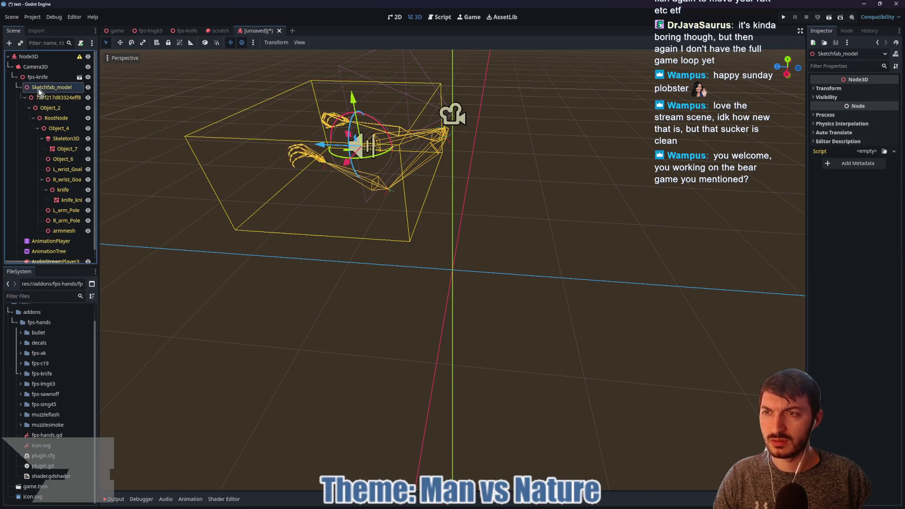
{"action": "left_click", "coordinate": [59, 149]}
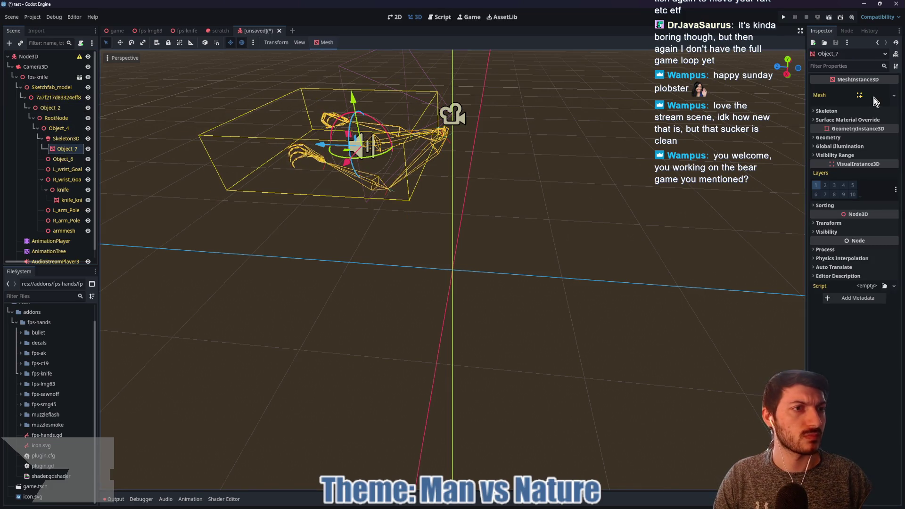
{"action": "left_click", "coordinate": [872, 100]}
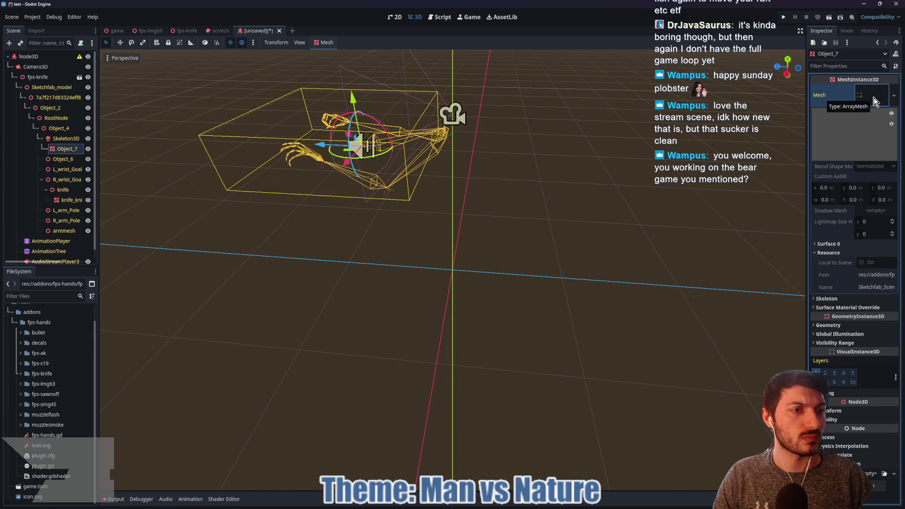
{"action": "left_click", "coordinate": [873, 100]}
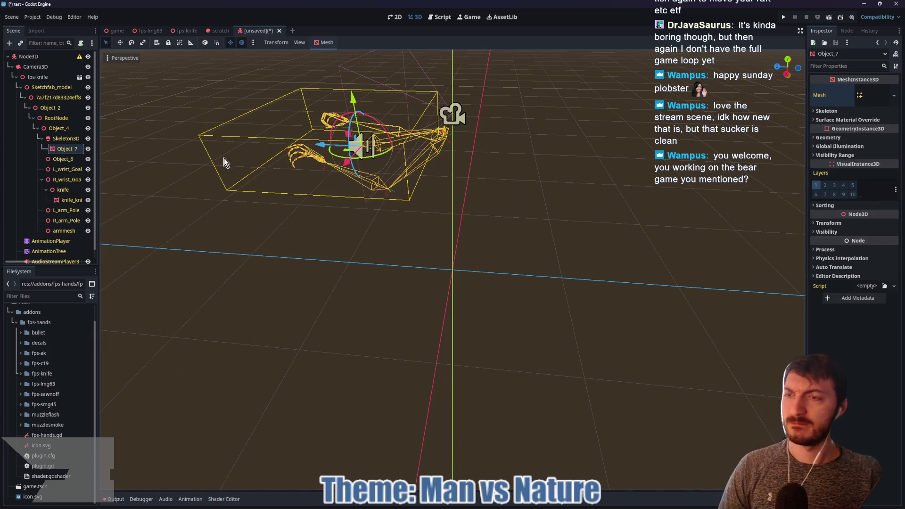
{"action": "left_click", "coordinate": [69, 198]}
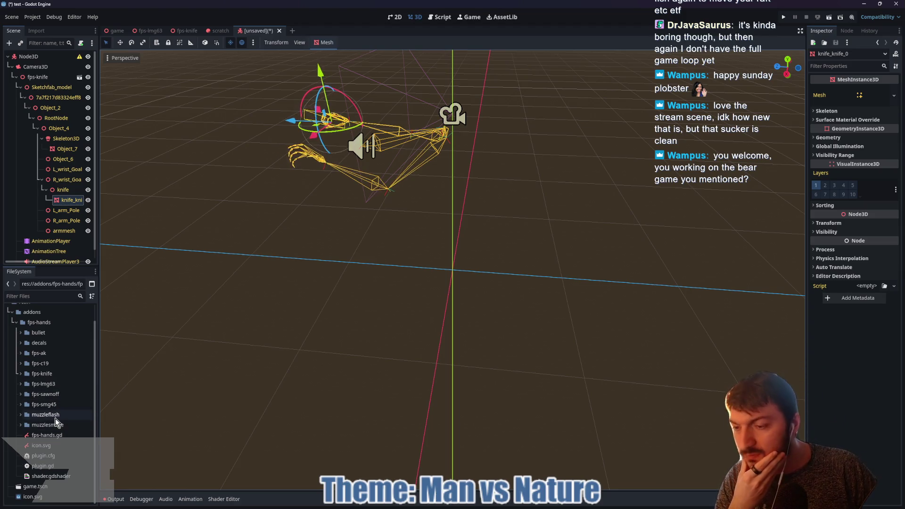
{"action": "mouse_move", "coordinate": [303, 343]}
{"action": "left_mouse_down"}
{"action": "mouse_move", "coordinate": [327, 312]}
{"action": "mouse_move", "coordinate": [475, 316]}
{"action": "mouse_move", "coordinate": [338, 299]}
{"action": "left_mouse_up"}
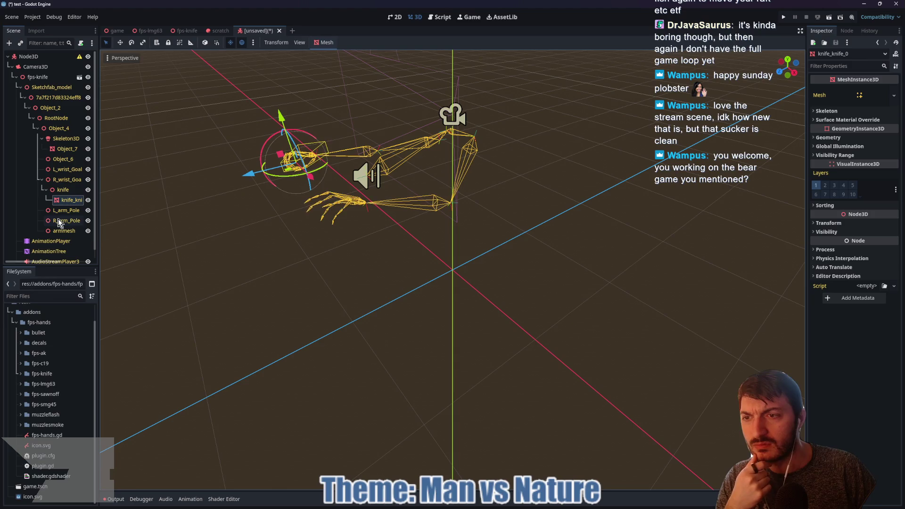
{"action": "left_click", "coordinate": [53, 120]}
{"action": "left_click", "coordinate": [41, 89]}
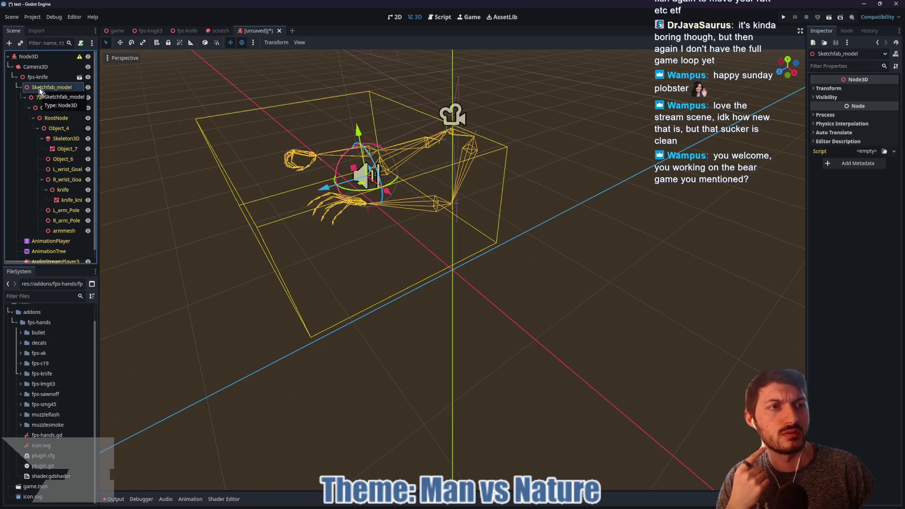
{"action": "left_click", "coordinate": [40, 78]}
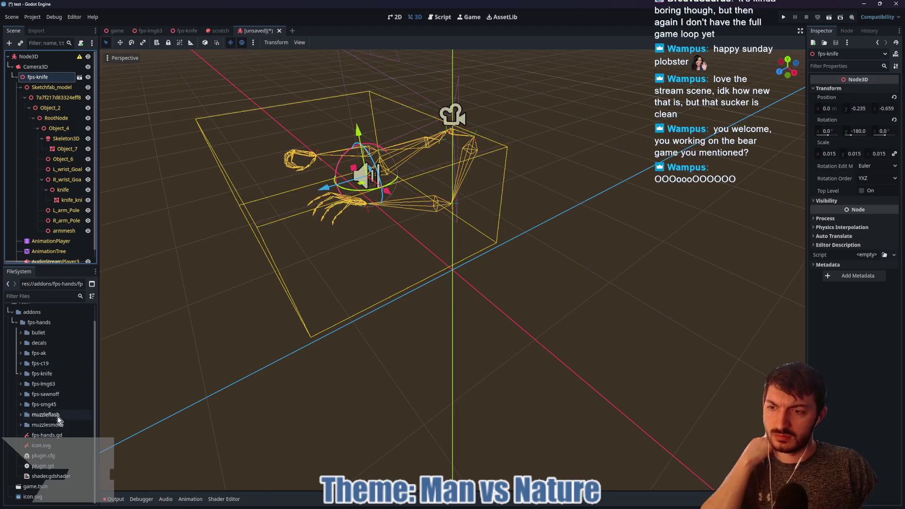
- Expand fps-knife > resources > animations in FileSystem, then bring up the Twitch browser window
{"action": "left_click", "coordinate": [20, 373]}
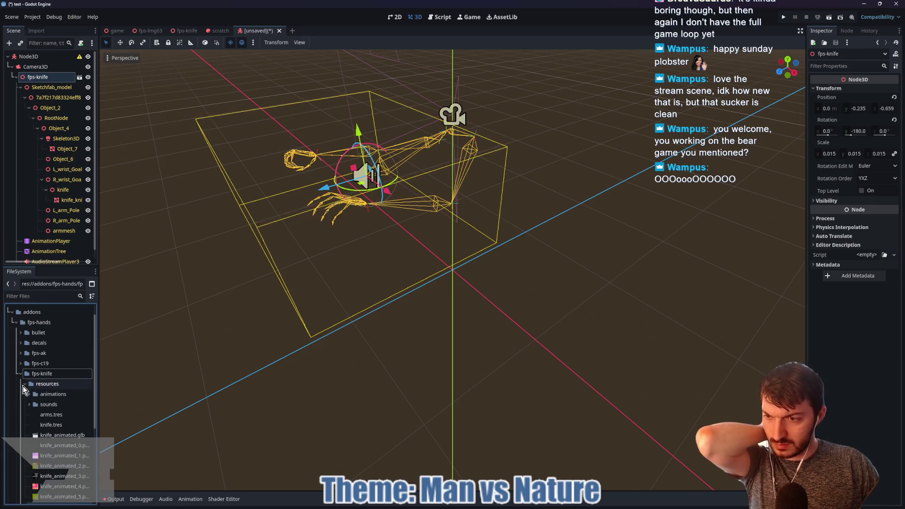
{"action": "left_click", "coordinate": [26, 386]}
{"action": "scroll", "coordinate": [56, 420], "scroll_direction": "down", "scroll_amount": 2}
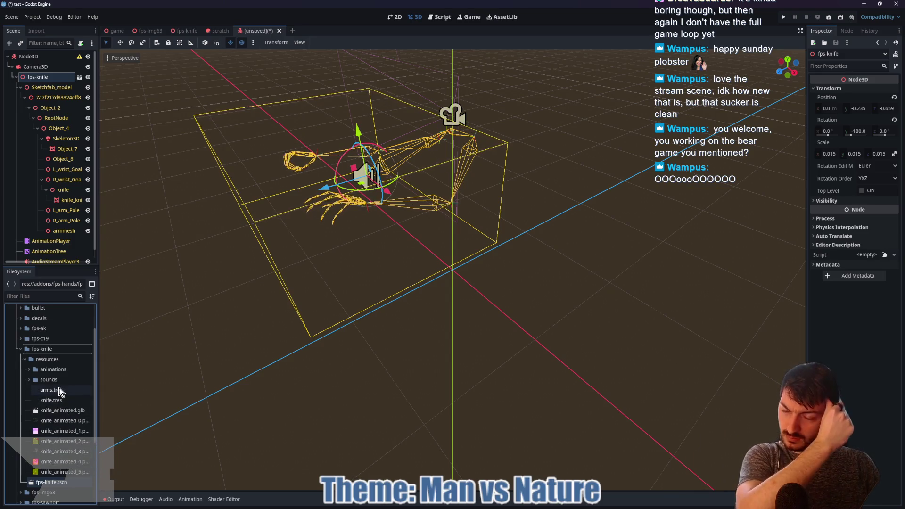
{"action": "left_click", "coordinate": [29, 370]}
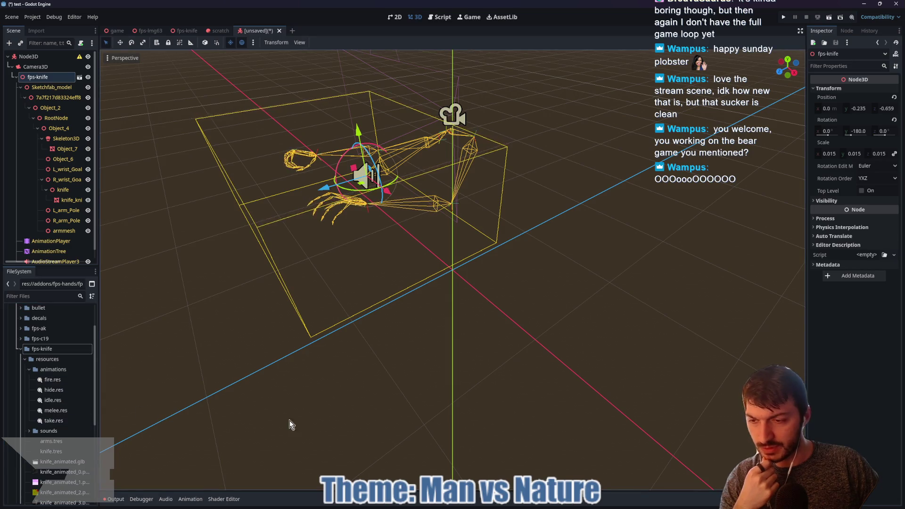
{"action": "left_click", "coordinate": [498, 506]}
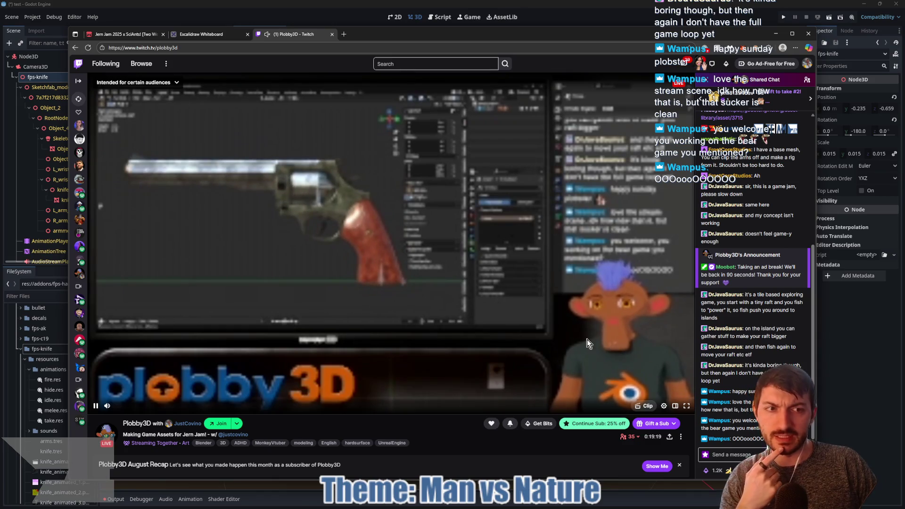
- Return from Twitch to Godot and switch to the Bear Attack Simulator project window
{"action": "left_click", "coordinate": [871, 392]}
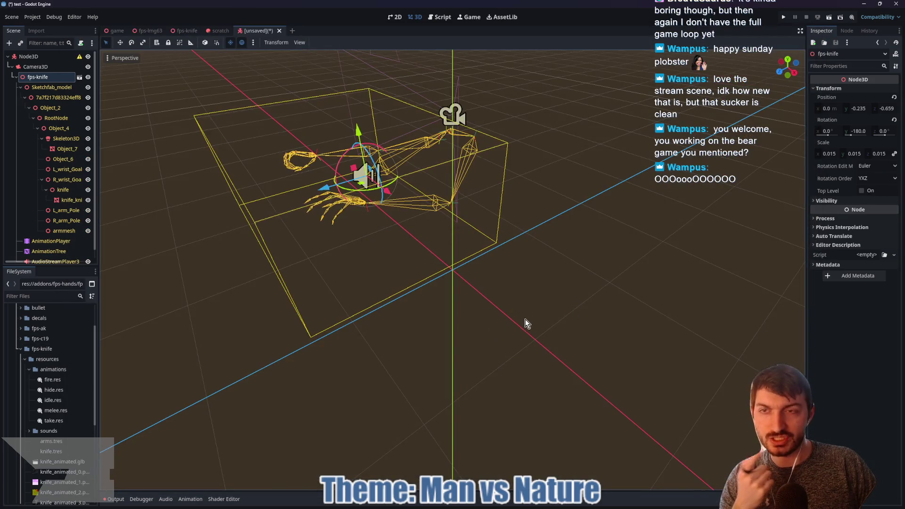
{"action": "mouse_move", "coordinate": [524, 506]}
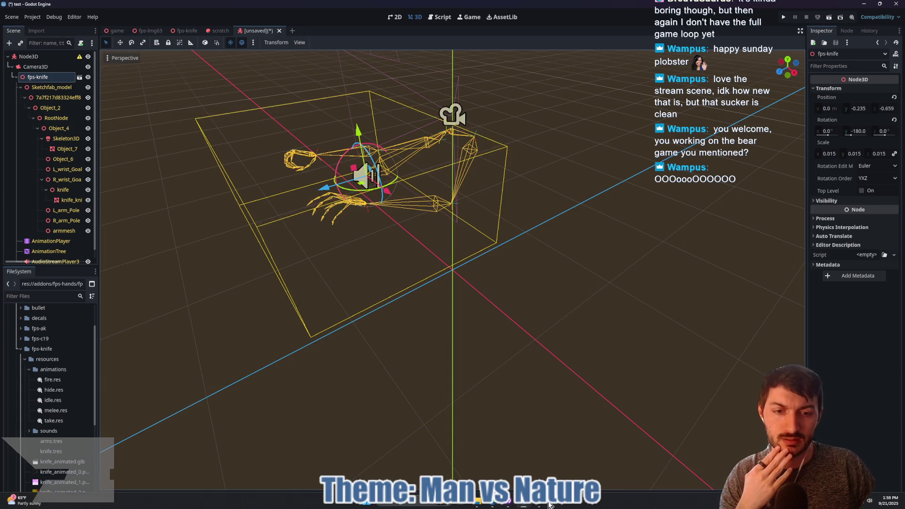
{"action": "left_click", "coordinate": [486, 457]}
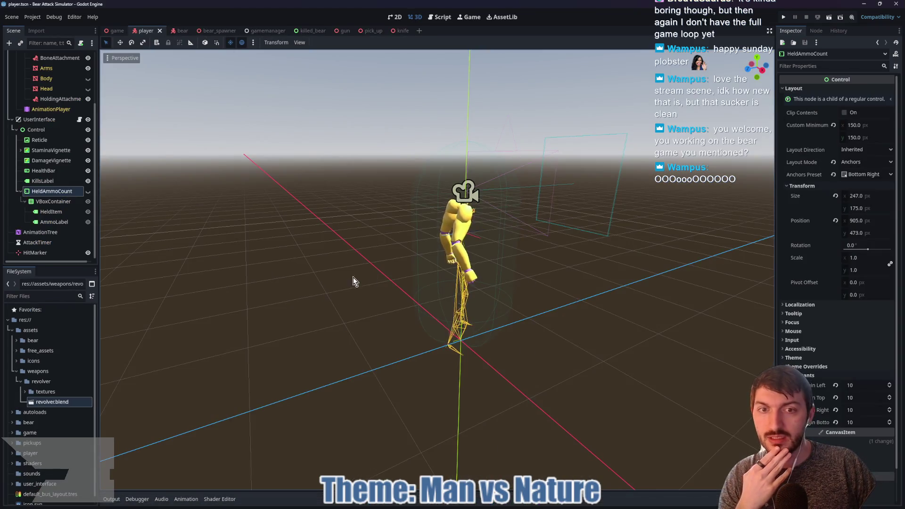
{"action": "mouse_move", "coordinate": [283, 288]}
{"action": "left_mouse_down"}
{"action": "mouse_move", "coordinate": [465, 287]}
{"action": "mouse_move", "coordinate": [442, 290]}
{"action": "left_mouse_up"}
{"action": "left_click", "coordinate": [346, 30]}
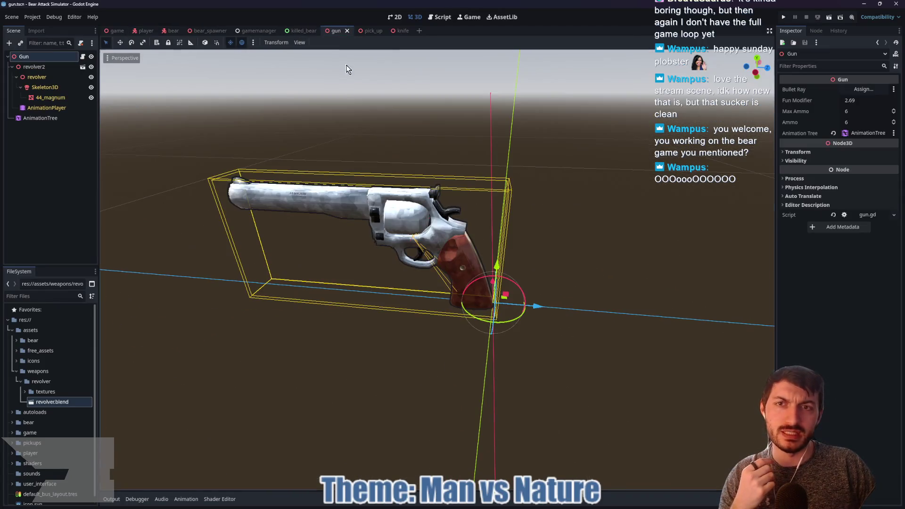
{"action": "left_click", "coordinate": [40, 118]}
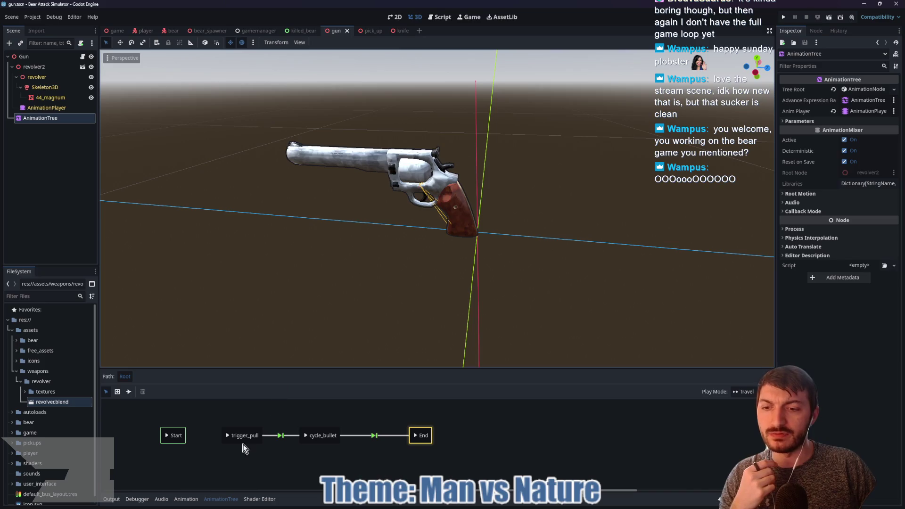
{"action": "left_click", "coordinate": [227, 436]}
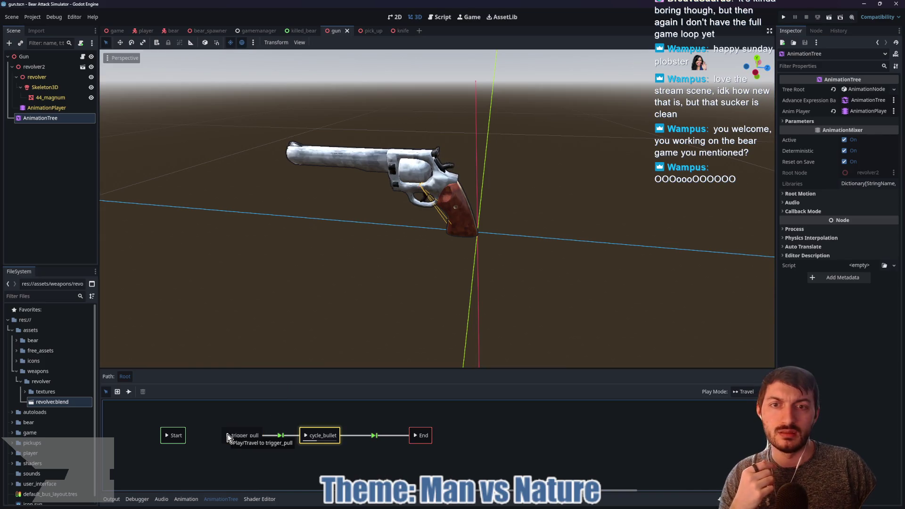
{"action": "scroll", "coordinate": [455, 256], "scroll_direction": "up", "scroll_amount": 5}
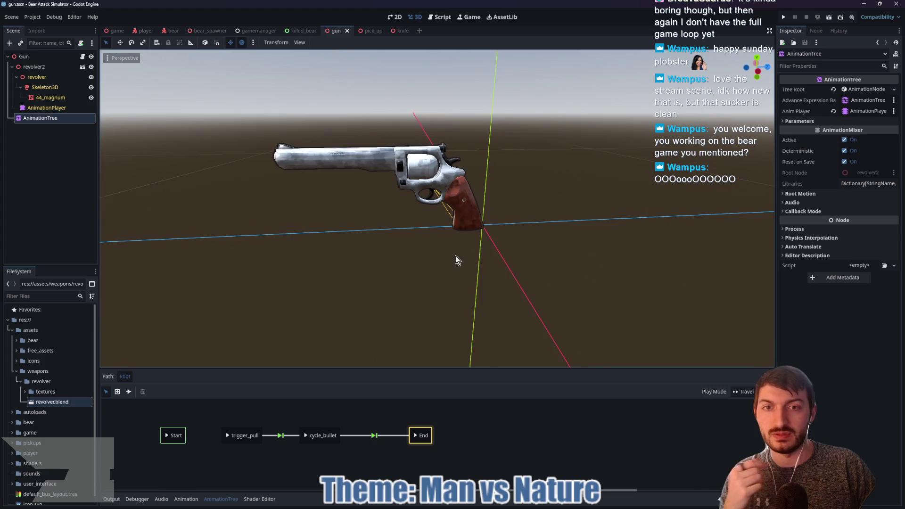
{"action": "left_click_drag", "start_coordinate": [437, 282], "coordinate": [356, 263]}
{"action": "scroll", "coordinate": [394, 264], "scroll_direction": "down", "scroll_amount": 3}
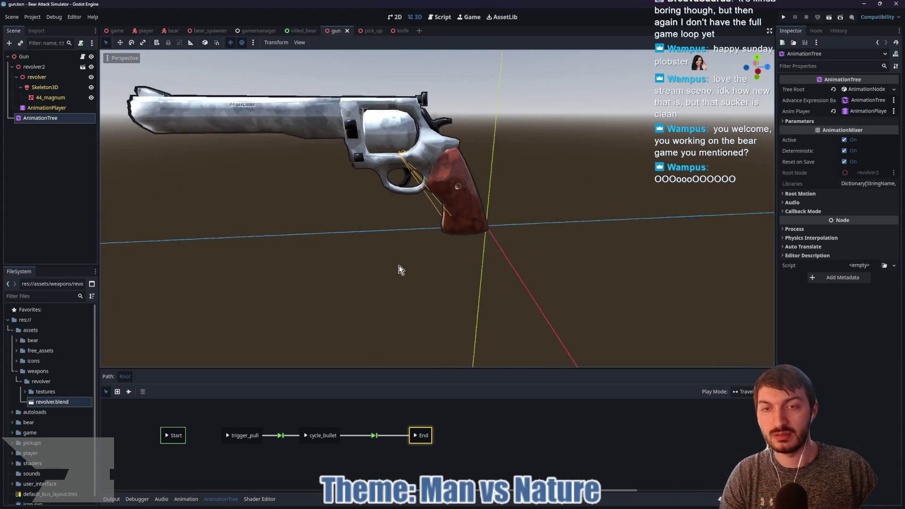
{"action": "left_click", "coordinate": [225, 434]}
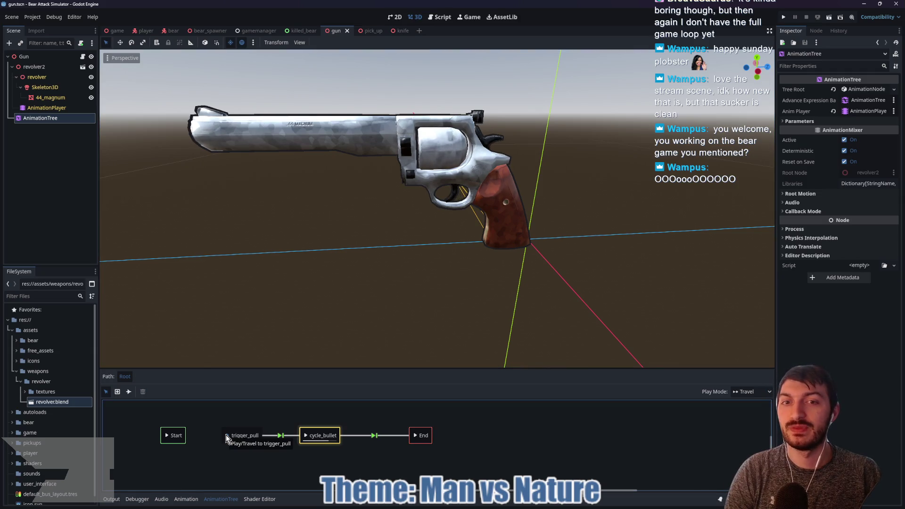
{"action": "left_click", "coordinate": [227, 436]}
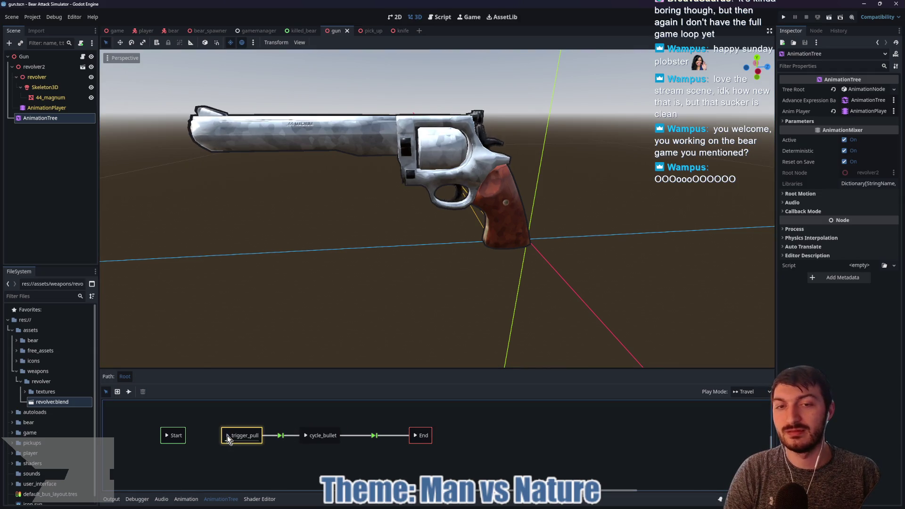
{"action": "mouse_move", "coordinate": [500, 283]}
{"action": "left_mouse_down"}
{"action": "mouse_move", "coordinate": [474, 302]}
{"action": "mouse_move", "coordinate": [364, 310]}
{"action": "left_mouse_up"}
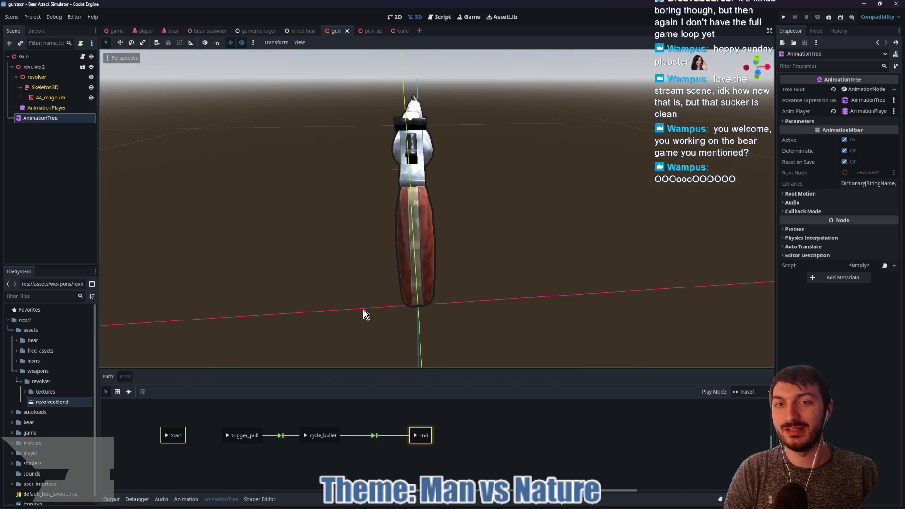
{"action": "left_click", "coordinate": [228, 434]}
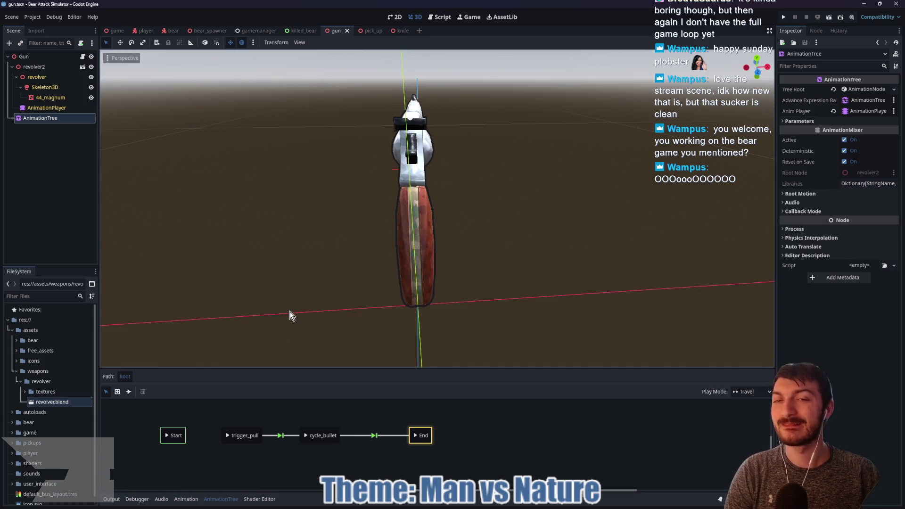
{"action": "left_click_drag", "start_coordinate": [281, 297], "coordinate": [417, 290]}
{"action": "scroll", "coordinate": [417, 290], "scroll_direction": "down", "scroll_amount": 3}
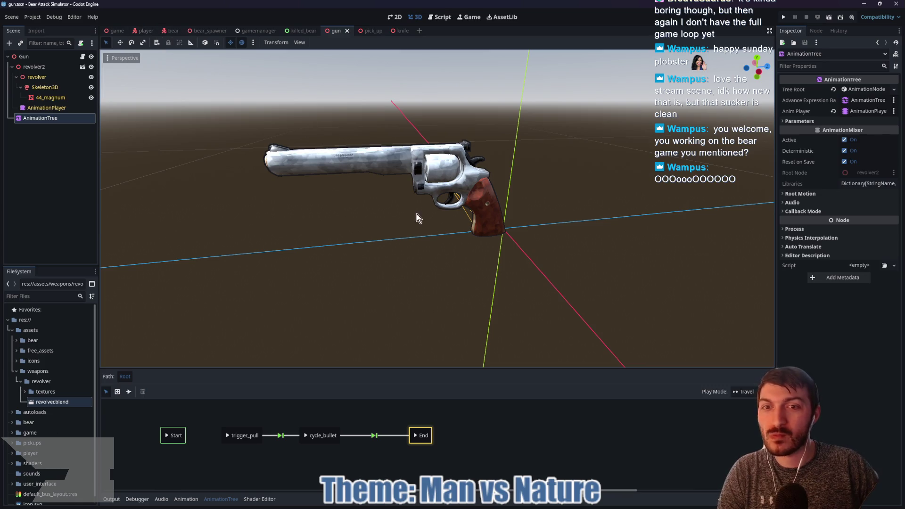
{"action": "mouse_move", "coordinate": [443, 275]}
{"action": "left_mouse_down"}
{"action": "mouse_move", "coordinate": [338, 293]}
{"action": "mouse_move", "coordinate": [274, 395]}
{"action": "left_mouse_up"}
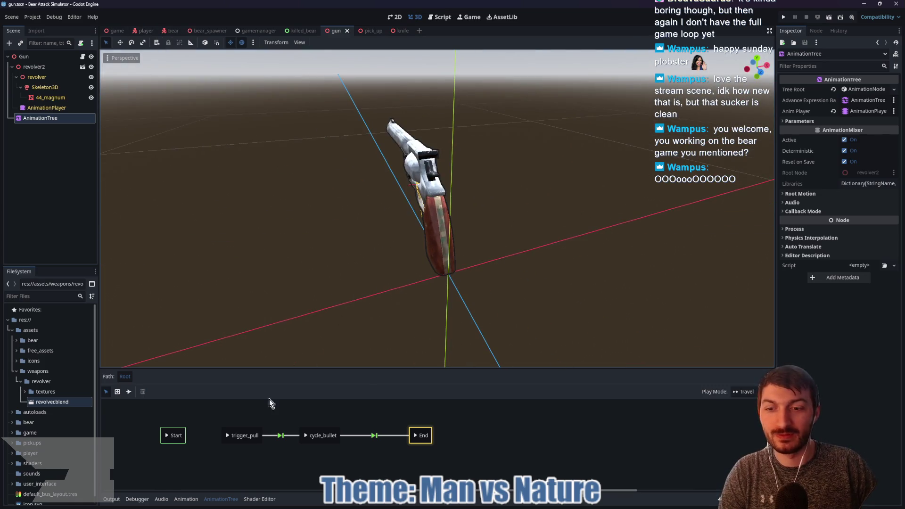
{"action": "left_click", "coordinate": [228, 434]}
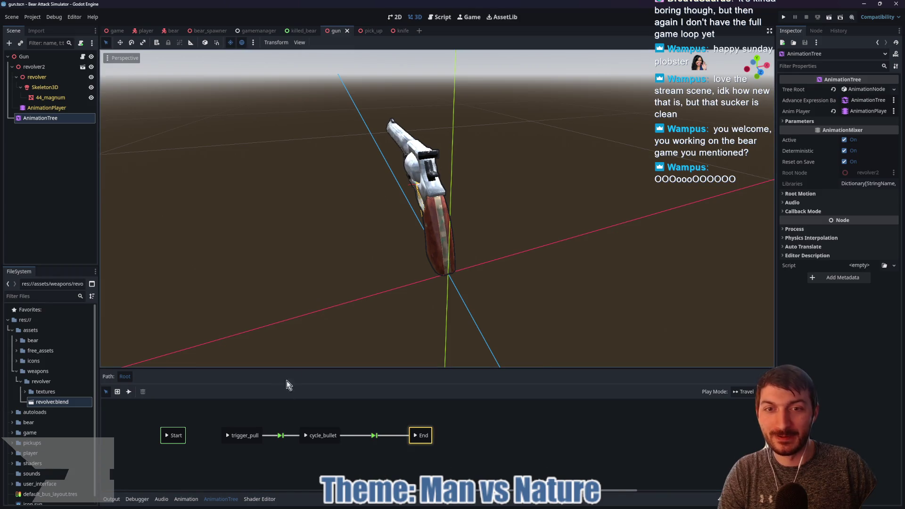
{"action": "left_click", "coordinate": [281, 436]}
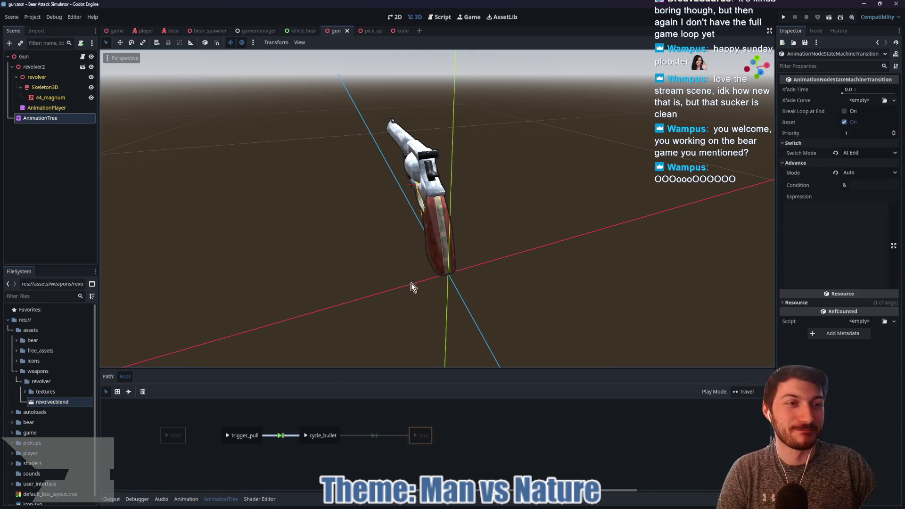
- Test crossfade times on trigger_pull→cycle_bullet, reset Xfade Time to 0, and save gun.tscn
{"action": "left_click_drag", "start_coordinate": [364, 284], "coordinate": [443, 279]}
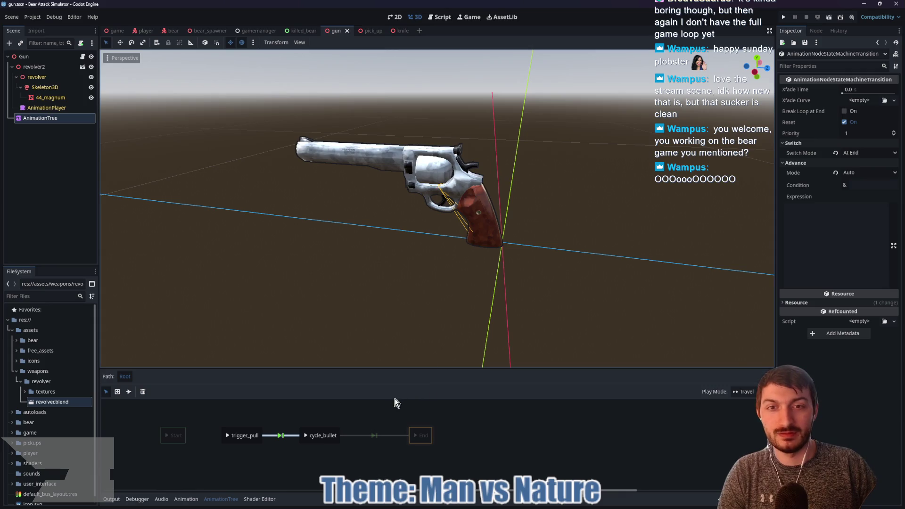
{"action": "left_click_drag", "start_coordinate": [857, 94], "coordinate": [871, 93]}
{"action": "left_click", "coordinate": [228, 436]}
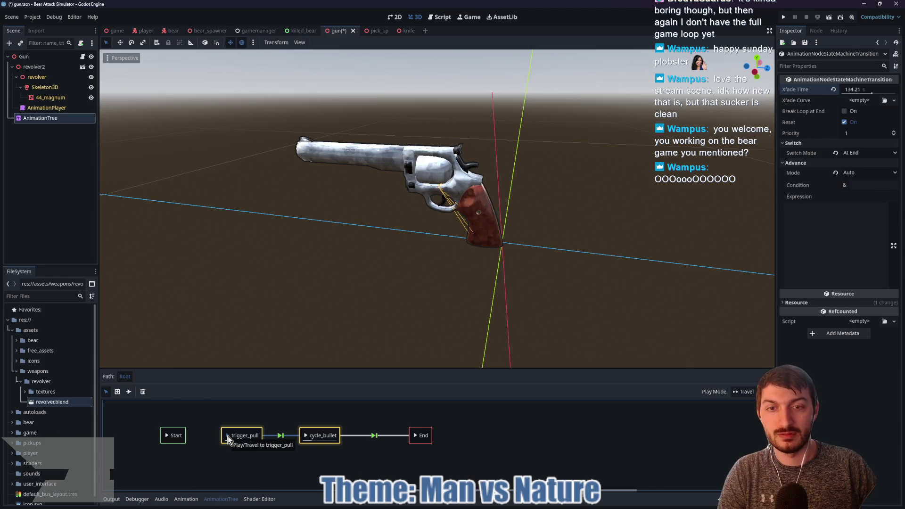
{"action": "left_click_drag", "start_coordinate": [867, 91], "coordinate": [847, 94]}
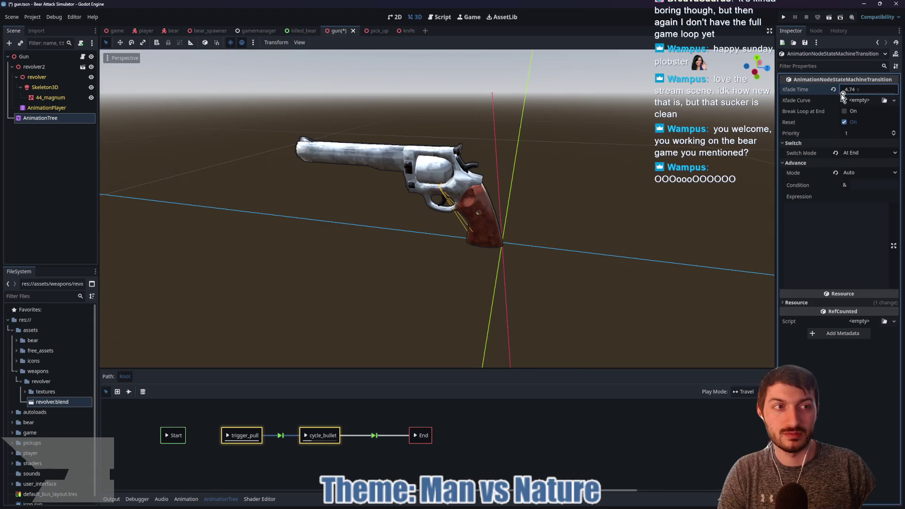
{"action": "left_click", "coordinate": [226, 441]}
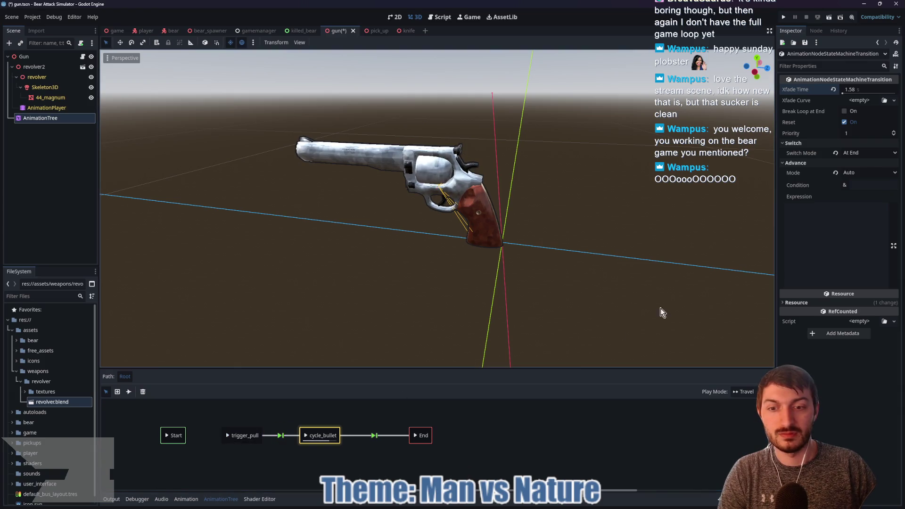
{"action": "left_click", "coordinate": [834, 89]}
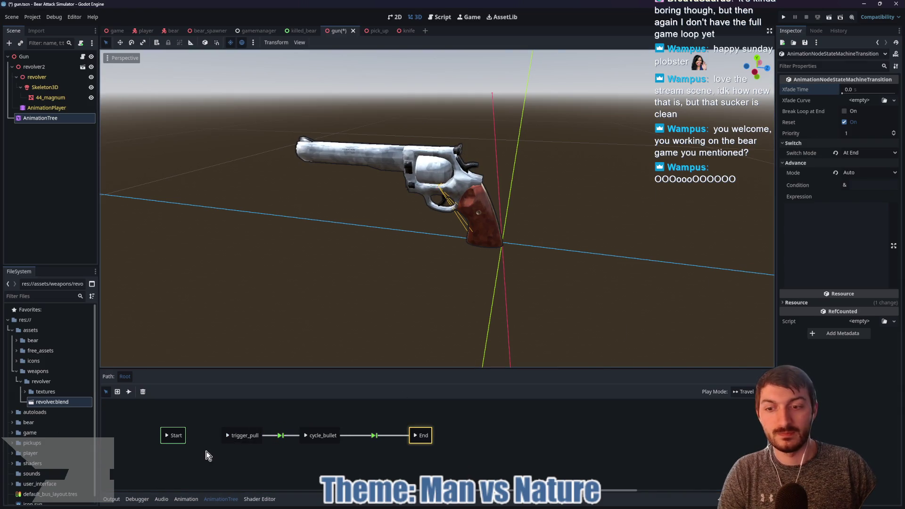
{"action": "left_click", "coordinate": [227, 434]}
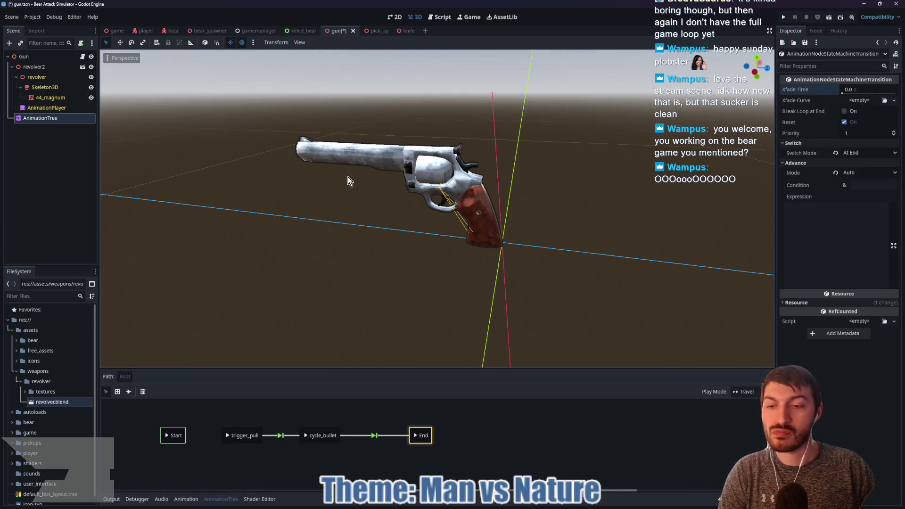
{"action": "key", "text": "ctrl+s"}
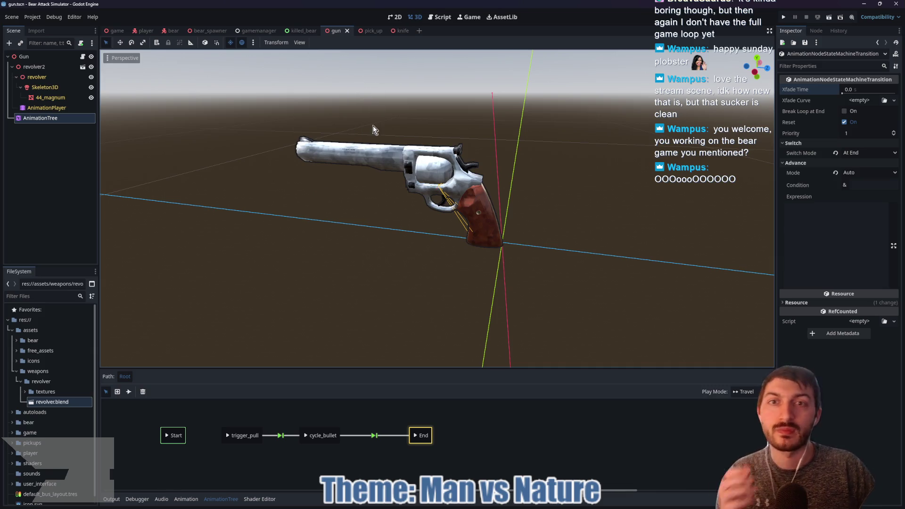
- Switch to the test project's Godot window and select the knife mesh in the FPS arms scene
{"action": "mouse_move", "coordinate": [508, 505]}
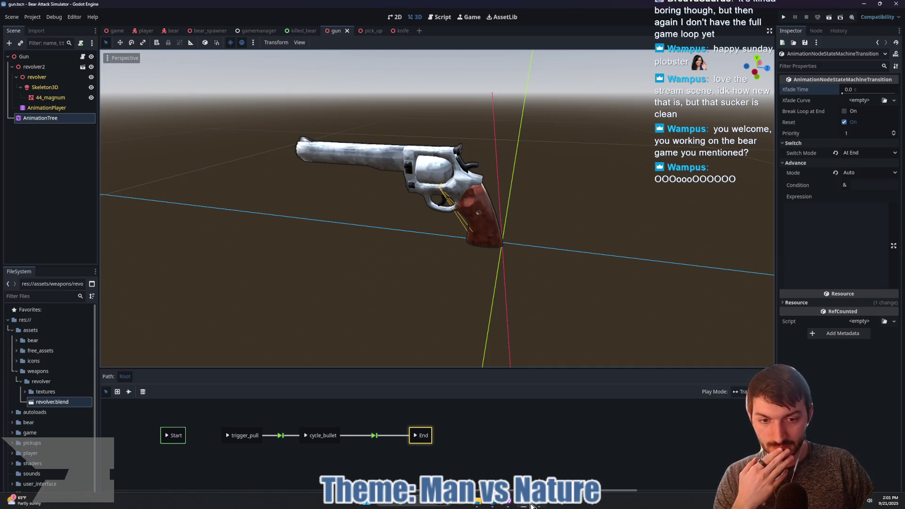
{"action": "left_click", "coordinate": [558, 467]}
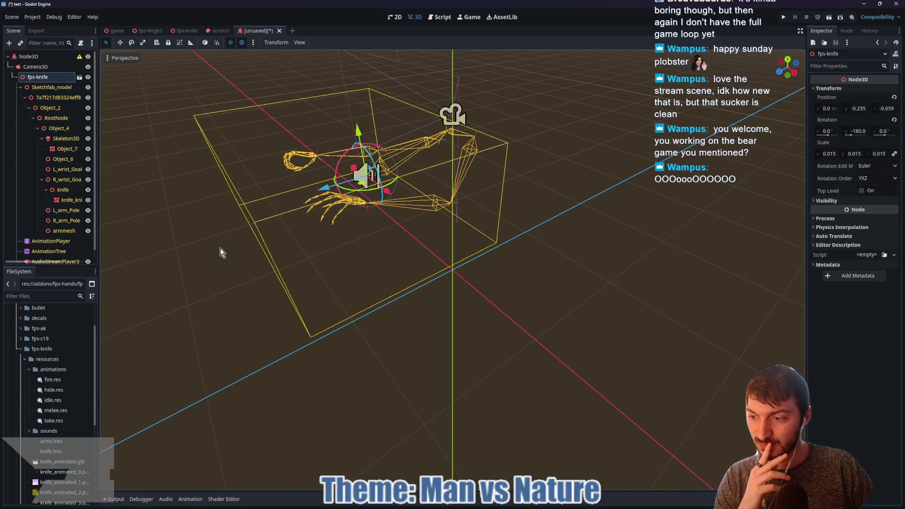
{"action": "mouse_move", "coordinate": [226, 250]}
{"action": "left_mouse_down"}
{"action": "mouse_move", "coordinate": [385, 279]}
{"action": "mouse_move", "coordinate": [437, 277]}
{"action": "mouse_move", "coordinate": [369, 283]}
{"action": "left_mouse_up"}
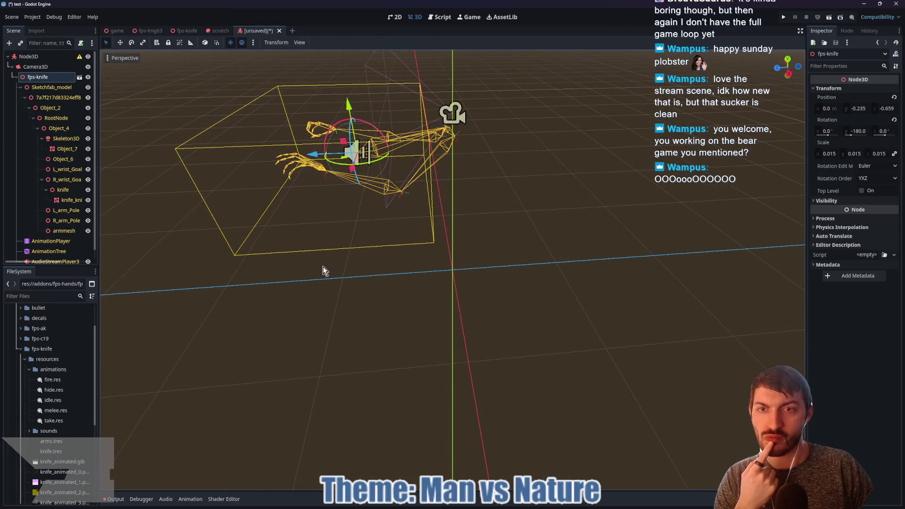
{"action": "left_click", "coordinate": [70, 200]}
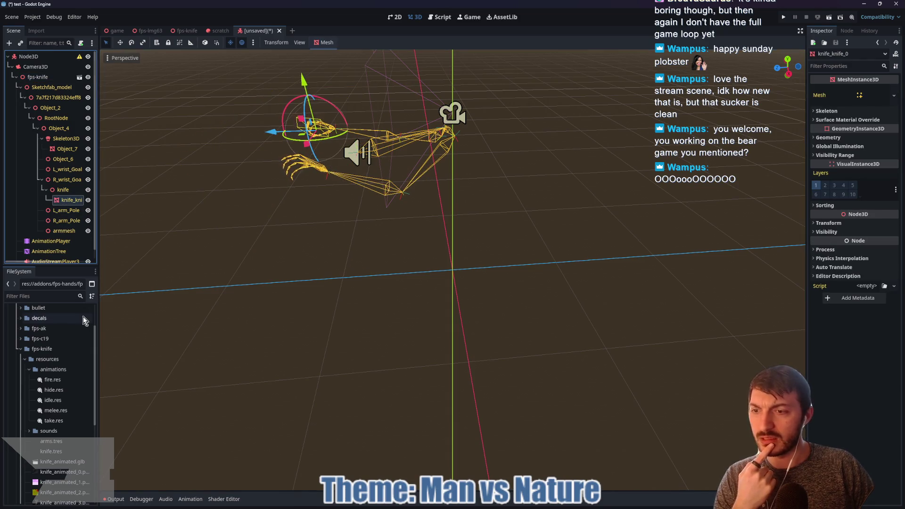
- Open shader.gdshader from FileSystem, read its code, then hide the bottom panel
{"action": "left_click", "coordinate": [29, 369]}
{"action": "scroll", "coordinate": [41, 365], "scroll_direction": "down", "scroll_amount": 2}
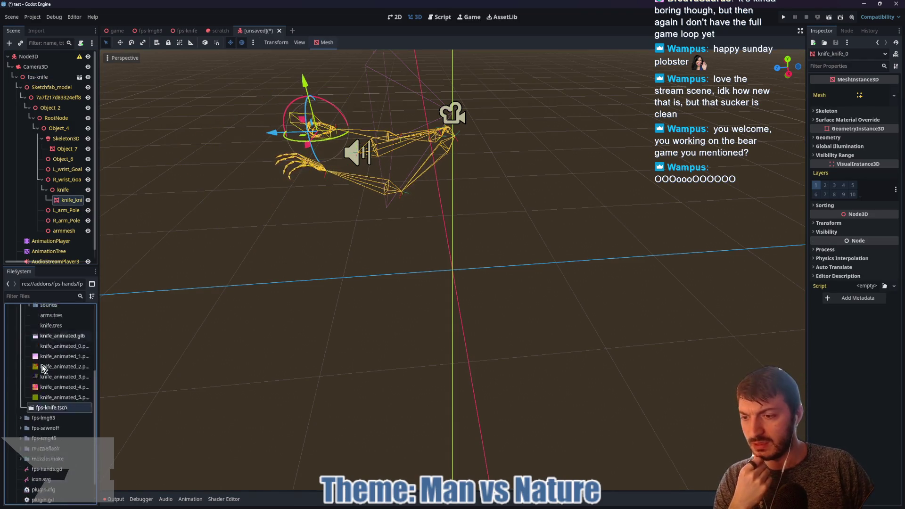
{"action": "scroll", "coordinate": [48, 476], "scroll_direction": "down", "scroll_amount": 3}
{"action": "left_click", "coordinate": [48, 477]}
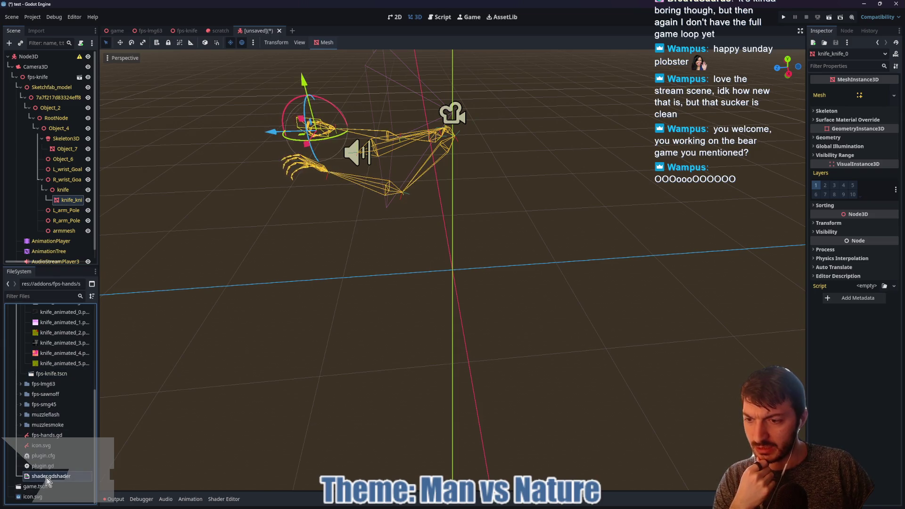
{"action": "double_click", "coordinate": [47, 476]}
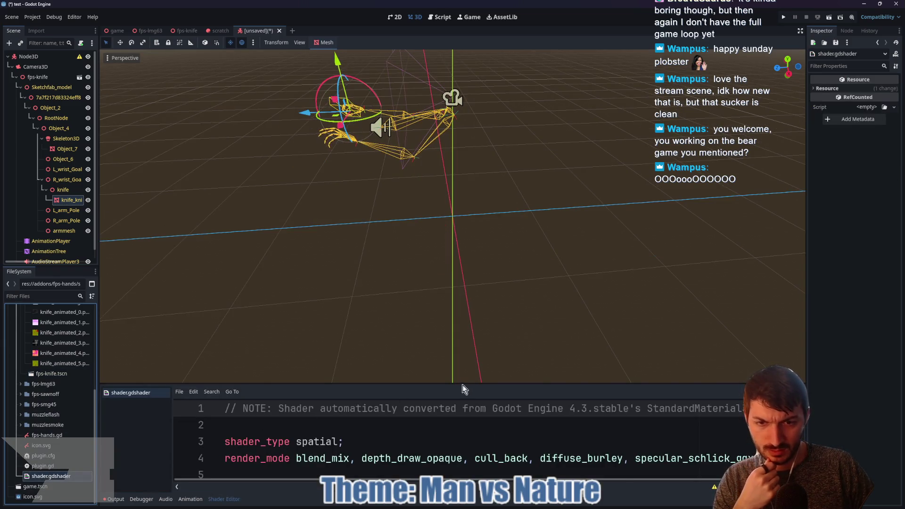
{"action": "left_click_drag", "start_coordinate": [463, 385], "coordinate": [448, 160]}
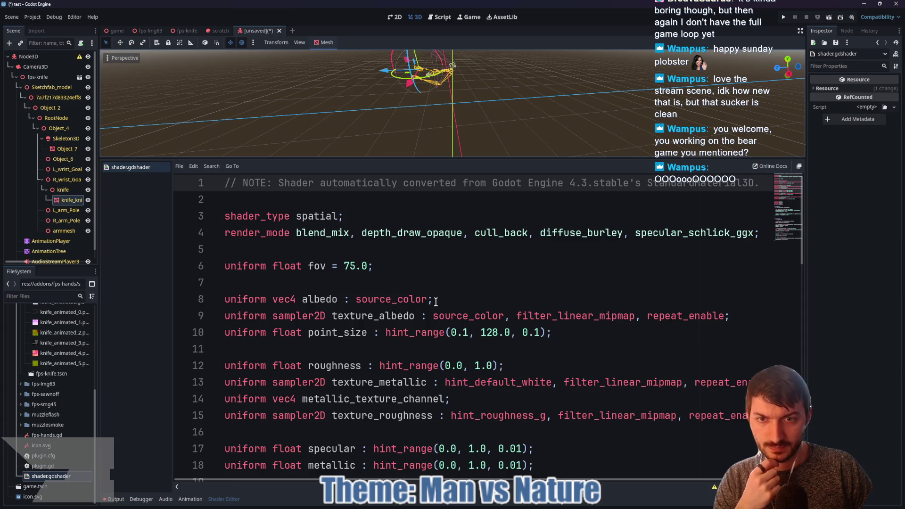
{"action": "scroll", "coordinate": [436, 301], "scroll_direction": "down", "scroll_amount": 5}
{"action": "scroll", "coordinate": [438, 316], "scroll_direction": "up", "scroll_amount": 5}
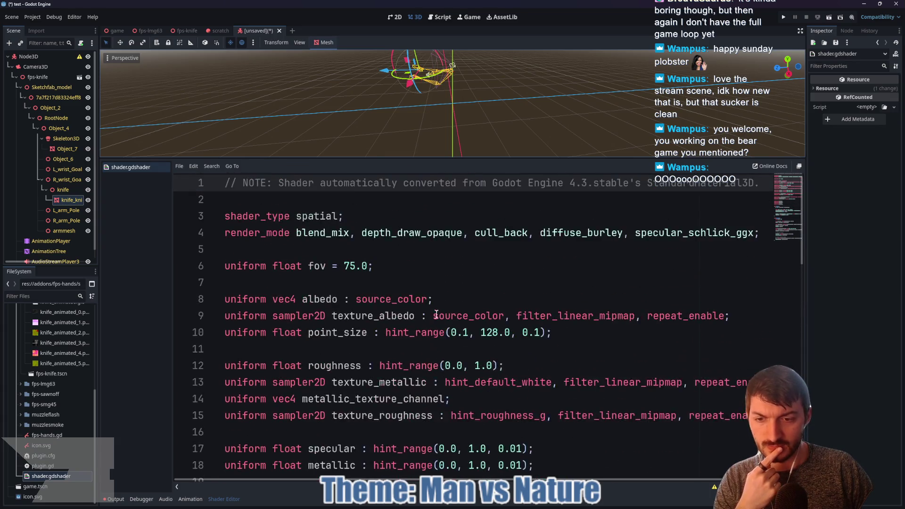
{"action": "left_click", "coordinate": [113, 499]}
{"action": "left_click", "coordinate": [113, 500]}
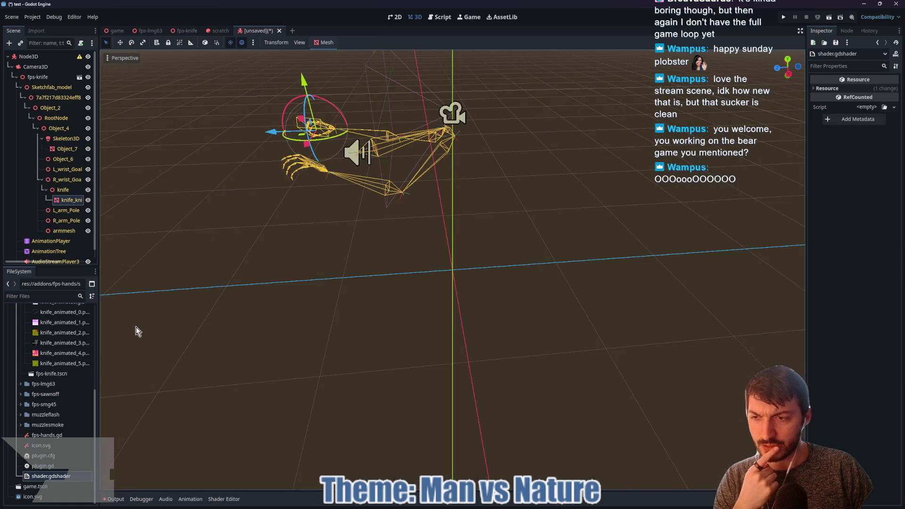
{"action": "left_click", "coordinate": [66, 199]}
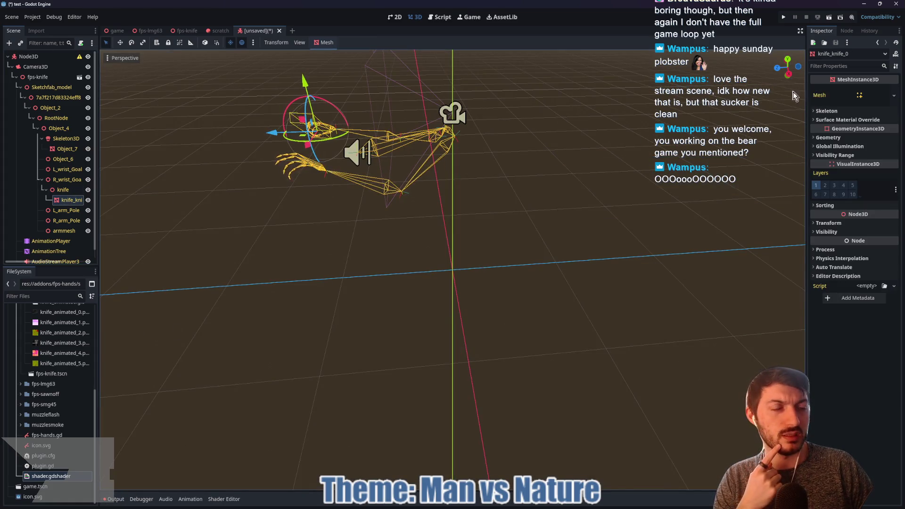
- Try ak74.tres as the knife mesh's surface material override, then clear it
{"action": "left_click", "coordinate": [850, 120]}
{"action": "left_click", "coordinate": [871, 130]}
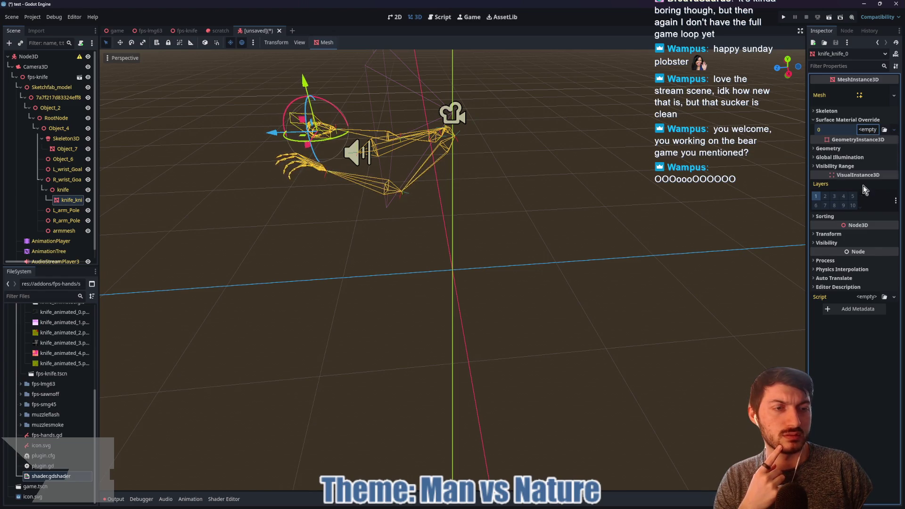
{"action": "left_click", "coordinate": [862, 185]}
{"action": "double_click", "coordinate": [352, 181]}
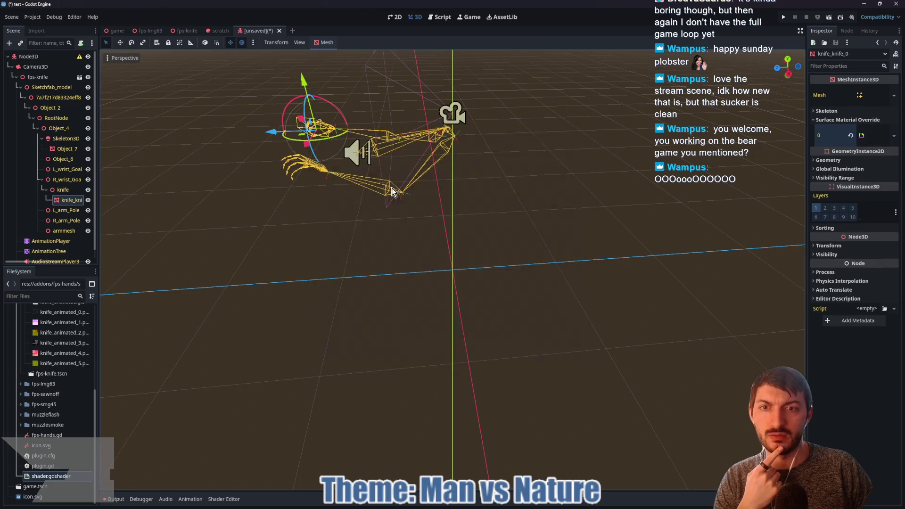
{"action": "mouse_move", "coordinate": [450, 240]}
{"action": "left_mouse_down"}
{"action": "mouse_move", "coordinate": [561, 247]}
{"action": "mouse_move", "coordinate": [484, 248]}
{"action": "left_mouse_up"}
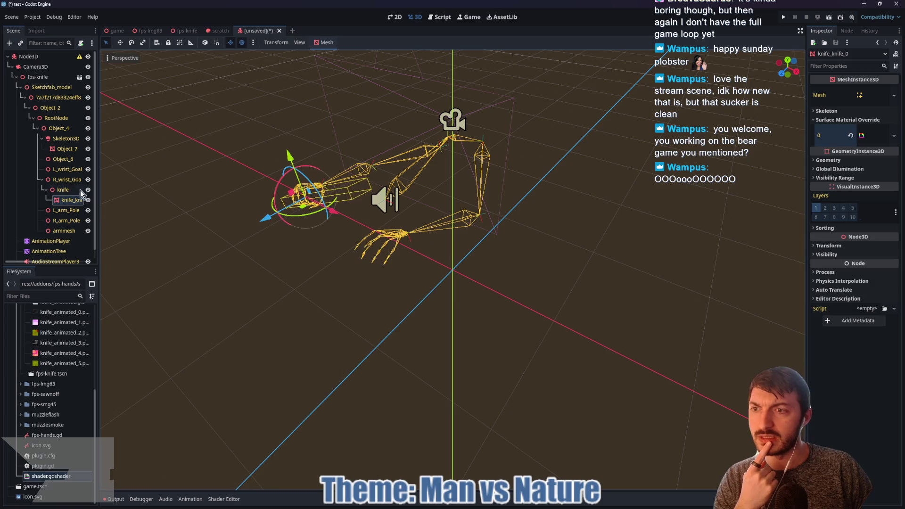
{"action": "left_click", "coordinate": [851, 135]}
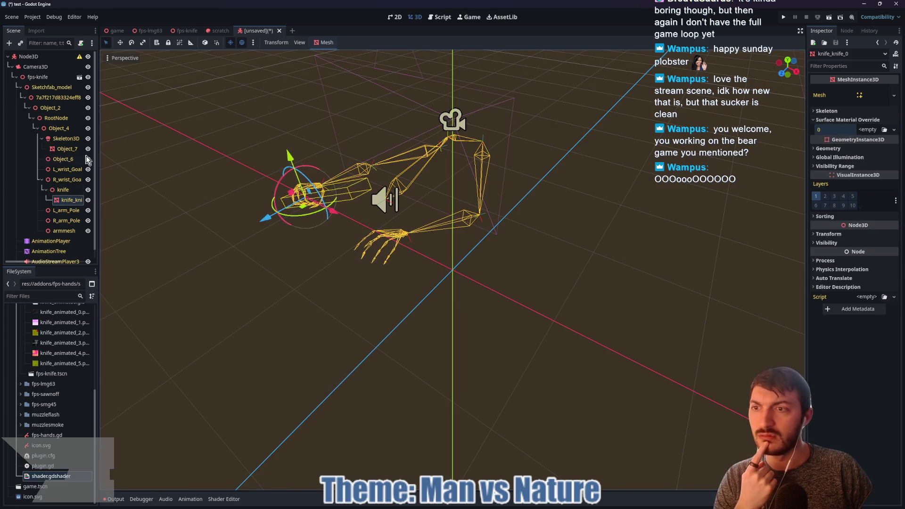
- On Object_7, quick-load arms.tres into override slot 0, then revert it to empty
{"action": "left_click", "coordinate": [55, 149]}
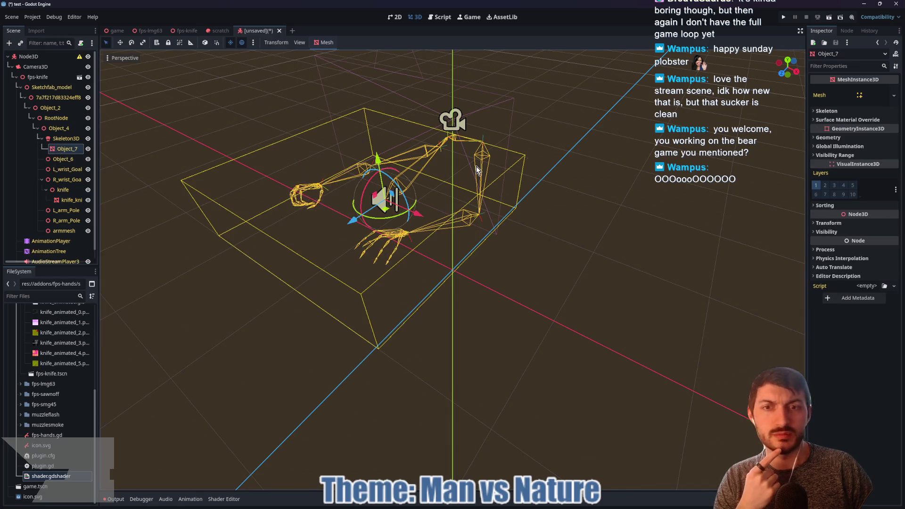
{"action": "left_click", "coordinate": [863, 94]}
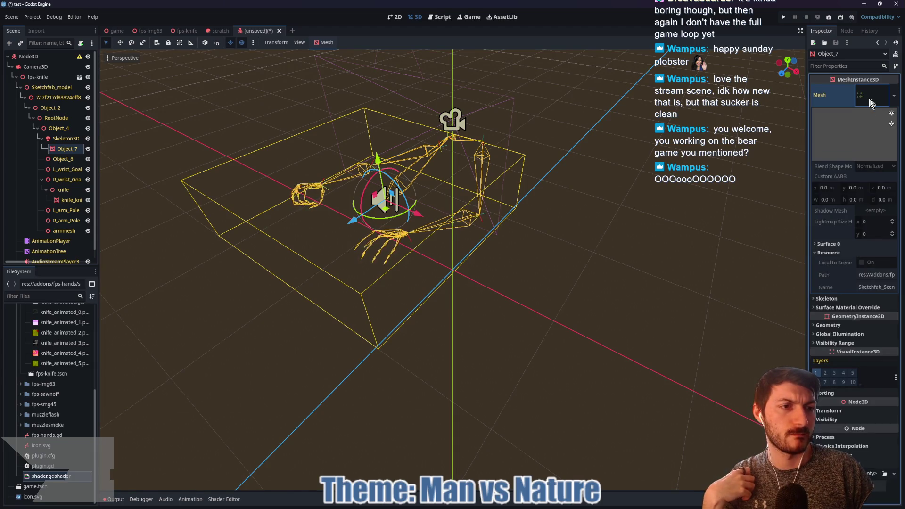
{"action": "left_click", "coordinate": [837, 243]}
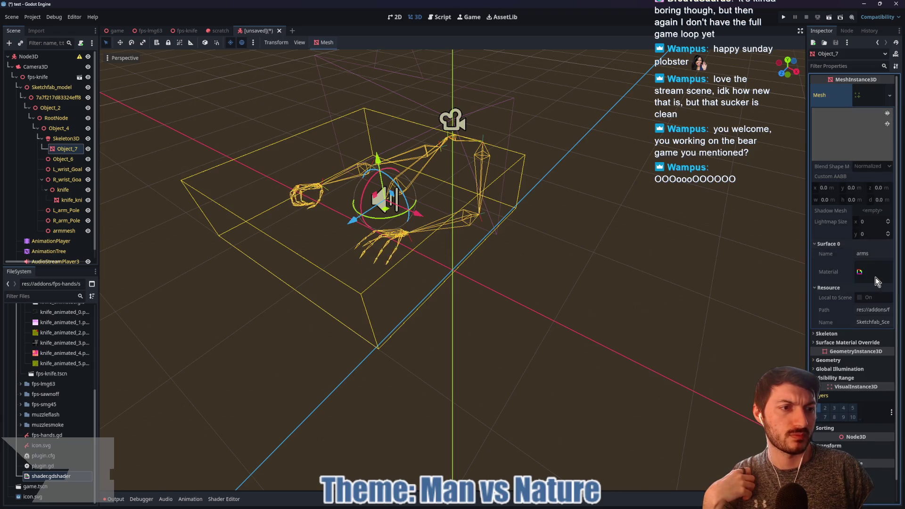
{"action": "scroll", "coordinate": [844, 304], "scroll_direction": "down", "scroll_amount": 1}
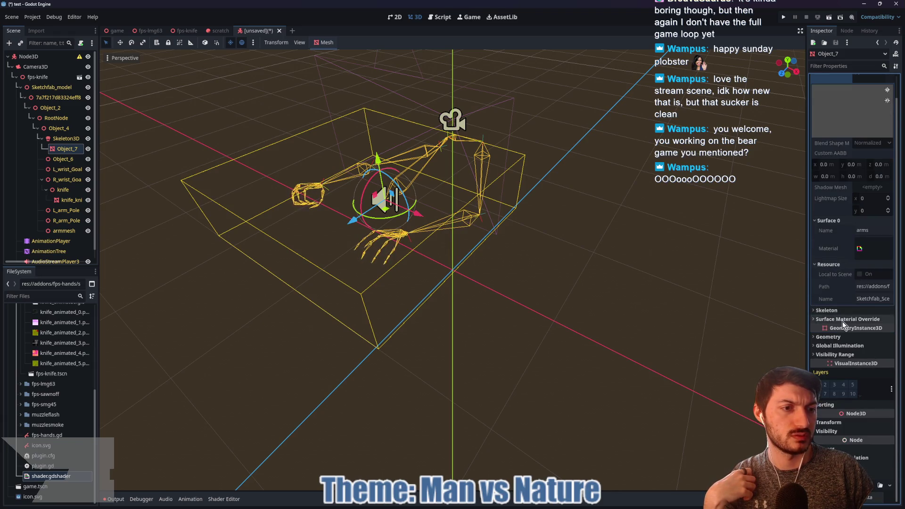
{"action": "left_click", "coordinate": [849, 319]}
{"action": "left_click", "coordinate": [864, 330]}
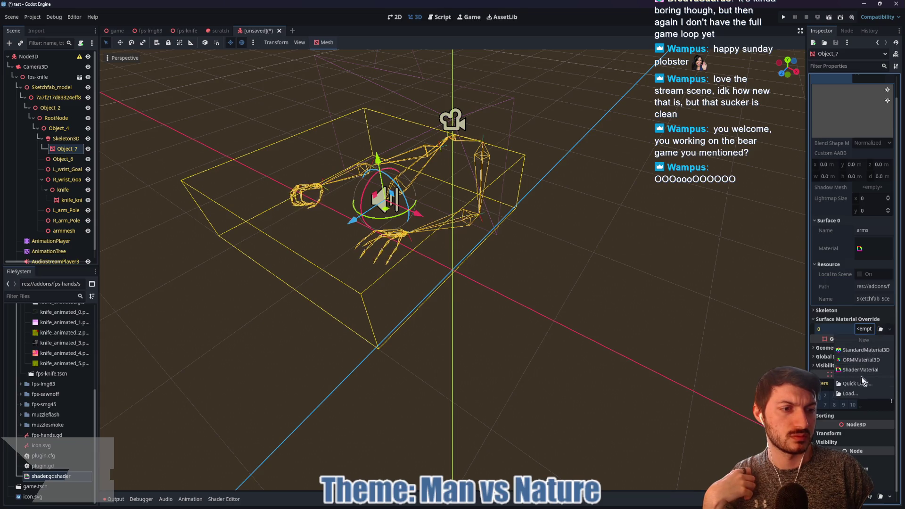
{"action": "left_click", "coordinate": [861, 382]}
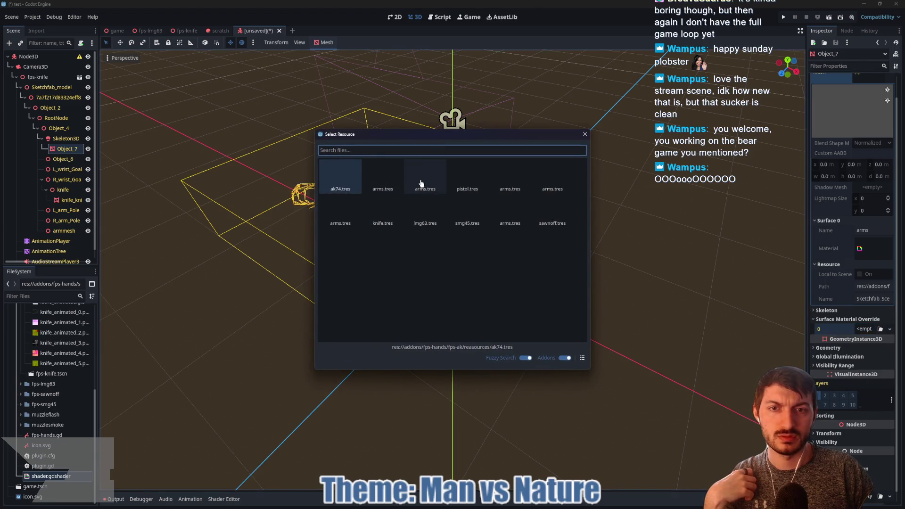
{"action": "double_click", "coordinate": [396, 181]}
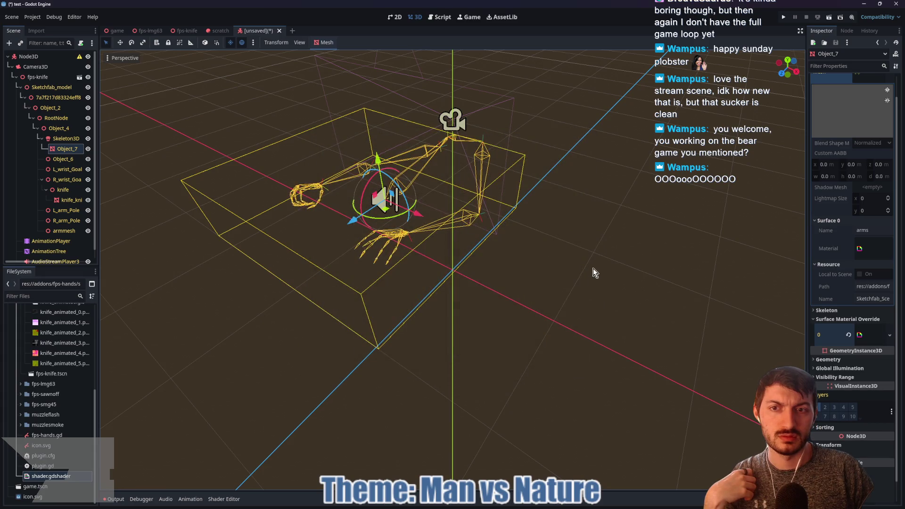
{"action": "left_click", "coordinate": [848, 335]}
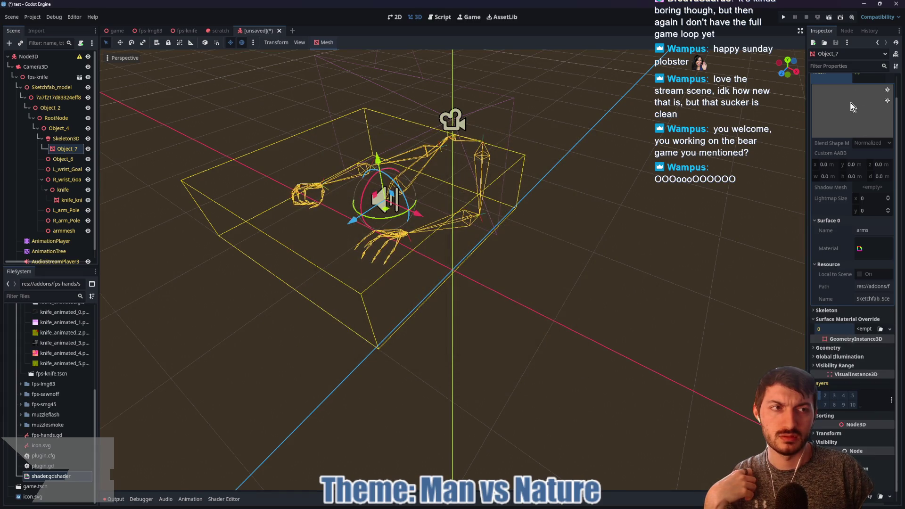
{"action": "scroll", "coordinate": [856, 118], "scroll_direction": "up", "scroll_amount": 1}
{"action": "left_click", "coordinate": [870, 97]}
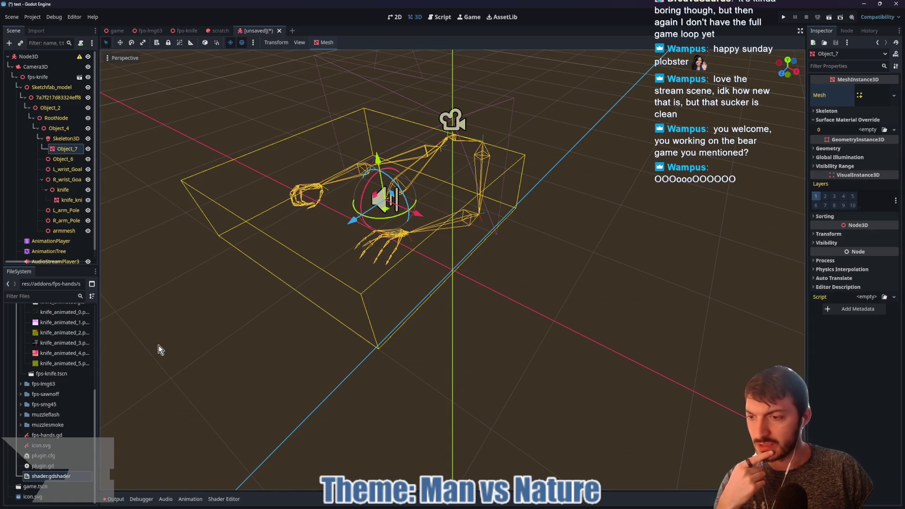
{"action": "scroll", "coordinate": [51, 415], "scroll_direction": "up", "scroll_amount": 5}
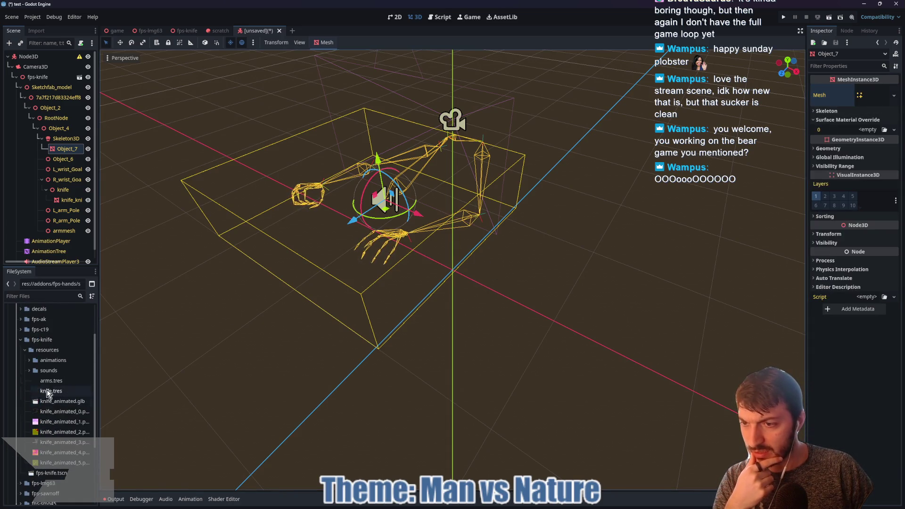
{"action": "left_click", "coordinate": [50, 393]}
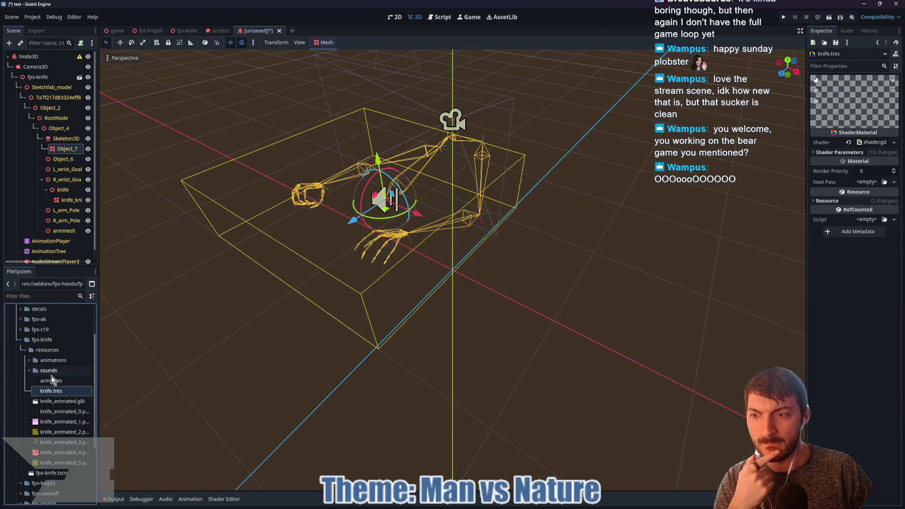
{"action": "left_click", "coordinate": [52, 384]}
{"action": "mouse_move", "coordinate": [373, 368]}
{"action": "left_mouse_down"}
{"action": "mouse_move", "coordinate": [469, 336]}
{"action": "mouse_move", "coordinate": [400, 329]}
{"action": "left_mouse_up"}
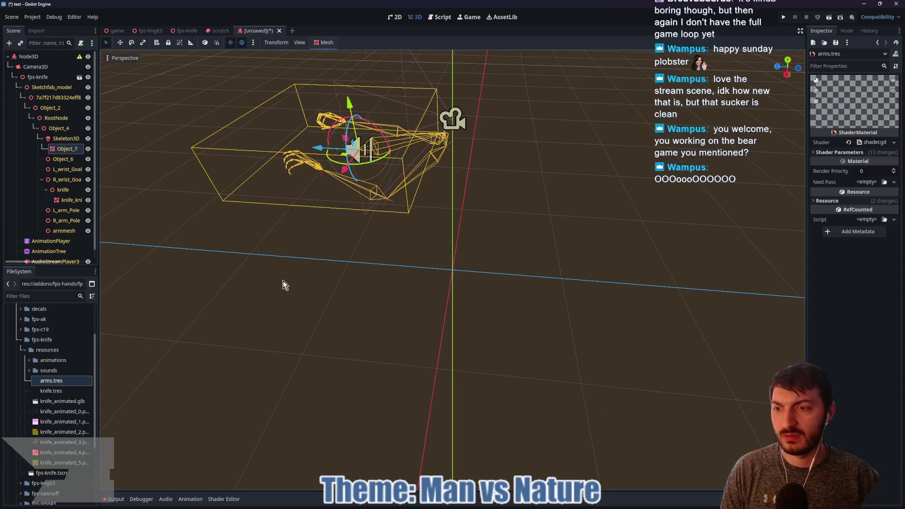
{"action": "mouse_move", "coordinate": [307, 246]}
{"action": "left_mouse_down"}
{"action": "mouse_move", "coordinate": [517, 257]}
{"action": "mouse_move", "coordinate": [508, 241]}
{"action": "mouse_move", "coordinate": [572, 237]}
{"action": "mouse_move", "coordinate": [556, 243]}
{"action": "left_mouse_up"}
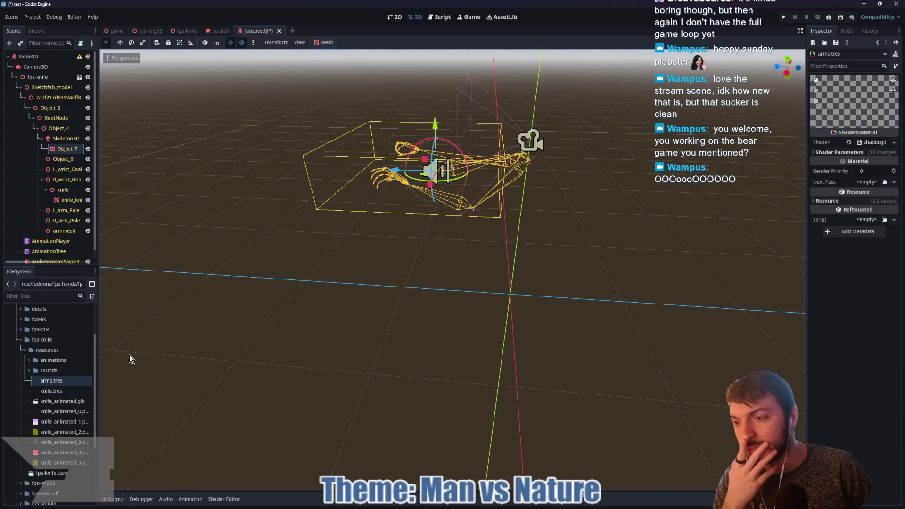
{"action": "left_click", "coordinate": [46, 385]}
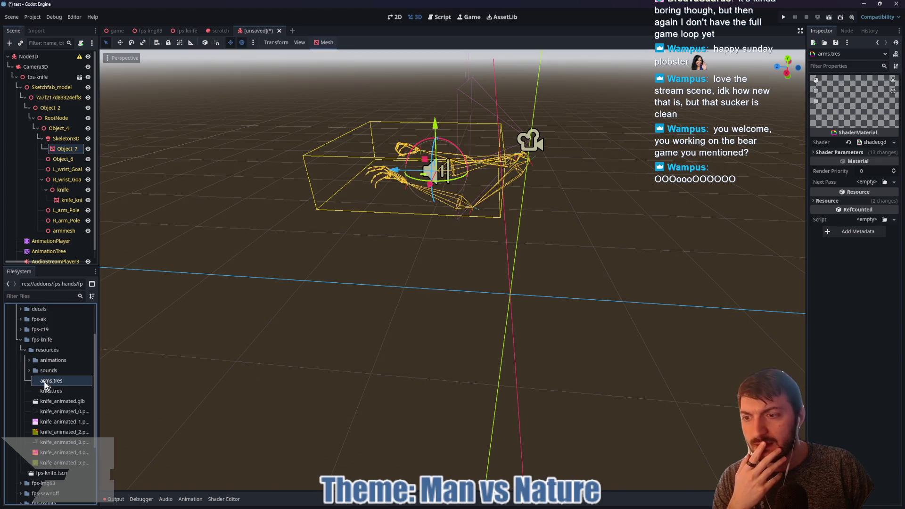
{"action": "left_click", "coordinate": [47, 390]}
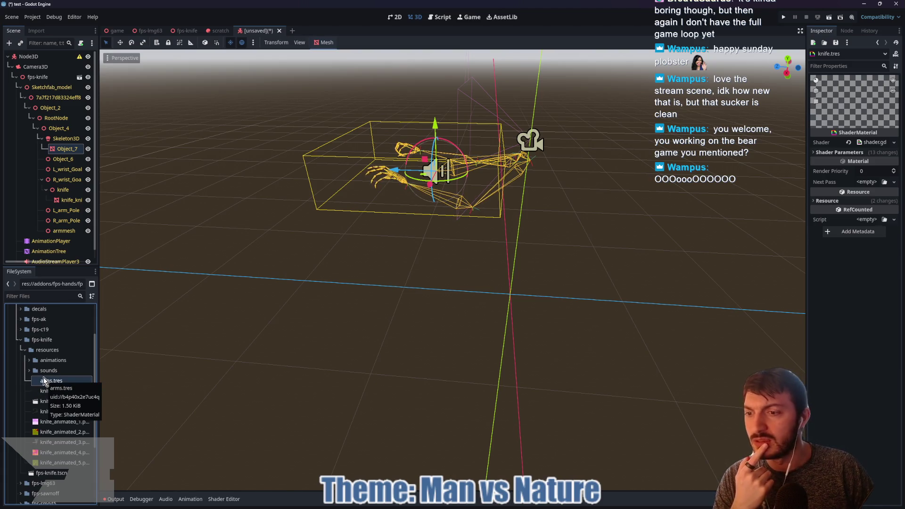
{"action": "mouse_move", "coordinate": [29, 376]}
{"action": "left_mouse_down"}
{"action": "mouse_move", "coordinate": [38, 422]}
{"action": "mouse_move", "coordinate": [52, 216]}
{"action": "left_mouse_up"}
{"action": "left_click", "coordinate": [60, 149]}
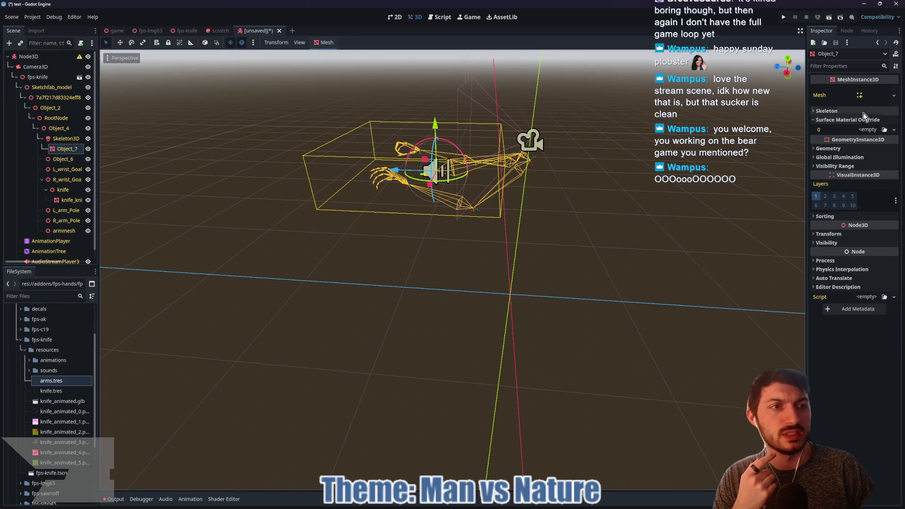
- Give Object_7's override slot 0 a new ShaderMaterial, then clear it
{"action": "left_click", "coordinate": [859, 92]}
{"action": "right_click", "coordinate": [860, 94]}
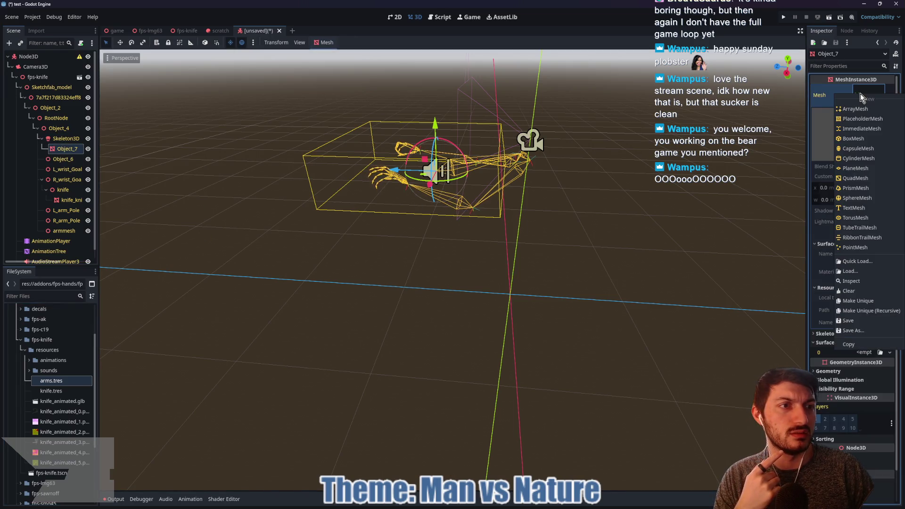
{"action": "left_click", "coordinate": [833, 90]}
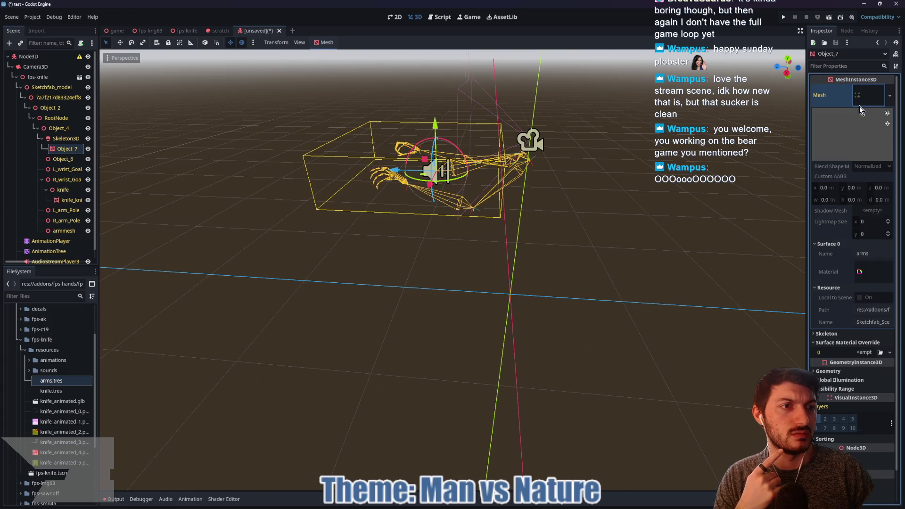
{"action": "left_click", "coordinate": [874, 276]}
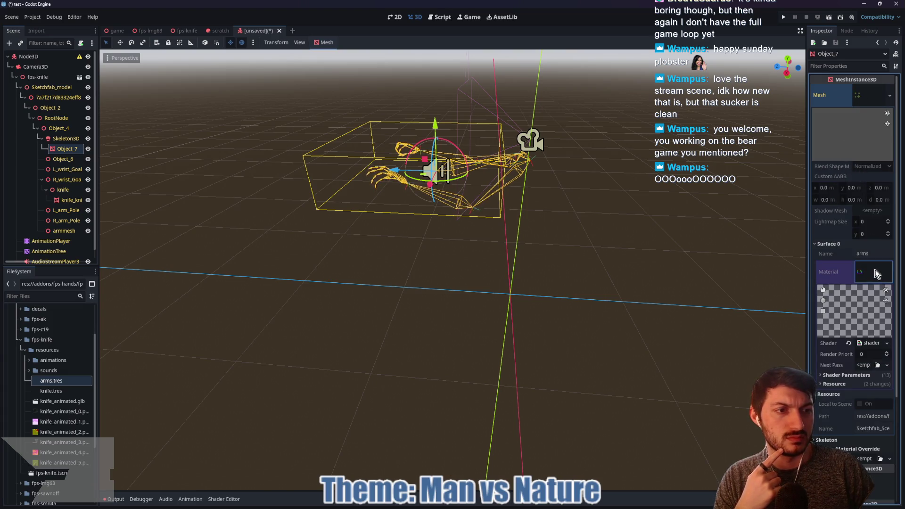
{"action": "left_click", "coordinate": [875, 274]}
{"action": "left_click", "coordinate": [863, 352]}
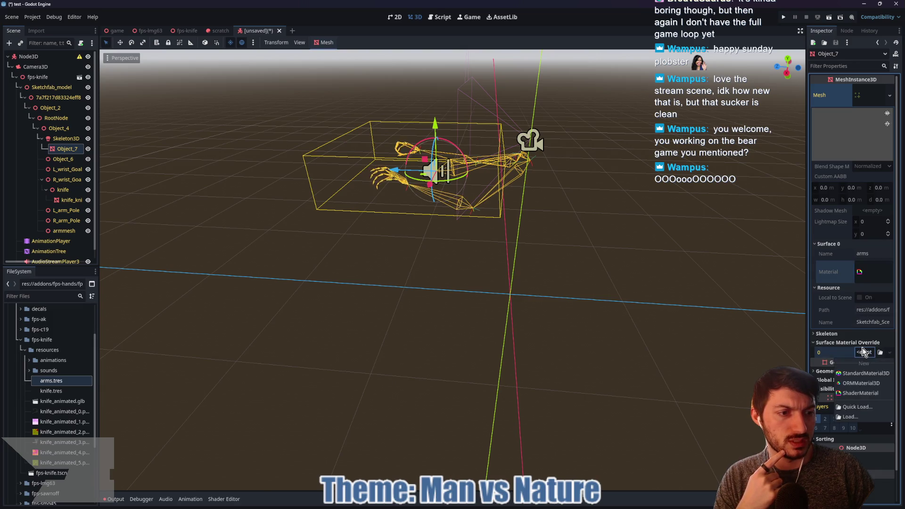
{"action": "left_click", "coordinate": [861, 393]}
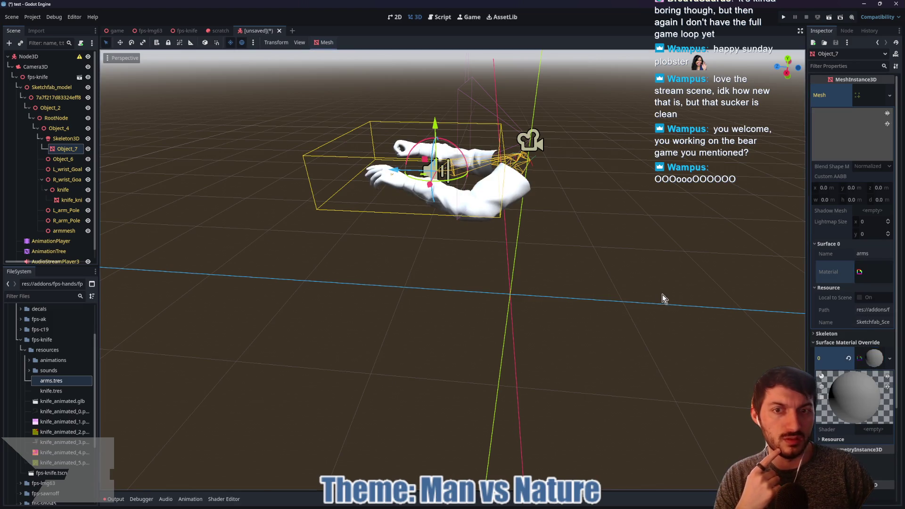
{"action": "scroll", "coordinate": [849, 326], "scroll_direction": "down", "scroll_amount": 3}
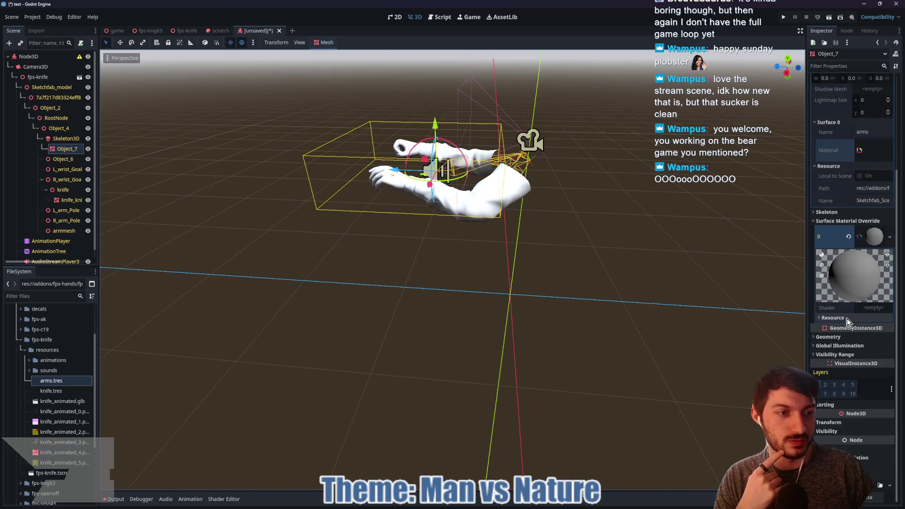
{"action": "scroll", "coordinate": [849, 322], "scroll_direction": "up", "scroll_amount": 2}
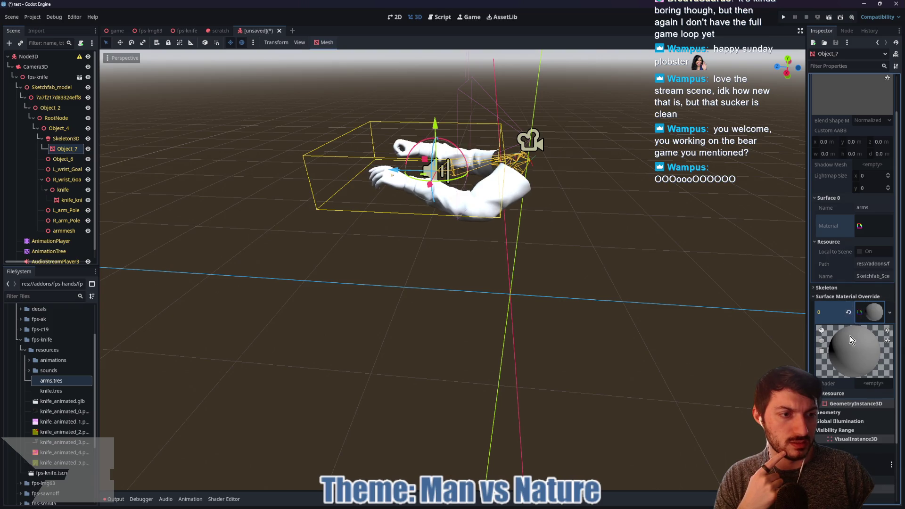
{"action": "left_click", "coordinate": [849, 313]}
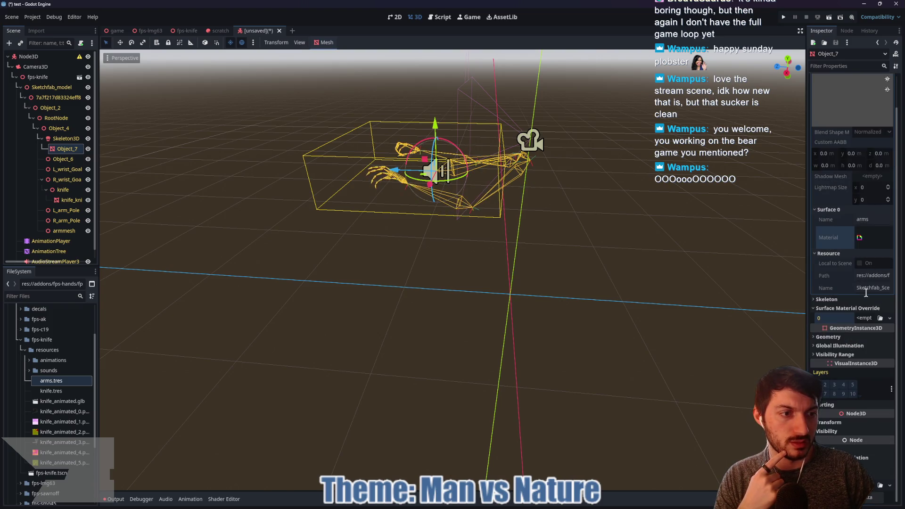
- Quick-load arms.tres as the override and open its shader.gdshader code for editing
{"action": "left_click", "coordinate": [864, 319]}
{"action": "left_click", "coordinate": [872, 368]}
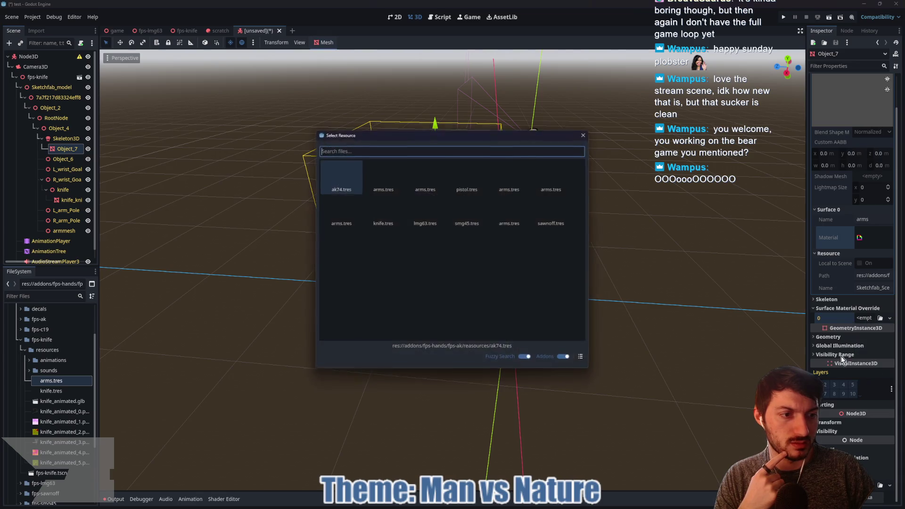
{"action": "double_click", "coordinate": [400, 182]}
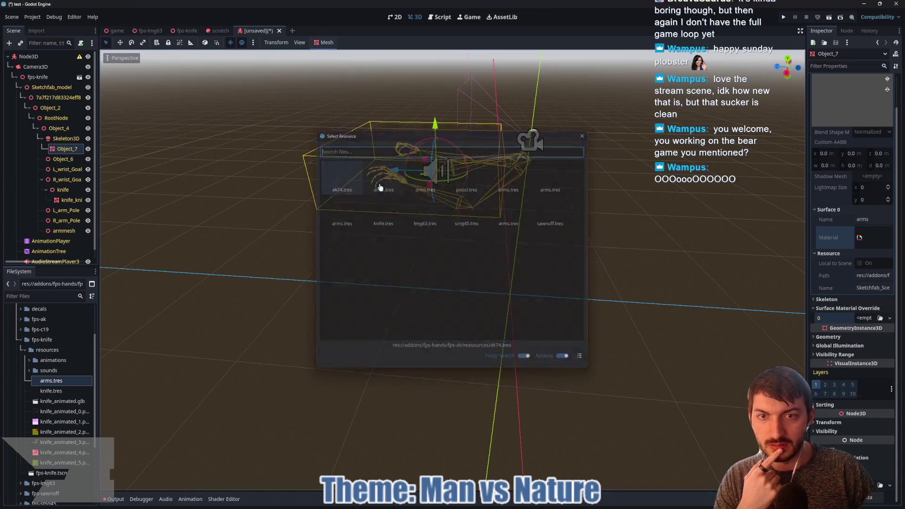
{"action": "left_click", "coordinate": [870, 396]}
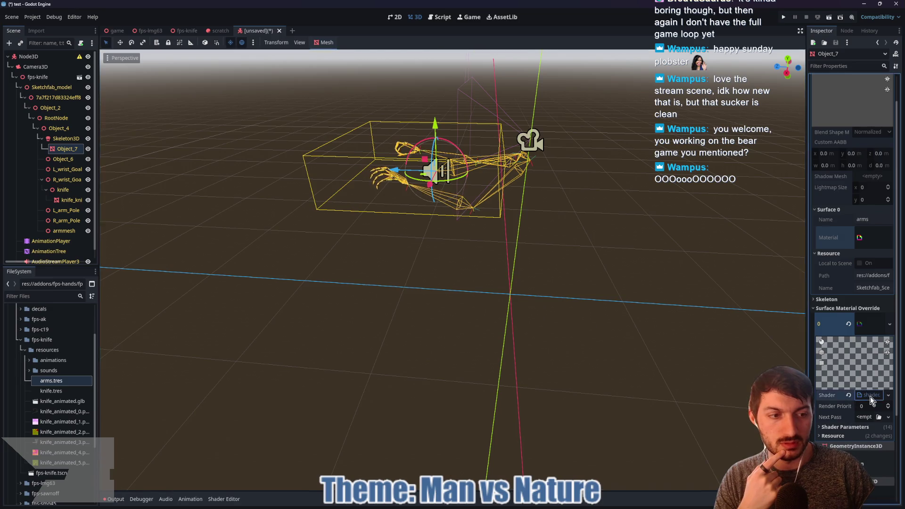
- Clear the override and assign a new standard 3D material instead
{"action": "left_click", "coordinate": [847, 324]}
{"action": "left_click", "coordinate": [864, 321]}
{"action": "left_click", "coordinate": [867, 339]}
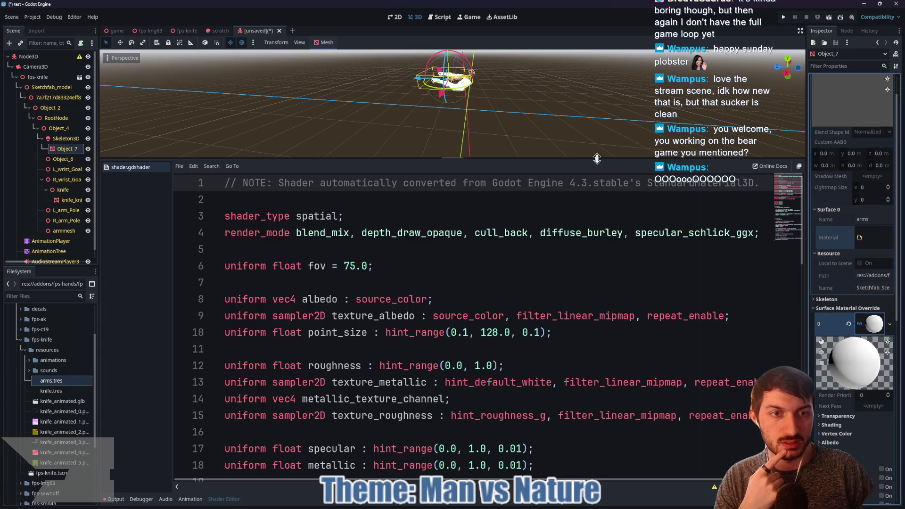
- Enlarge the 3D view and clear Object_7's override slot 0, undoing then redoing the clear
{"action": "left_click_drag", "start_coordinate": [596, 159], "coordinate": [542, 345]}
{"action": "mouse_move", "coordinate": [541, 221]}
{"action": "left_mouse_down"}
{"action": "mouse_move", "coordinate": [593, 258]}
{"action": "mouse_move", "coordinate": [677, 236]}
{"action": "mouse_move", "coordinate": [744, 242]}
{"action": "mouse_move", "coordinate": [633, 254]}
{"action": "mouse_move", "coordinate": [535, 232]}
{"action": "mouse_move", "coordinate": [537, 220]}
{"action": "left_mouse_up"}
{"action": "scroll", "coordinate": [851, 366], "scroll_direction": "down", "scroll_amount": 3}
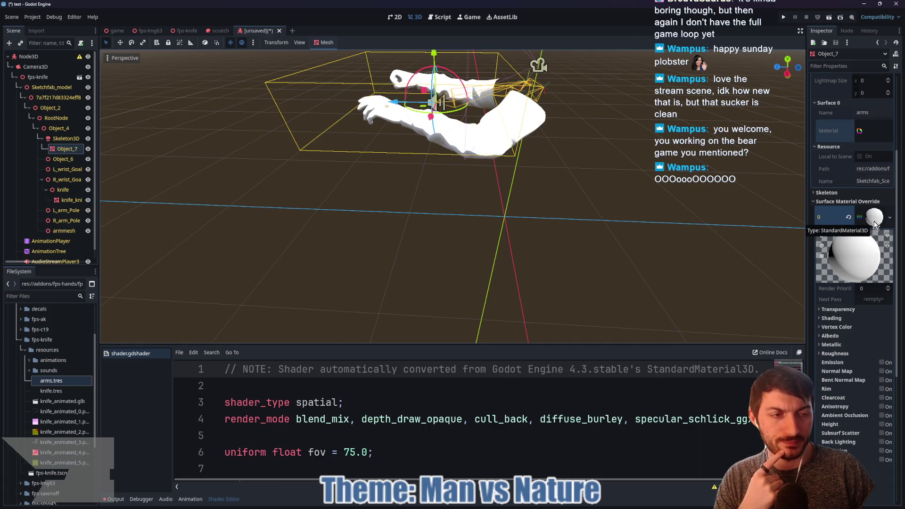
{"action": "left_click", "coordinate": [846, 217]}
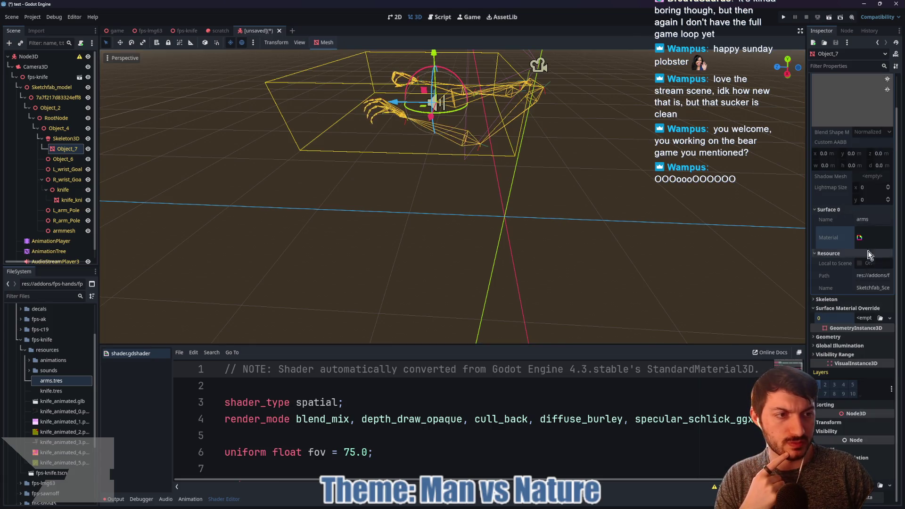
{"action": "left_click", "coordinate": [823, 209]}
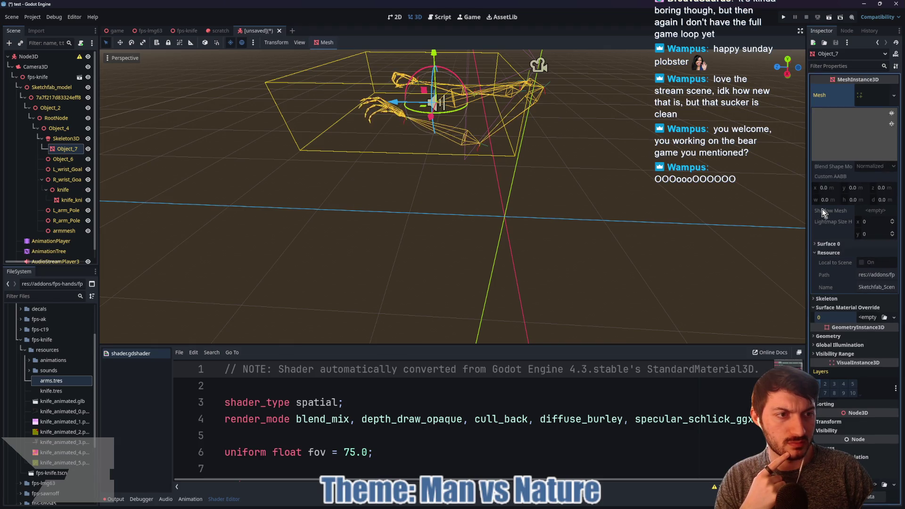
{"action": "left_click", "coordinate": [825, 253]}
{"action": "key", "text": "ctrl+z"}
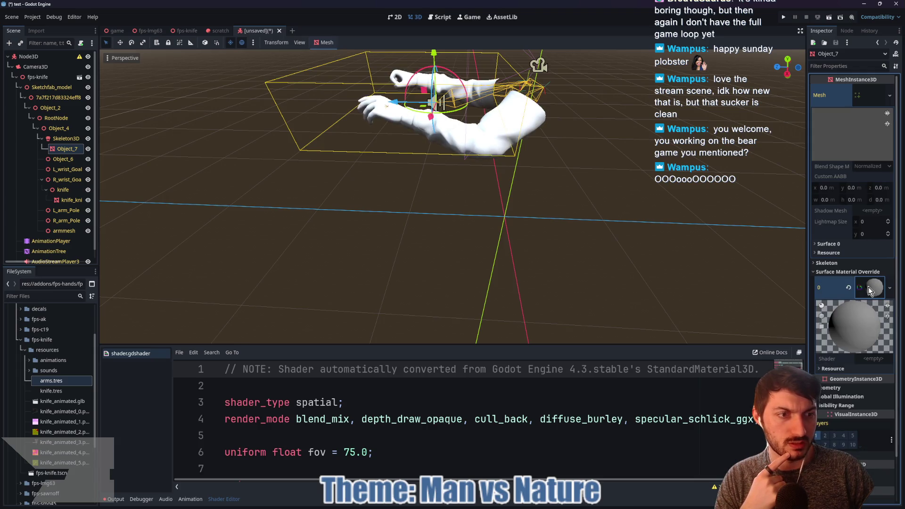
{"action": "scroll", "coordinate": [868, 318], "scroll_direction": "down", "scroll_amount": 2}
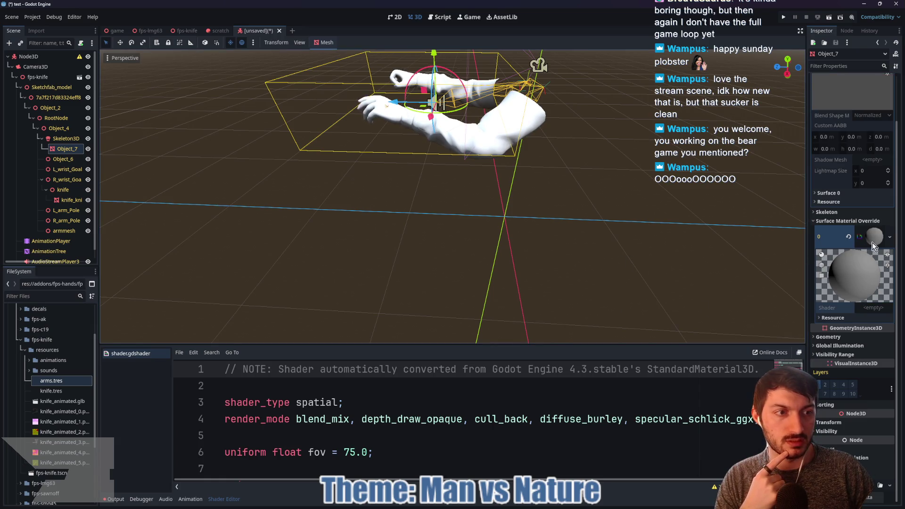
{"action": "key", "text": "ctrl+shift+z"}
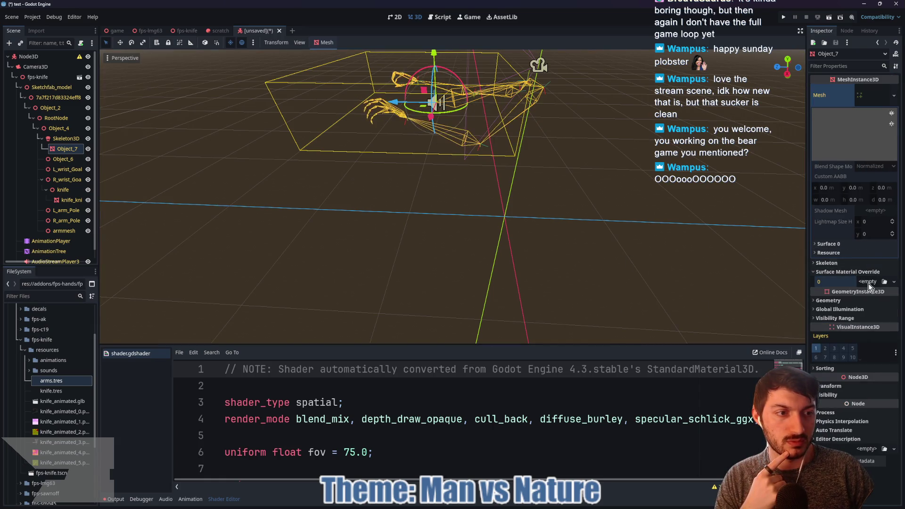
- Assign a new ShaderMaterial with no shader to the arms' override slot 0
{"action": "left_click", "coordinate": [867, 282]}
{"action": "left_click", "coordinate": [869, 322]}
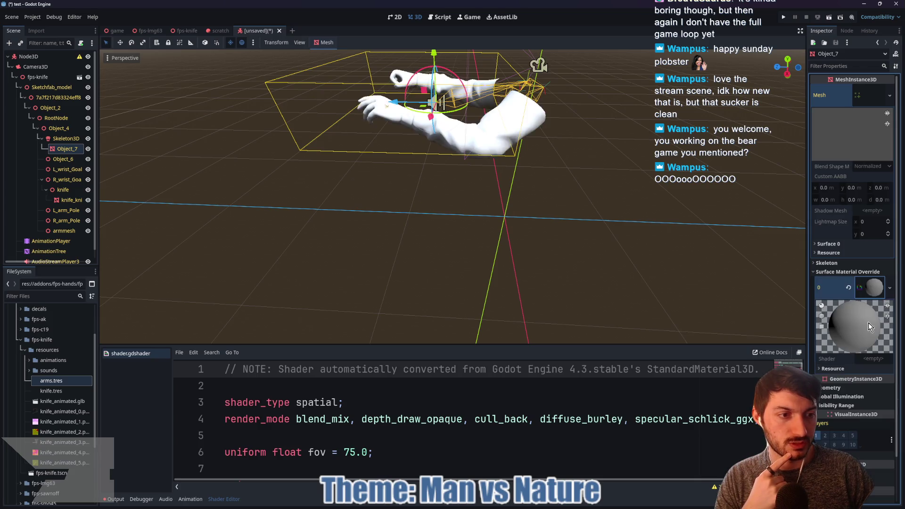
{"action": "left_click", "coordinate": [873, 290]}
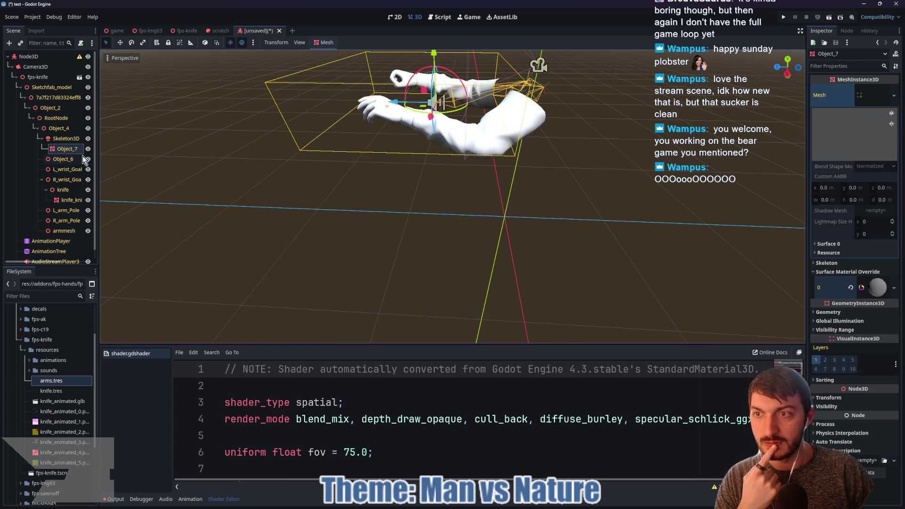
{"action": "left_click", "coordinate": [870, 95]}
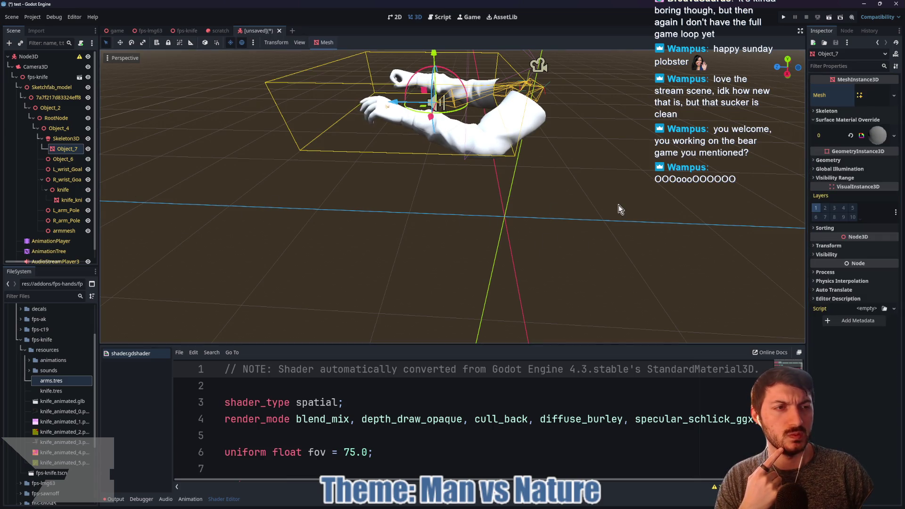
{"action": "left_click", "coordinate": [873, 135]}
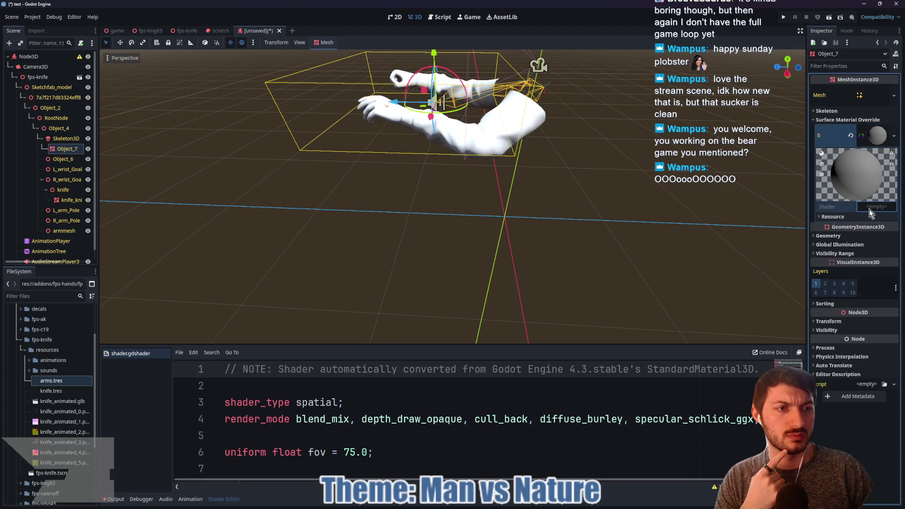
{"action": "left_click", "coordinate": [59, 139]}
{"action": "left_click", "coordinate": [60, 150]}
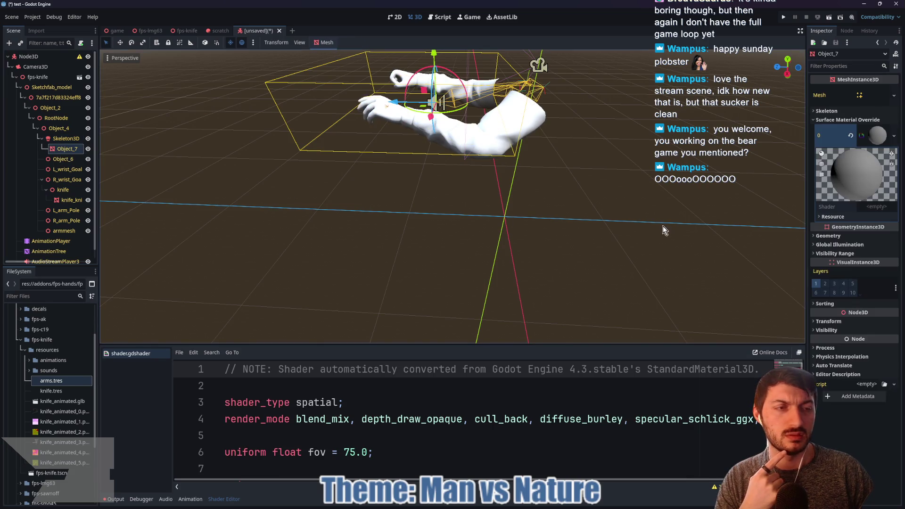
{"action": "left_click_drag", "start_coordinate": [645, 223], "coordinate": [613, 220]}
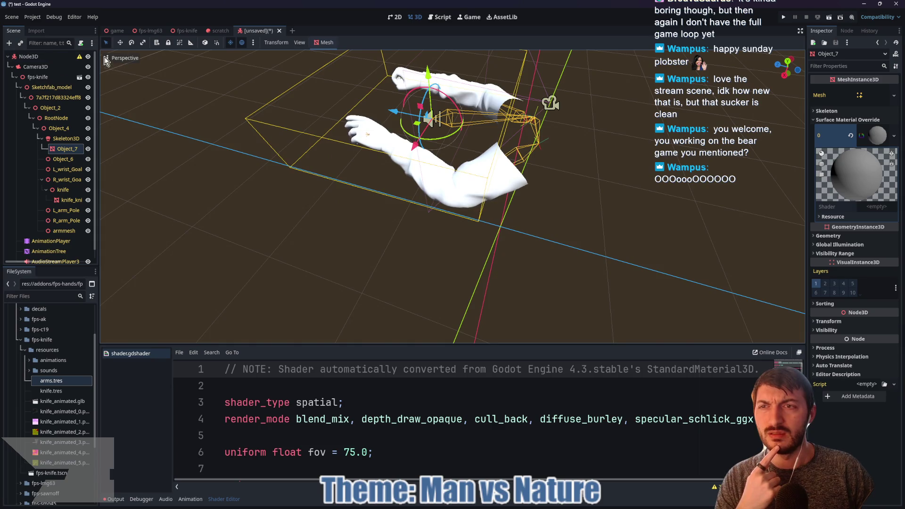
- Split the editor into 2 viewports and preview Camera3D's view in the lower one
{"action": "left_click", "coordinate": [46, 68]}
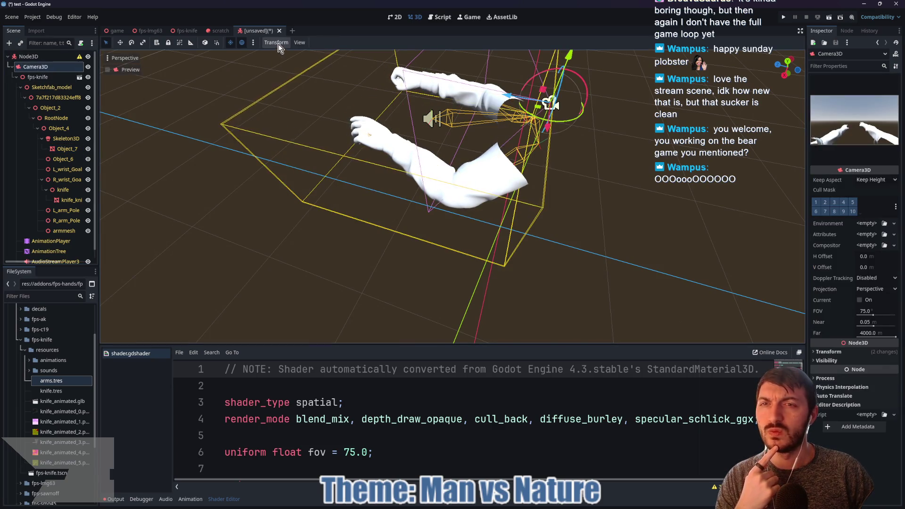
{"action": "left_click_drag", "start_coordinate": [618, 178], "coordinate": [368, 166]}
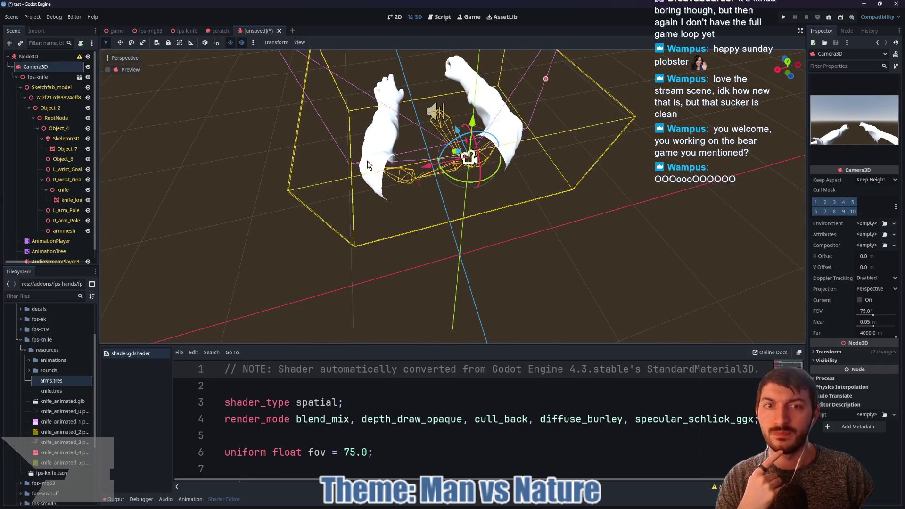
{"action": "left_click", "coordinate": [42, 77]}
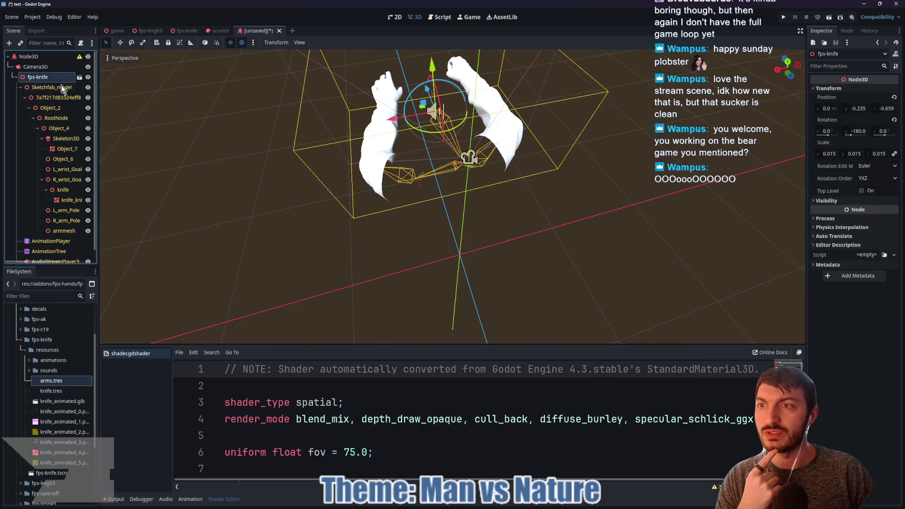
{"action": "left_click", "coordinate": [299, 42]}
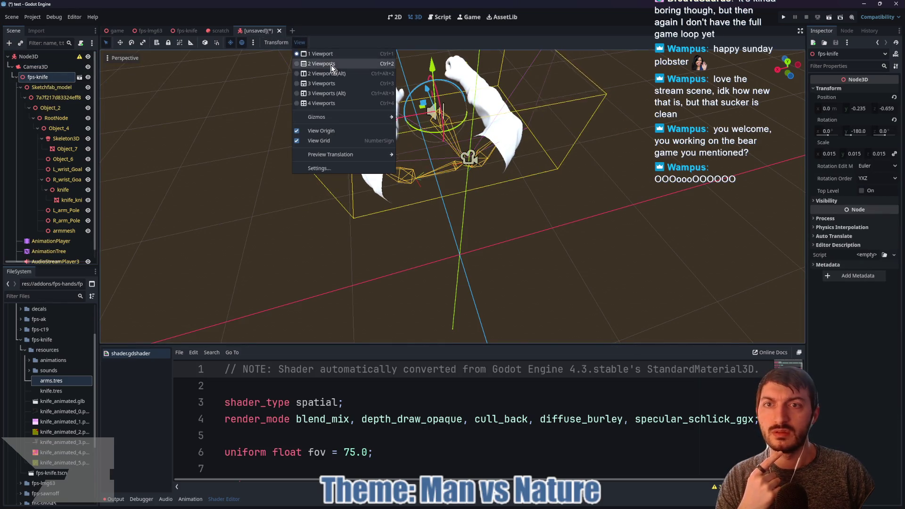
{"action": "left_click", "coordinate": [332, 68]}
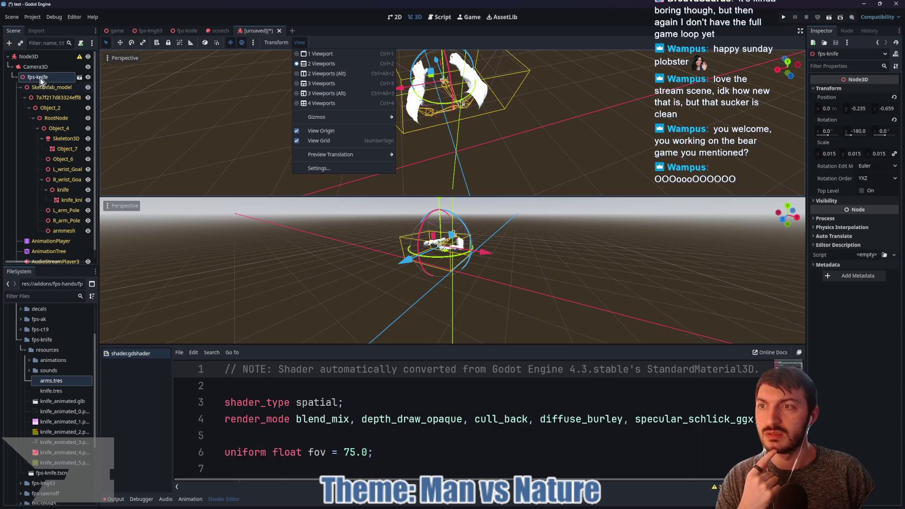
{"action": "left_click", "coordinate": [36, 67]}
{"action": "left_click", "coordinate": [108, 217]}
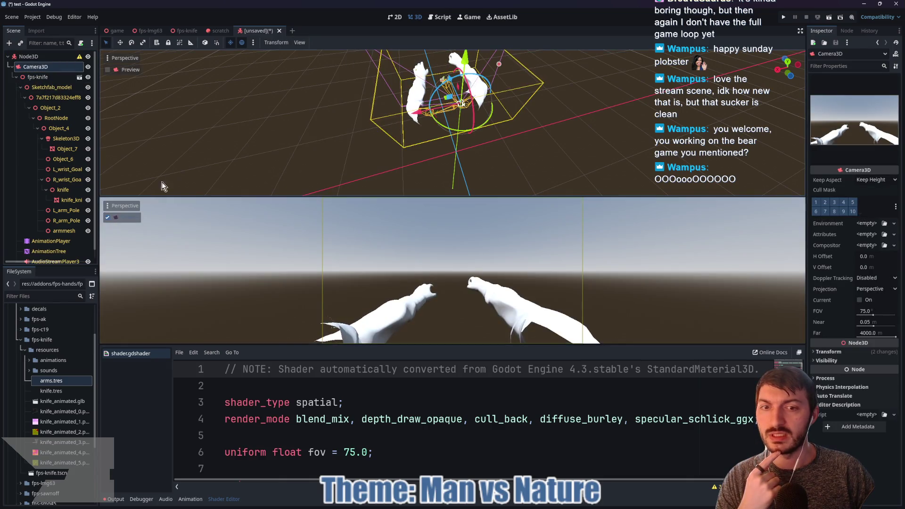
- Move the fps-knife arms along Z to -0.428, giving position 0, -0.235, -0.428
{"action": "left_click", "coordinate": [38, 77]}
{"action": "left_click_drag", "start_coordinate": [438, 63], "coordinate": [442, 68]}
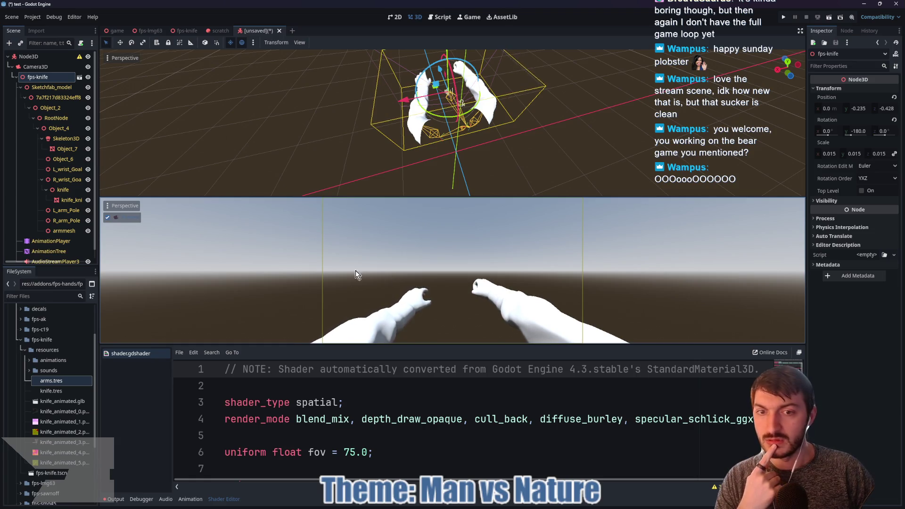
{"action": "left_click", "coordinate": [65, 139]}
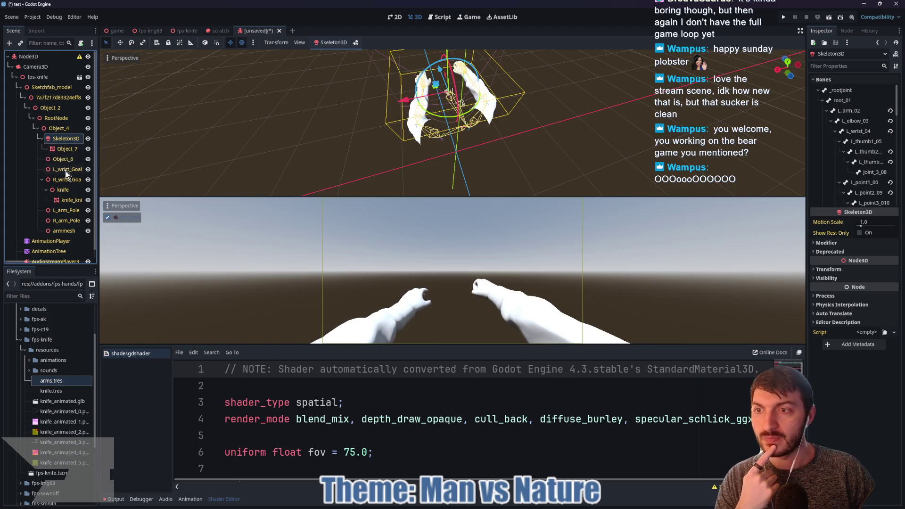
- Give knife_knife_0 a new ShaderMaterial override, then clear it
{"action": "left_click", "coordinate": [66, 200]}
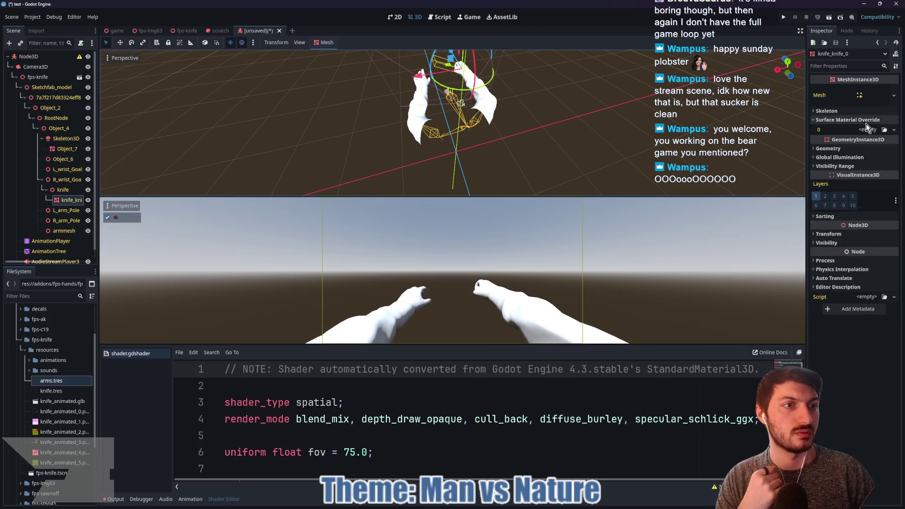
{"action": "left_click", "coordinate": [868, 130]}
{"action": "left_click", "coordinate": [869, 171]}
{"action": "left_click", "coordinate": [877, 136]}
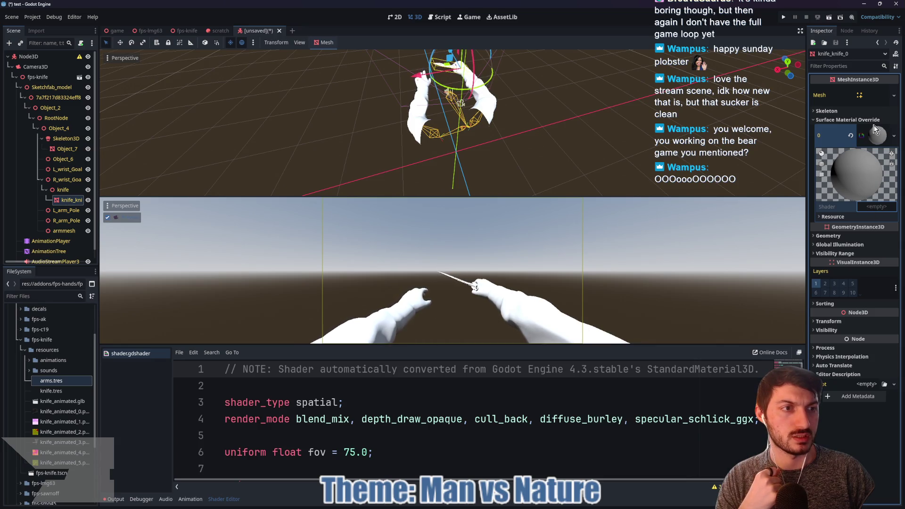
{"action": "left_click", "coordinate": [894, 135]}
- Quick-load an existing material onto the knife and review the shader code
{"action": "left_click", "coordinate": [863, 213]}
{"action": "left_click", "coordinate": [867, 130]}
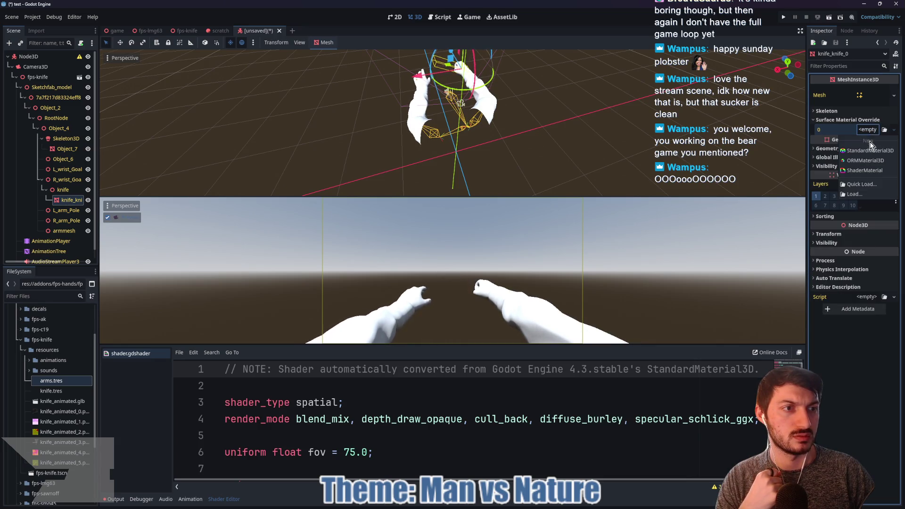
{"action": "left_click", "coordinate": [862, 185]}
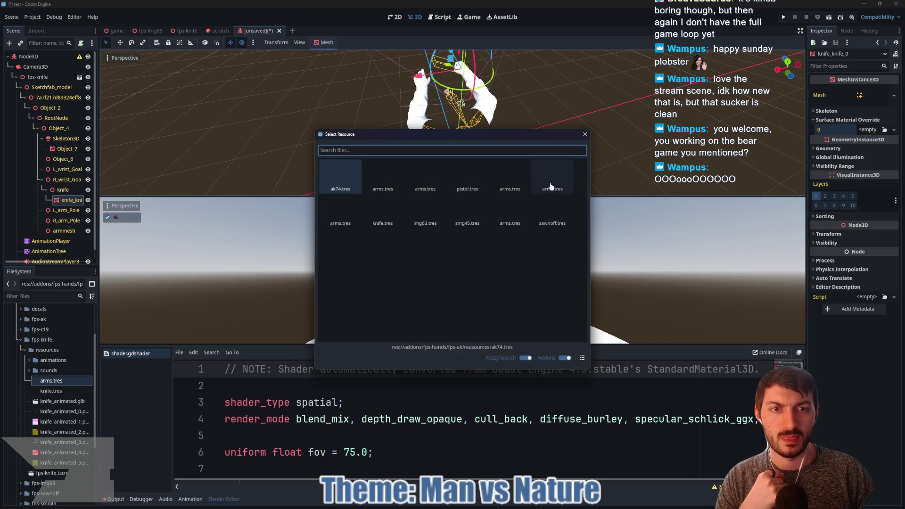
{"action": "double_click", "coordinate": [356, 224]}
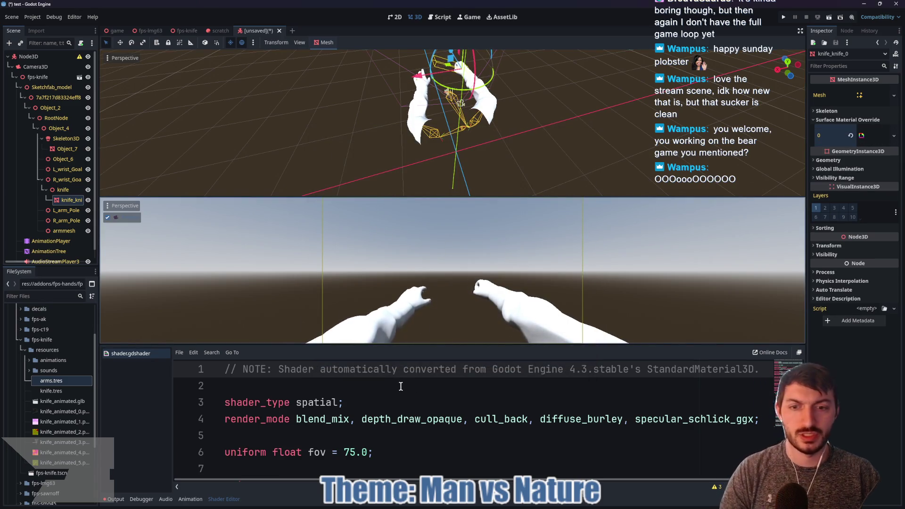
{"action": "left_click_drag", "start_coordinate": [516, 344], "coordinate": [519, 239]}
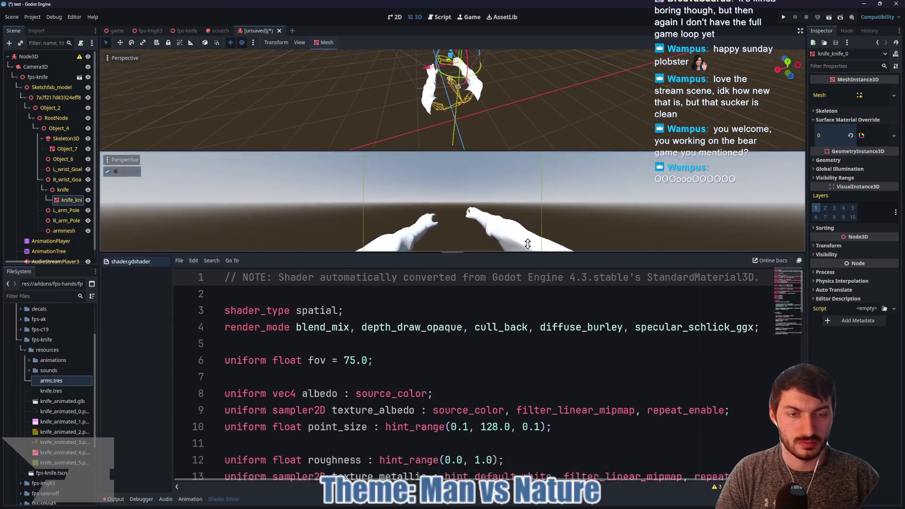
{"action": "scroll", "coordinate": [537, 338], "scroll_direction": "down", "scroll_amount": 11}
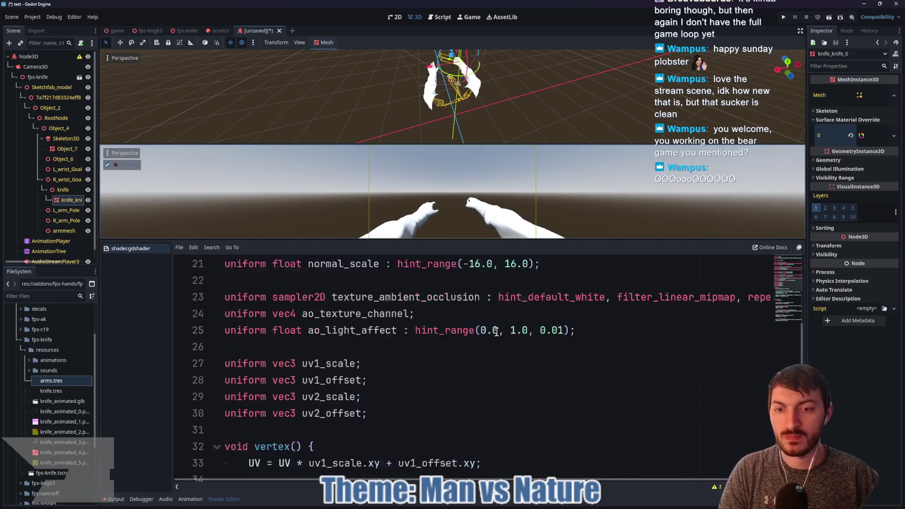
{"action": "scroll", "coordinate": [486, 366], "scroll_direction": "up", "scroll_amount": 2}
{"action": "scroll", "coordinate": [486, 366], "scroll_direction": "up", "scroll_amount": 9}
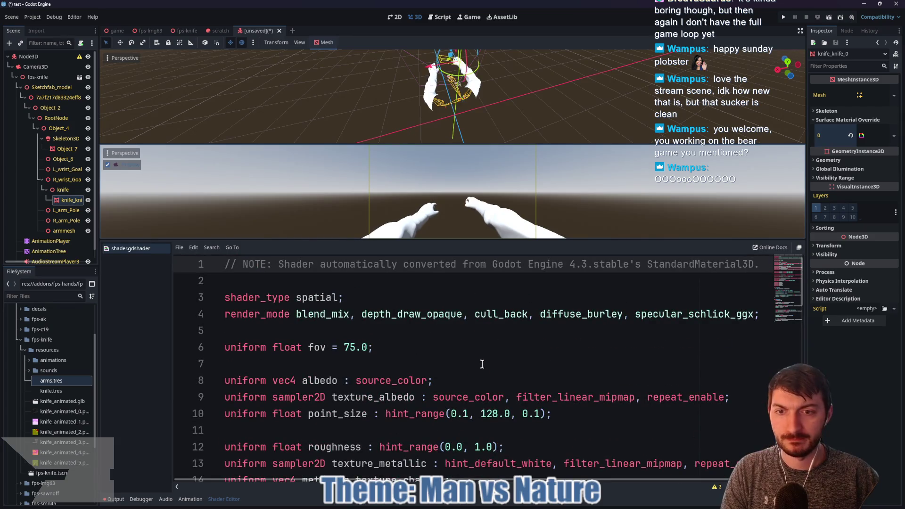
- Try a new material with Albedo settings on the knife, then clear slot 0 and collapse the section
{"action": "left_click", "coordinate": [851, 135]}
{"action": "left_click", "coordinate": [870, 131]}
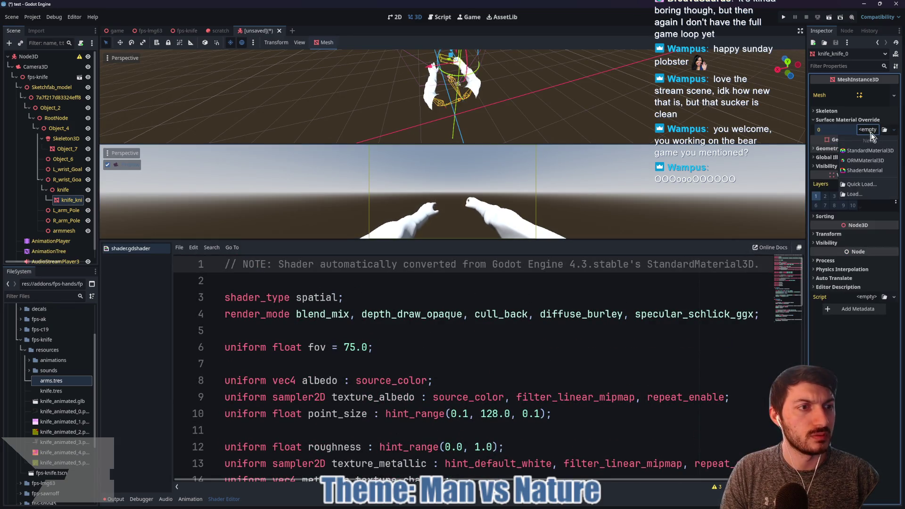
{"action": "left_click", "coordinate": [870, 158]}
{"action": "left_click", "coordinate": [877, 137]}
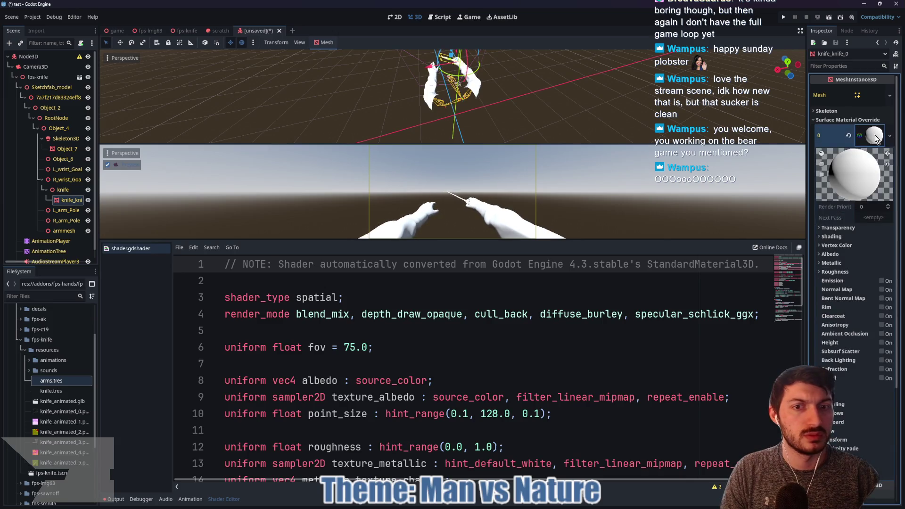
{"action": "left_click", "coordinate": [860, 254]}
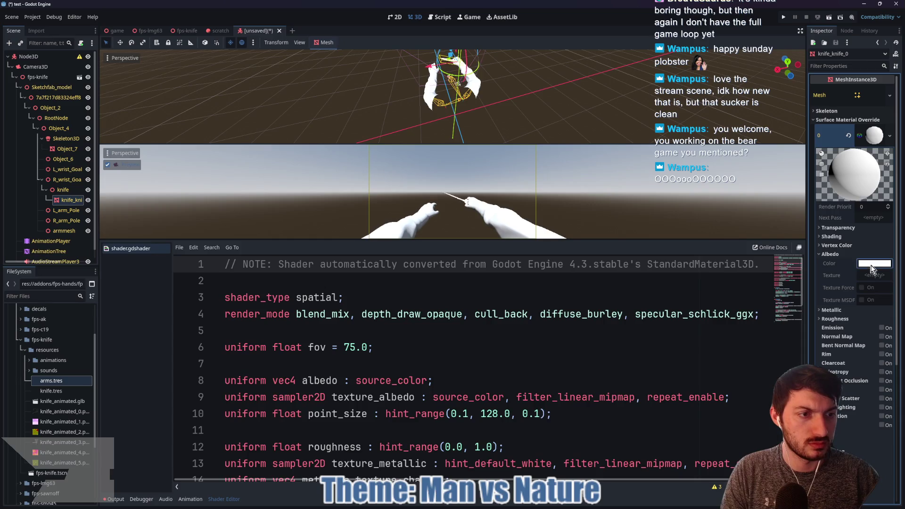
{"action": "left_click", "coordinate": [849, 135]}
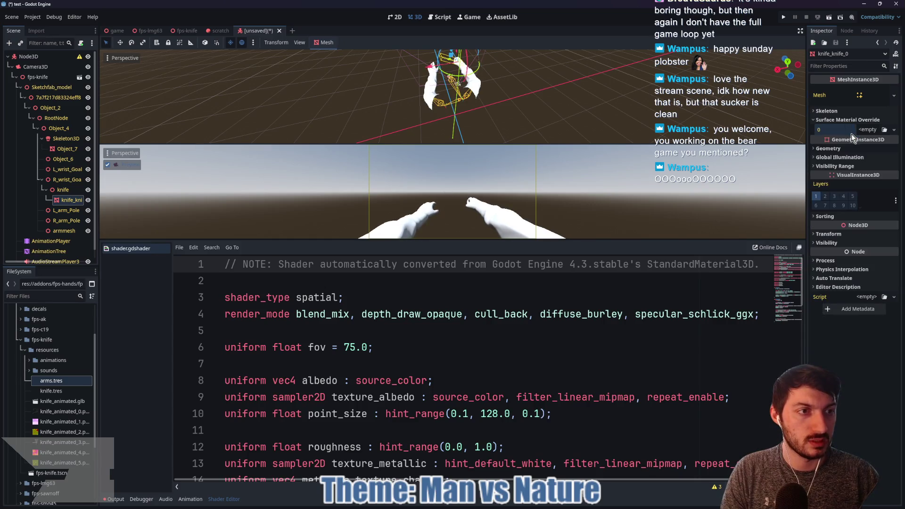
{"action": "left_click", "coordinate": [863, 120]}
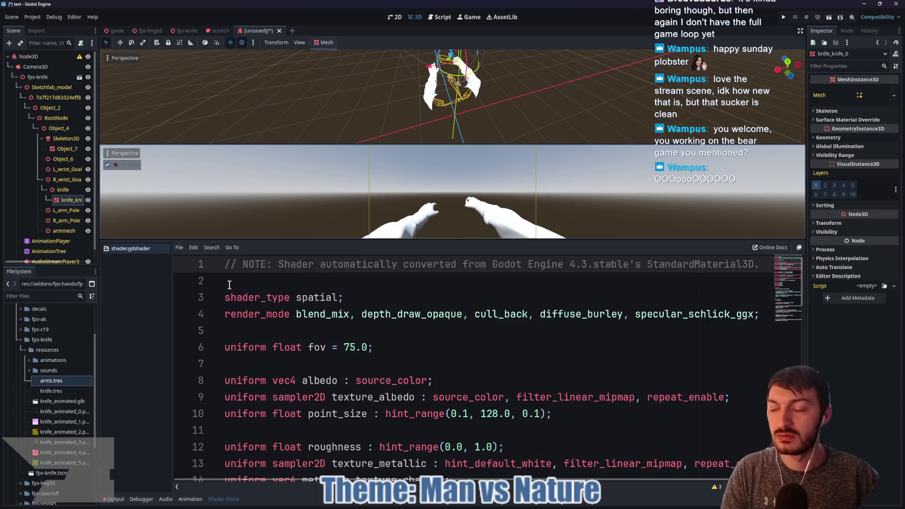
{"action": "left_click", "coordinate": [38, 76]}
- Make the fps-knife instance local and select the knife_knife_0 mesh
{"action": "right_click", "coordinate": [36, 79]}
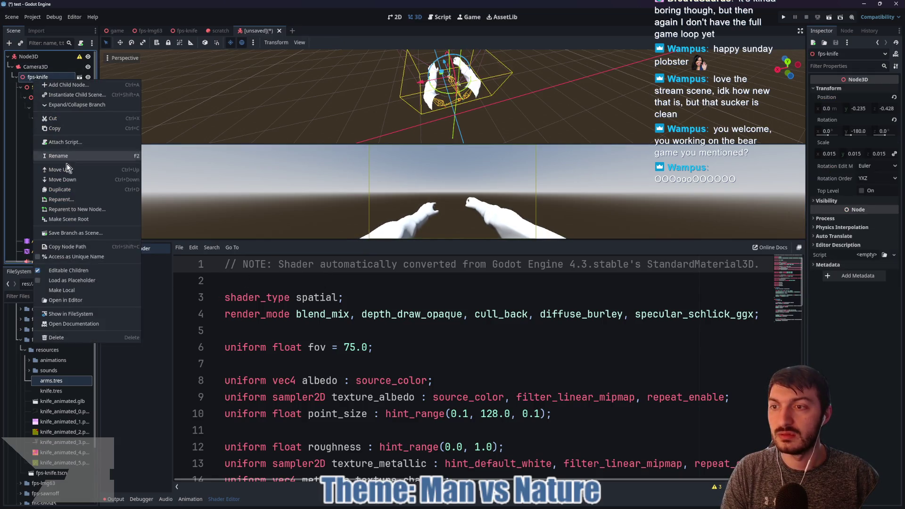
{"action": "left_click", "coordinate": [68, 290]}
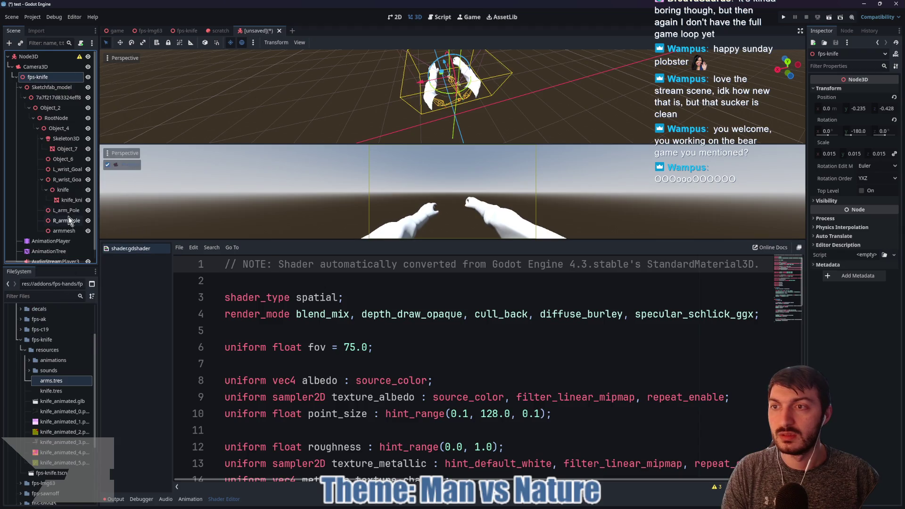
{"action": "left_click", "coordinate": [60, 190]}
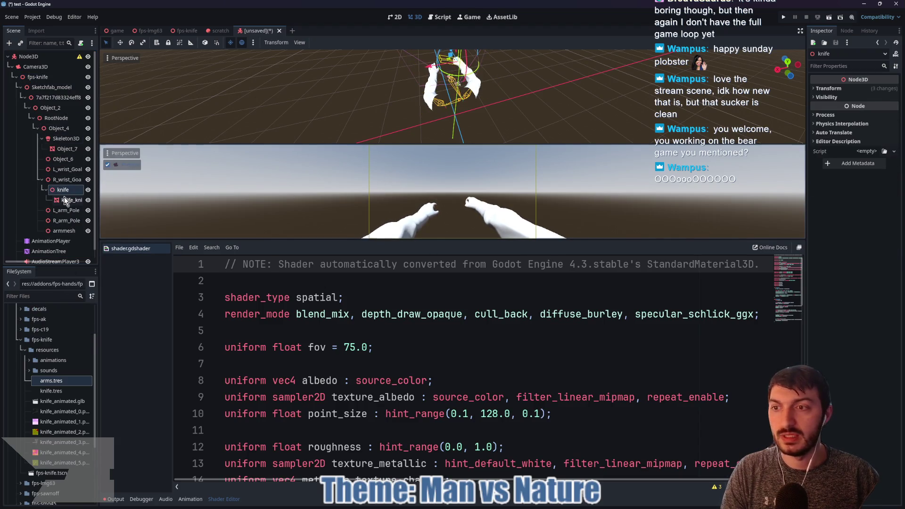
{"action": "left_click", "coordinate": [66, 200]}
- Create a ShaderMaterial override using shader.gdshader on the knife, then clear it
{"action": "left_click", "coordinate": [852, 120]}
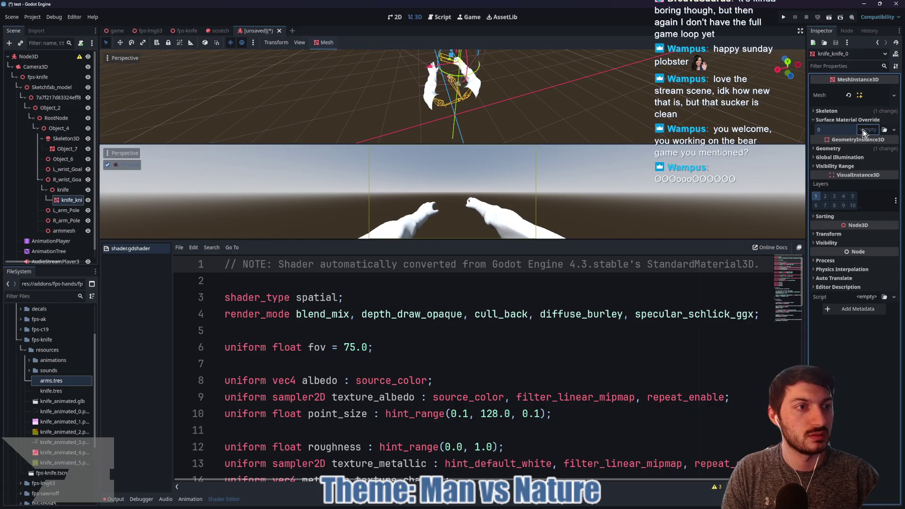
{"action": "left_click", "coordinate": [866, 130]}
{"action": "left_click", "coordinate": [865, 171]}
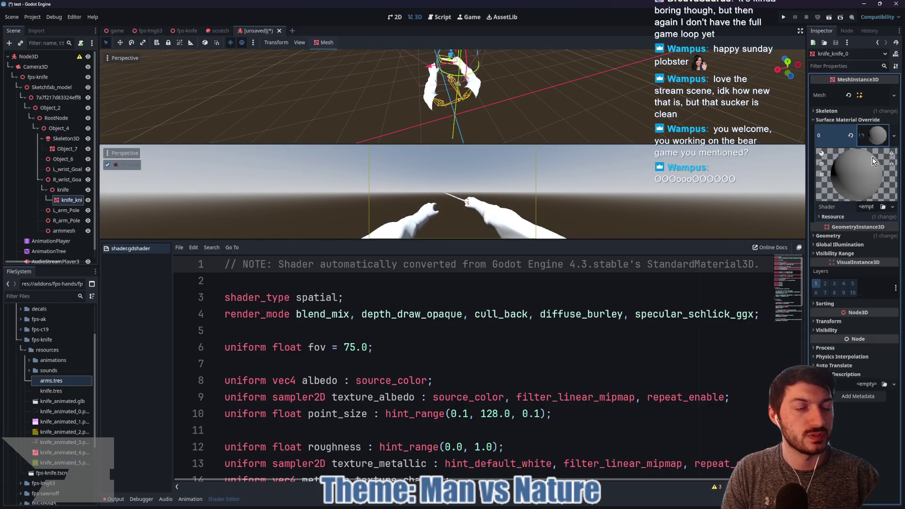
{"action": "left_click", "coordinate": [872, 232]}
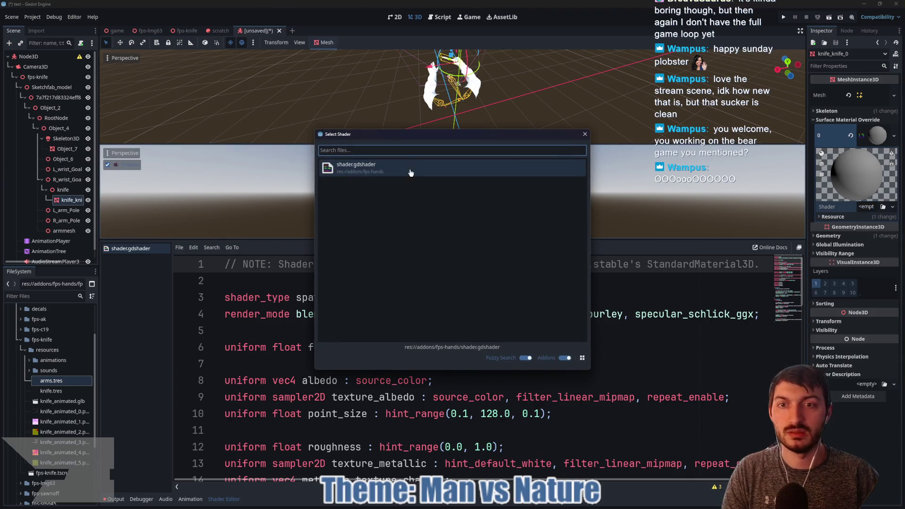
{"action": "double_click", "coordinate": [402, 177]}
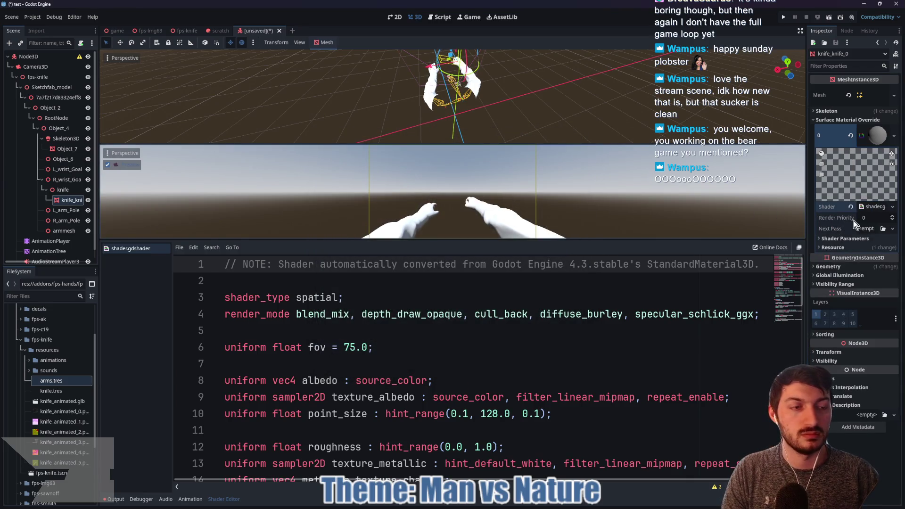
{"action": "left_click", "coordinate": [851, 206]}
{"action": "left_click", "coordinate": [852, 136]}
- Load knife.tres as the knife's override, inspect its shader parameters, then clear slot 0
{"action": "left_click", "coordinate": [872, 133]}
{"action": "left_click", "coordinate": [862, 184]}
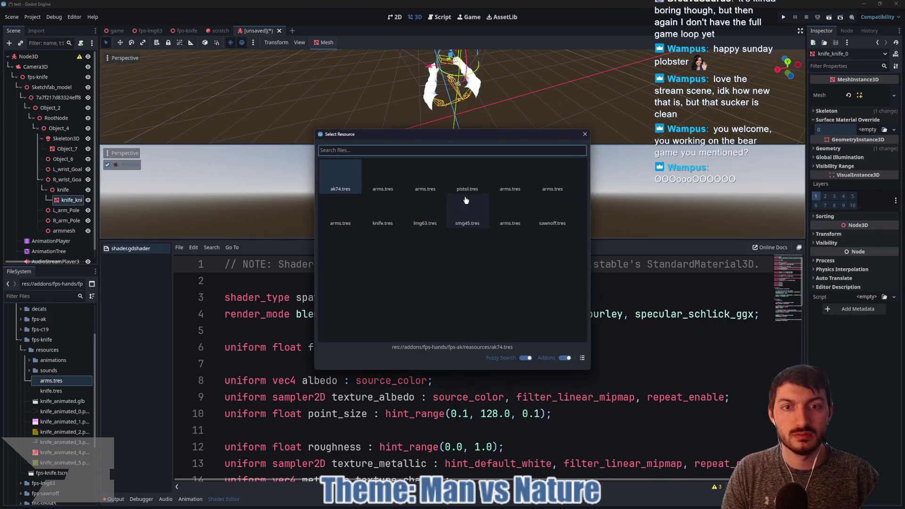
{"action": "left_click", "coordinate": [394, 217]}
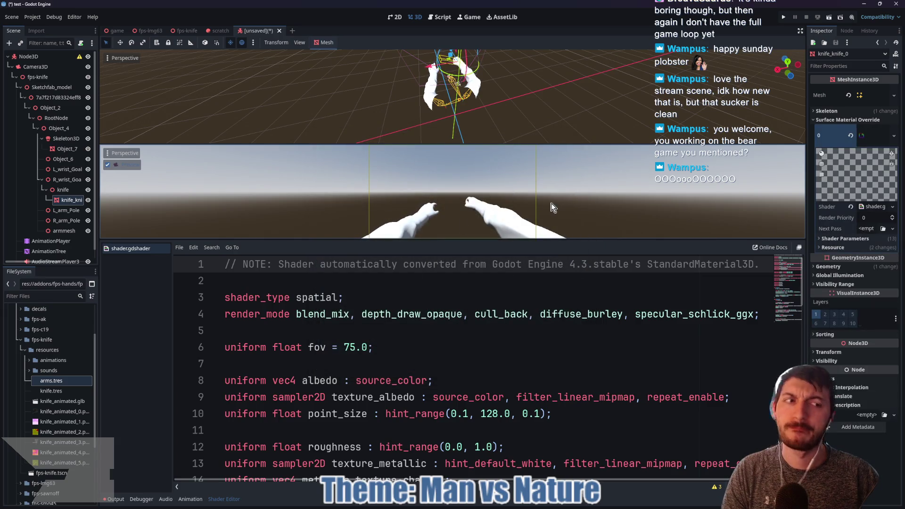
{"action": "left_click", "coordinate": [862, 237]}
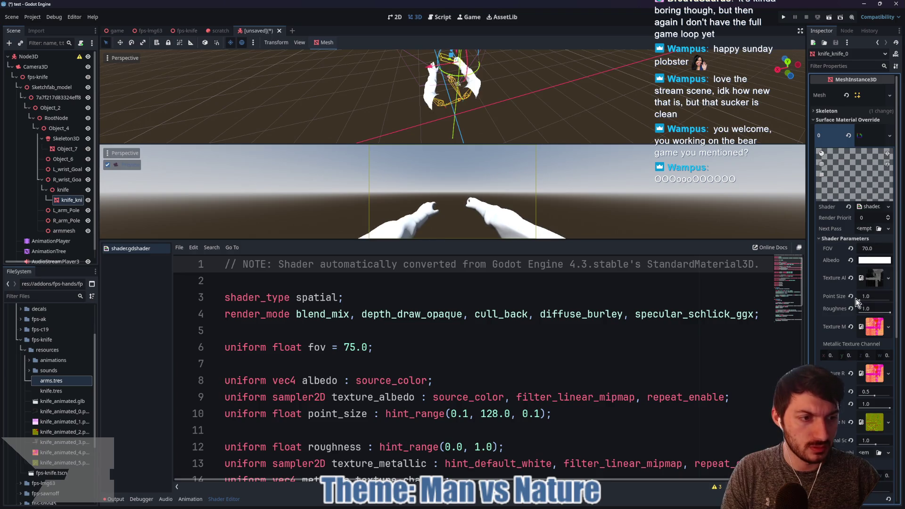
{"action": "left_click_drag", "start_coordinate": [607, 239], "coordinate": [606, 383]}
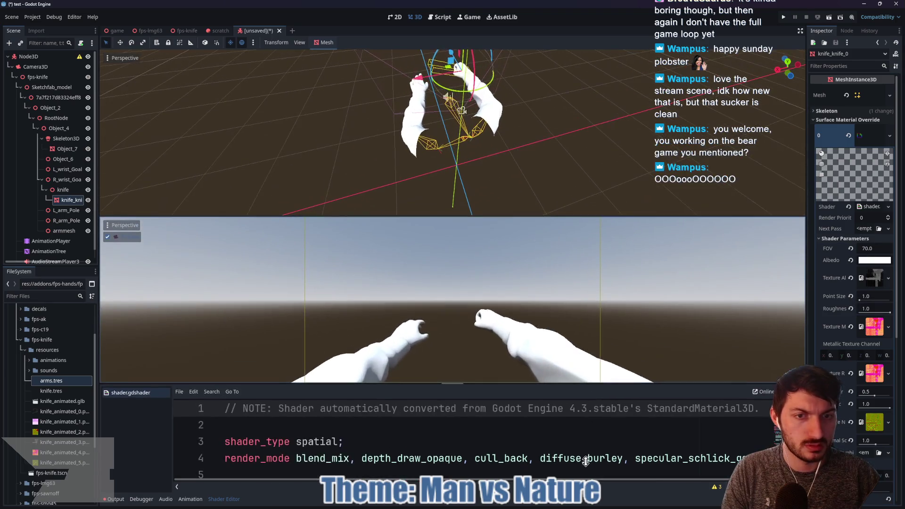
{"action": "scroll", "coordinate": [858, 381], "scroll_direction": "down", "scroll_amount": 3}
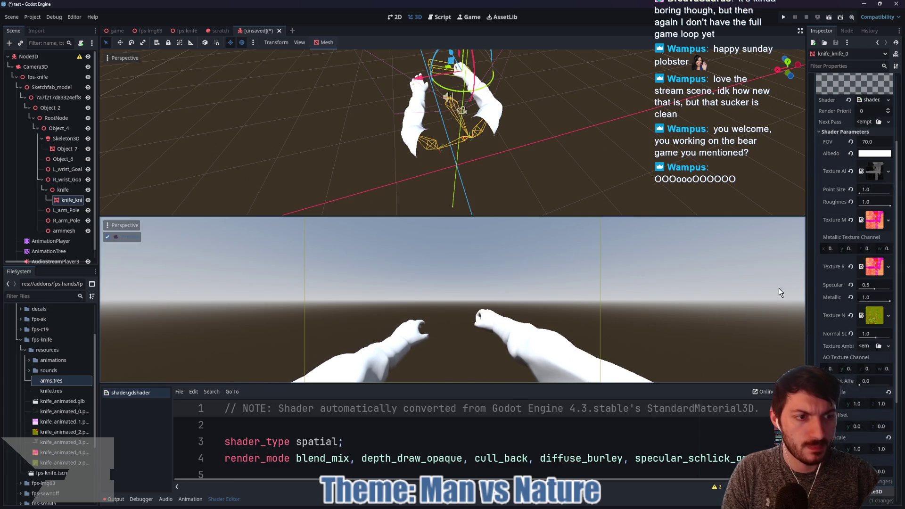
{"action": "scroll", "coordinate": [855, 278], "scroll_direction": "up", "scroll_amount": 3}
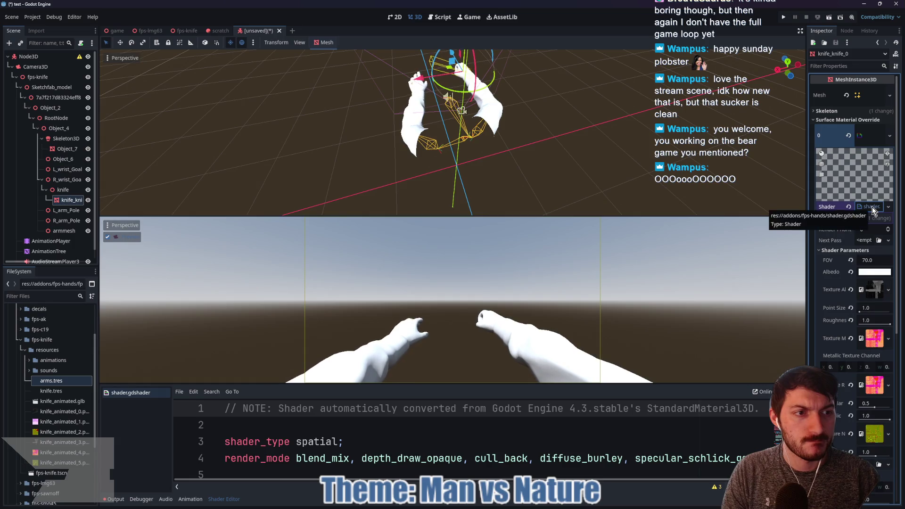
{"action": "left_click", "coordinate": [861, 135]}
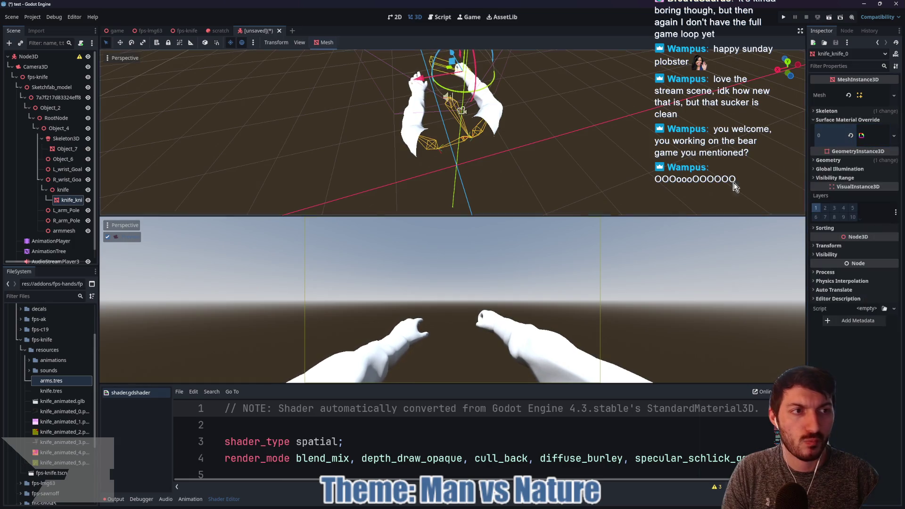
{"action": "left_click", "coordinate": [851, 135]}
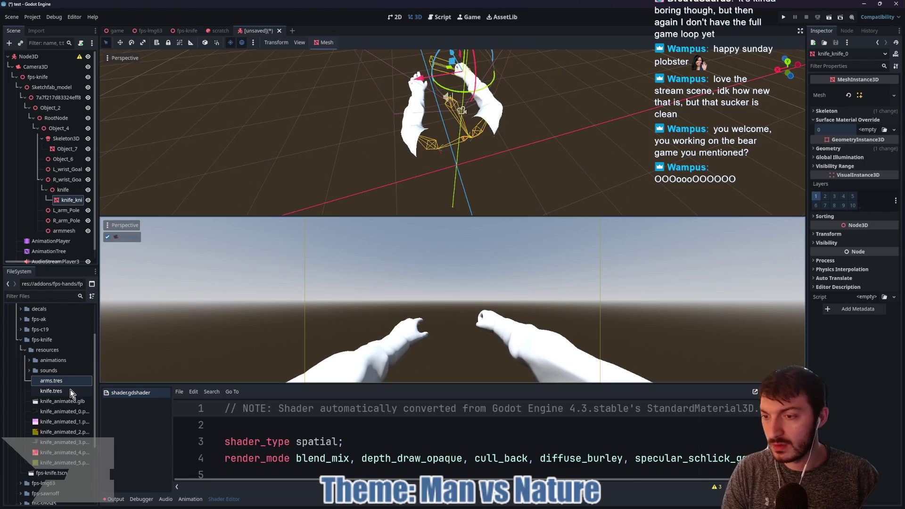
- Open knife_animated.glb's Advanced Import Settings, check the preview, and reimport it
{"action": "double_click", "coordinate": [63, 403]}
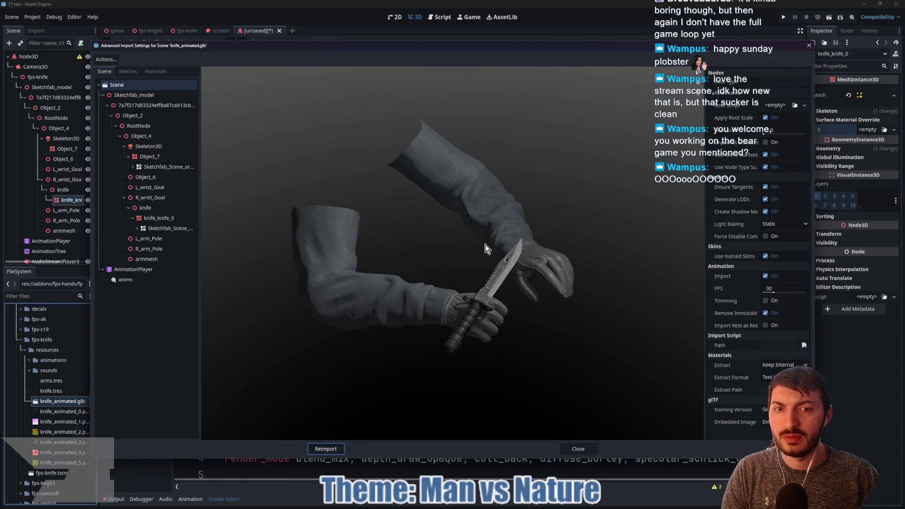
{"action": "mouse_move", "coordinate": [441, 243]}
{"action": "left_mouse_down"}
{"action": "mouse_move", "coordinate": [400, 222]}
{"action": "mouse_move", "coordinate": [443, 220]}
{"action": "mouse_move", "coordinate": [511, 245]}
{"action": "mouse_move", "coordinate": [508, 225]}
{"action": "left_mouse_up"}
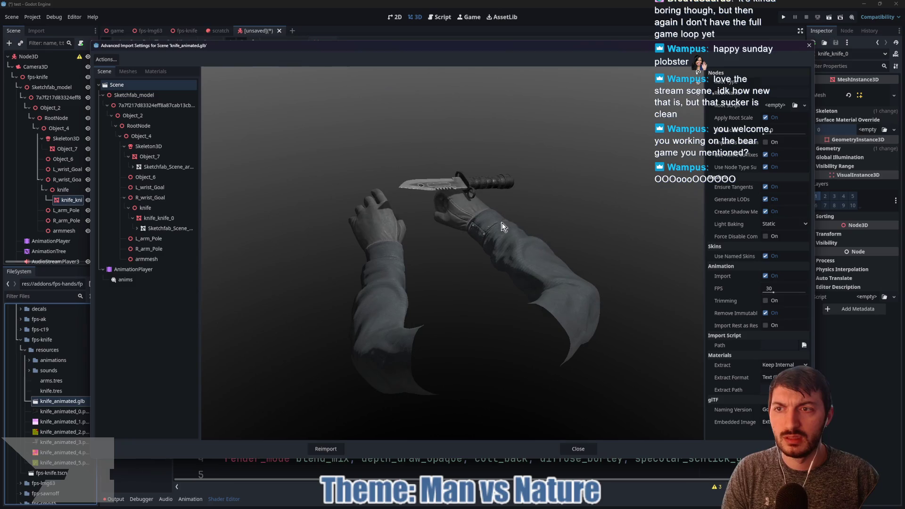
{"action": "left_click", "coordinate": [326, 451]}
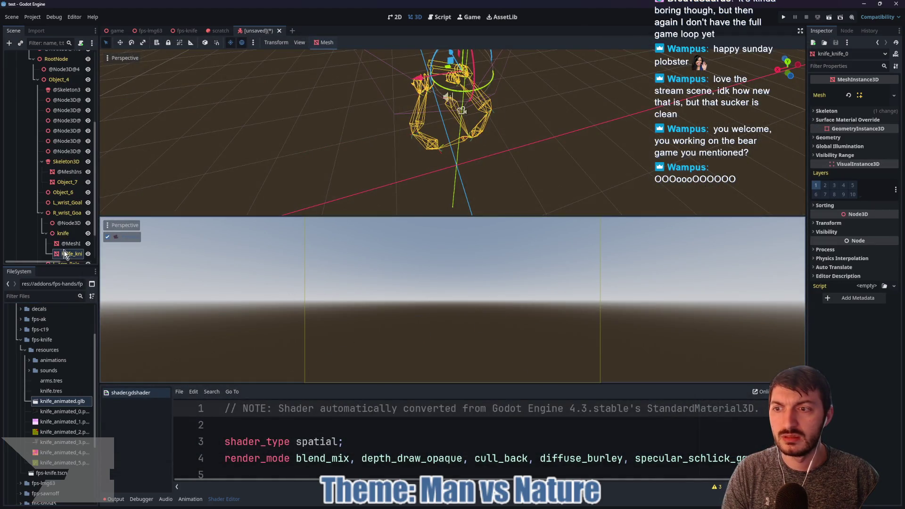
{"action": "scroll", "coordinate": [44, 164], "scroll_direction": "up", "scroll_amount": 5}
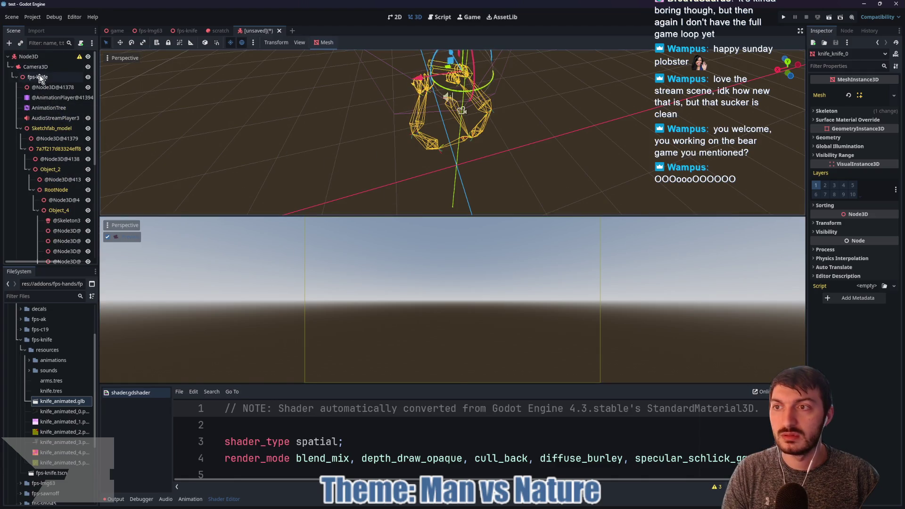
- Delete the old fps-knife node along with its children
{"action": "left_click", "coordinate": [40, 78]}
{"action": "key", "text": "Delete"}
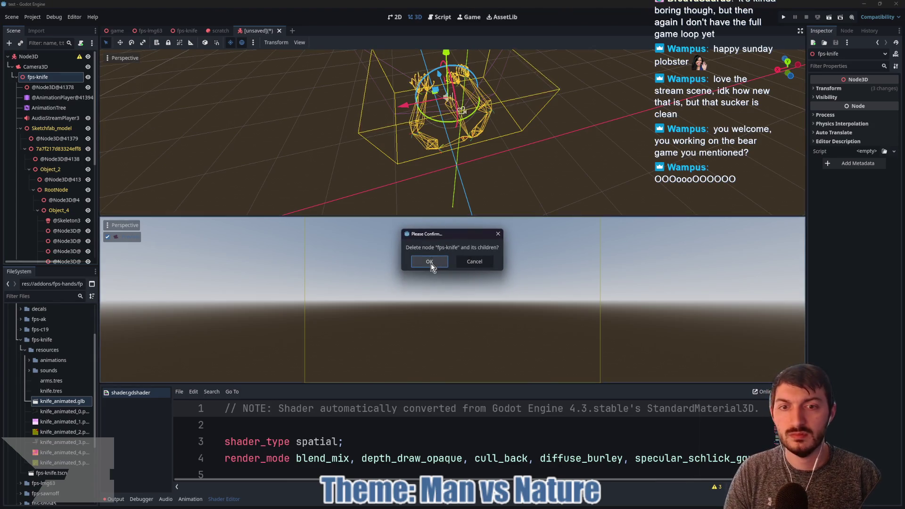
{"action": "left_click", "coordinate": [429, 261]}
{"action": "left_click", "coordinate": [50, 66]}
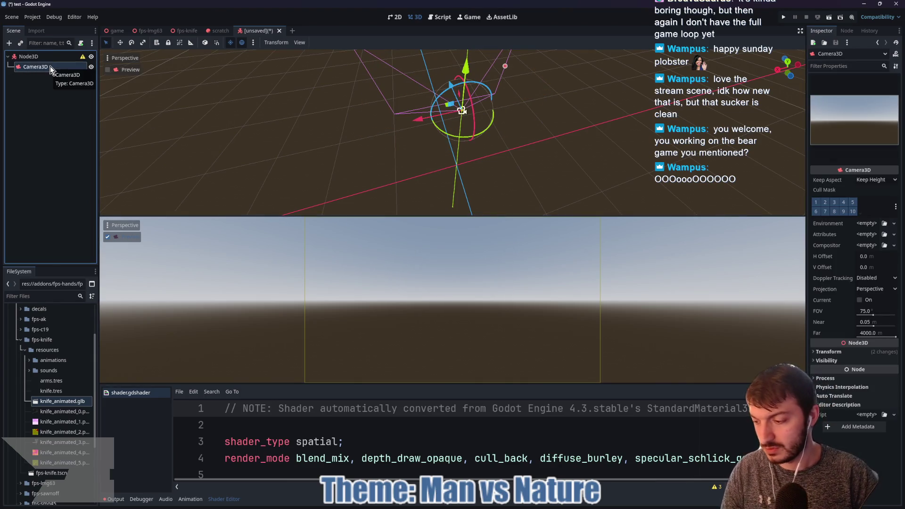
- Instance fps-knife.tscn under Camera3D and rotate it 180 degrees
{"action": "key", "text": "ctrl+shift+a"}
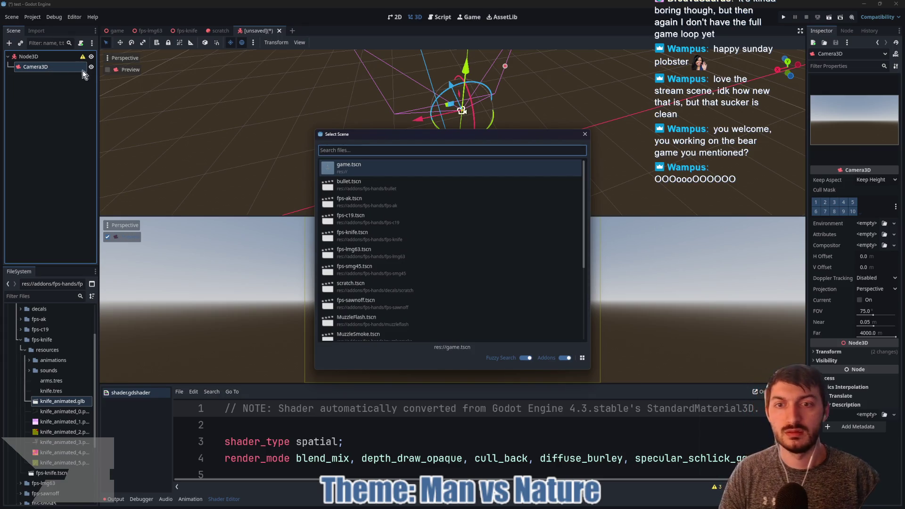
{"action": "double_click", "coordinate": [390, 233]}
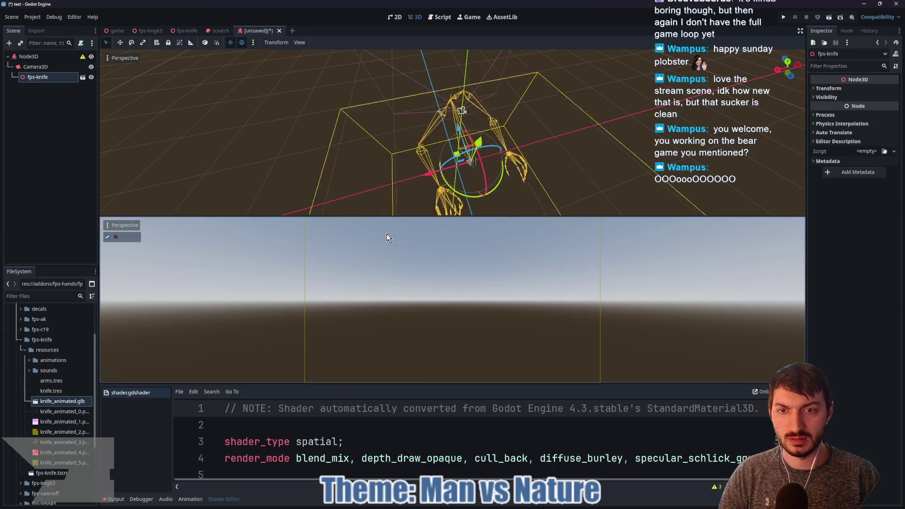
{"action": "mouse_move", "coordinate": [492, 185]}
{"action": "left_mouse_down"}
{"action": "mouse_move", "coordinate": [460, 202]}
{"action": "mouse_move", "coordinate": [429, 160]}
{"action": "mouse_move", "coordinate": [434, 90]}
{"action": "mouse_move", "coordinate": [446, 101]}
{"action": "mouse_move", "coordinate": [470, 37]}
{"action": "mouse_move", "coordinate": [460, 57]}
{"action": "left_mouse_up"}
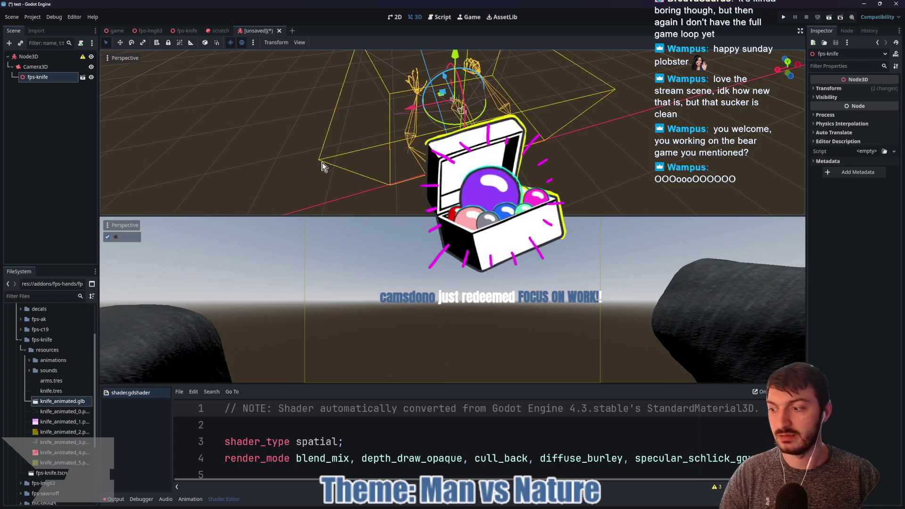
{"action": "left_click_drag", "start_coordinate": [323, 156], "coordinate": [337, 212]}
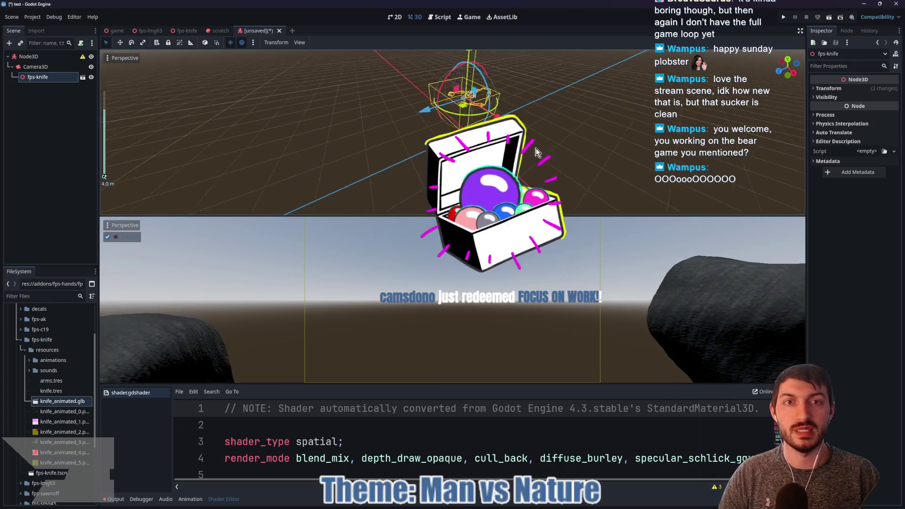